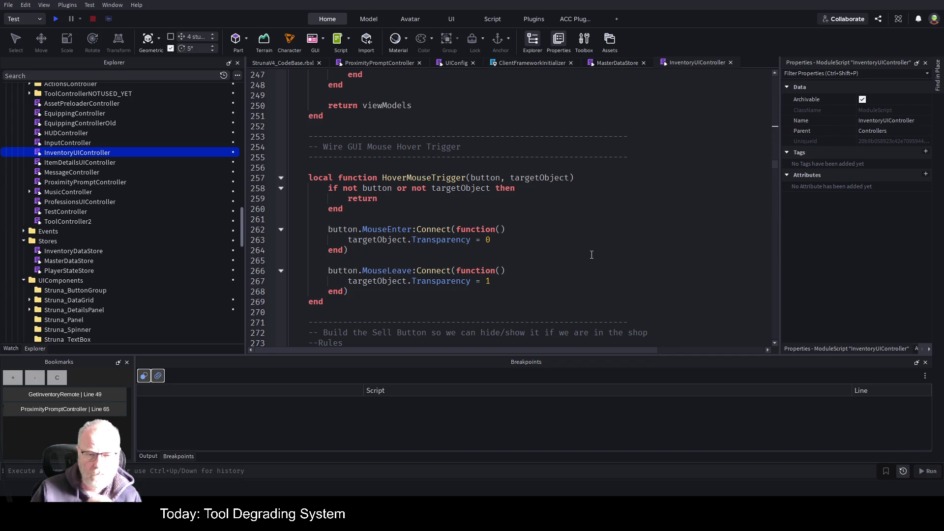
Try relocating the HoverMouseTrigger function below ApplySelectedStyle, then undo it back to its original place
scroll(591, 255, down, 1)
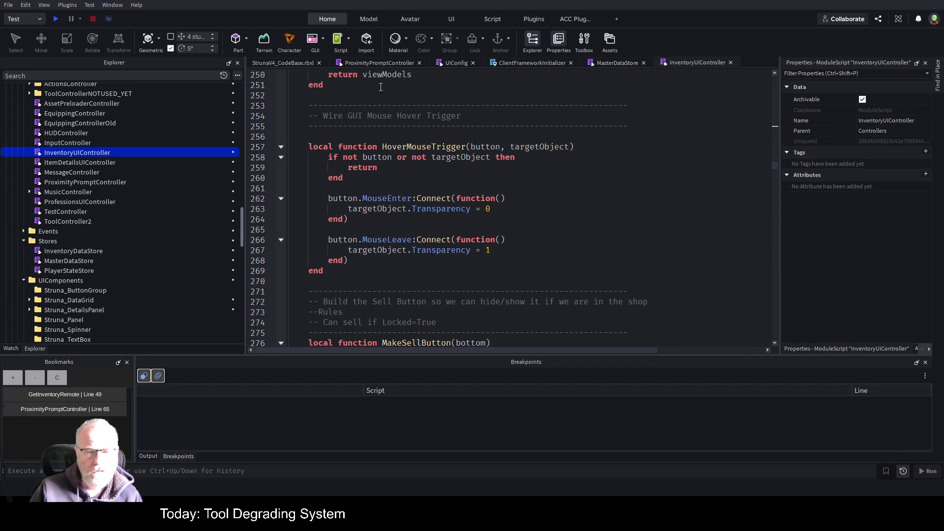
mouse_move(327, 94)
mouse_down()
mouse_move(344, 243)
mouse_move(359, 270)
mouse_up()
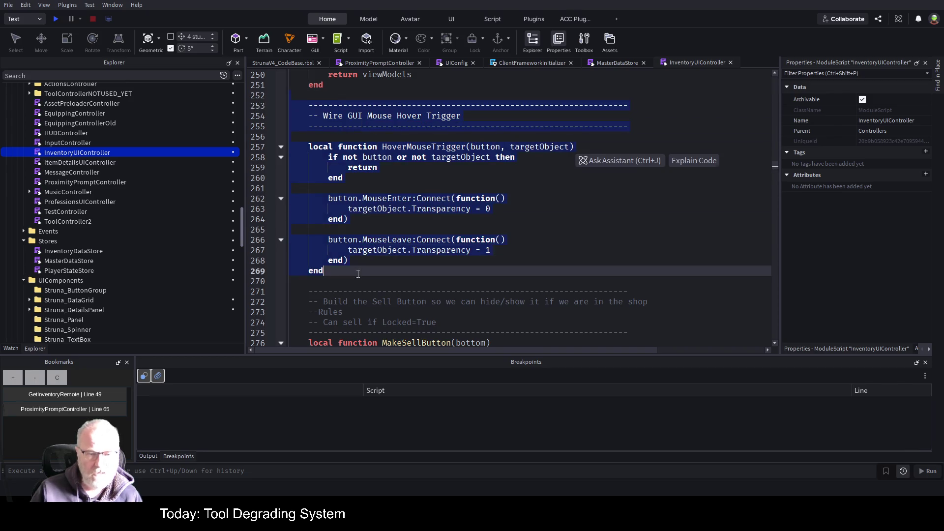
key(ctrl+z)
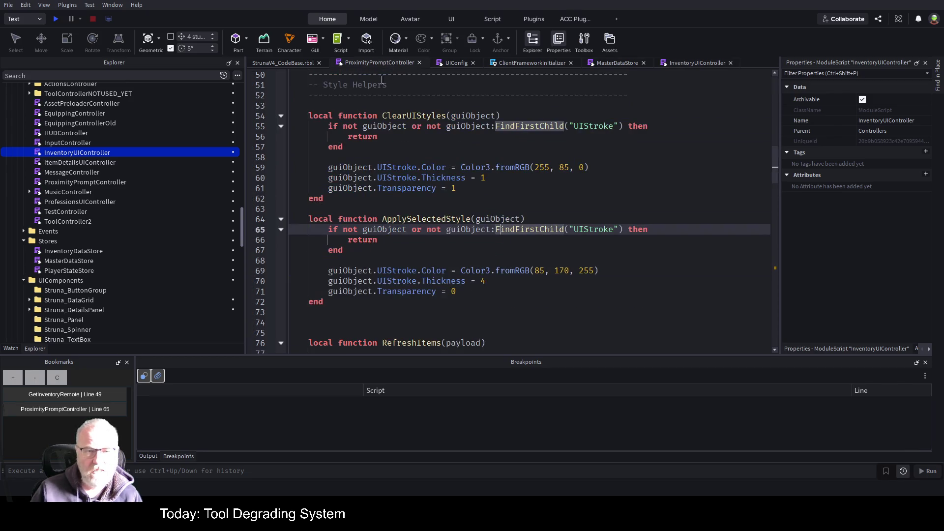
click(332, 315)
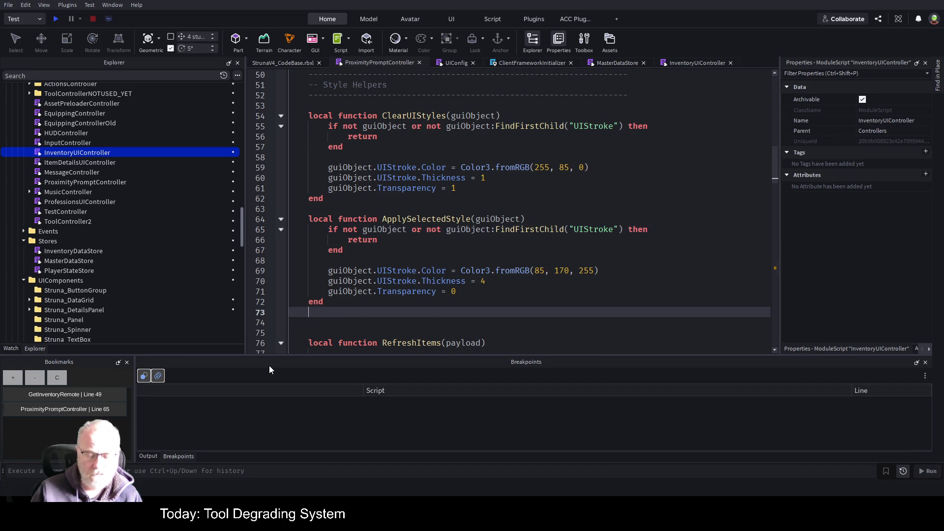
key(Return)
key(Return)
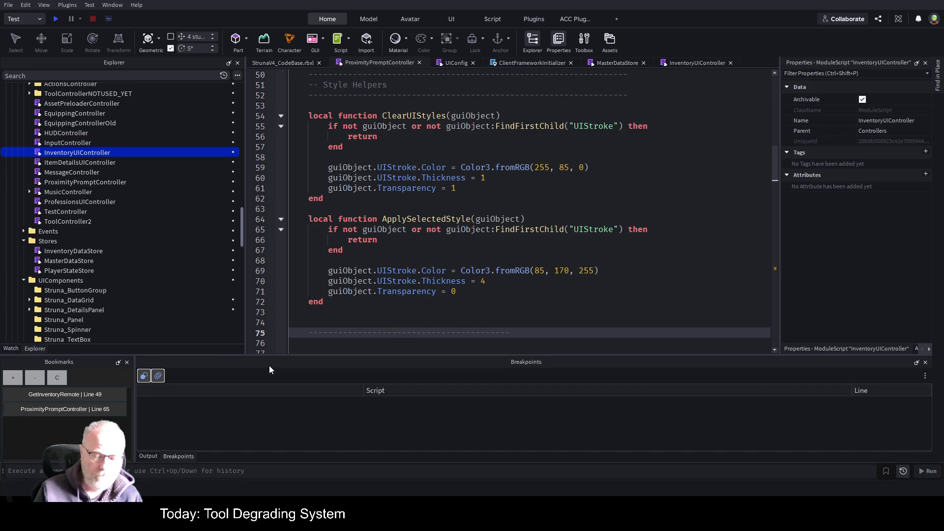
key(Return)
key(Up)
key(Up)
key(Up)
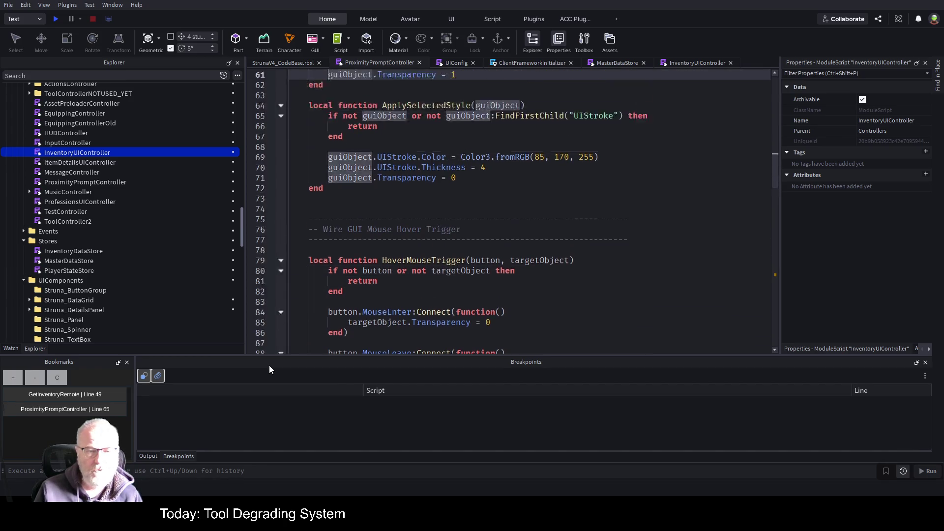
key(Down)
key(Down)
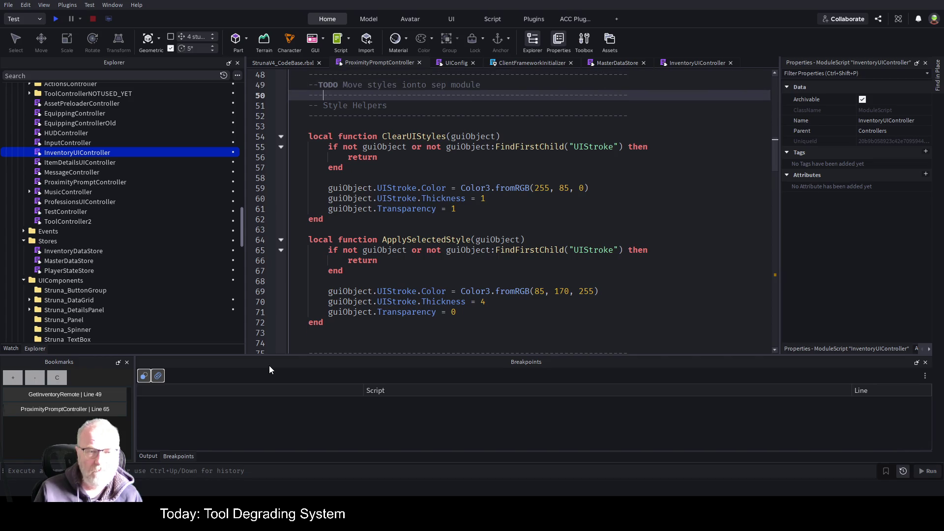
scroll(377, 261, down, 2)
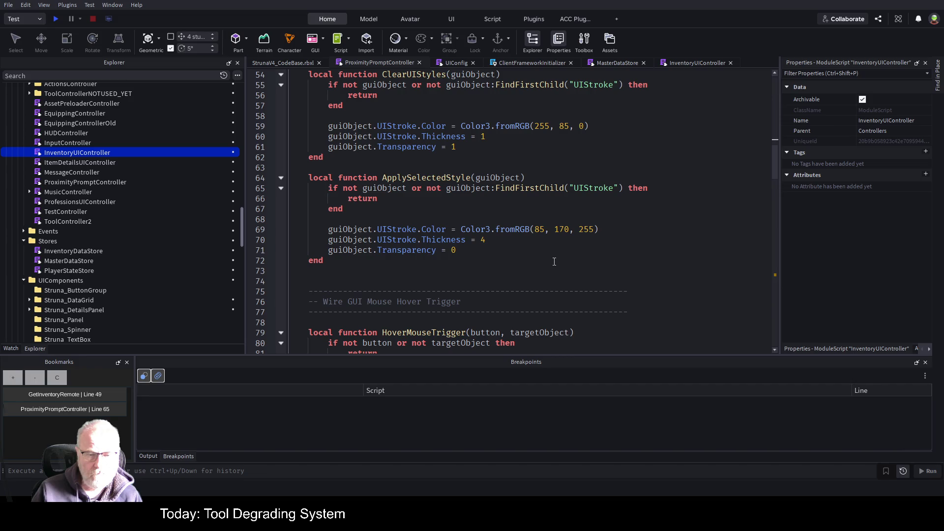
scroll(554, 262, down, 5)
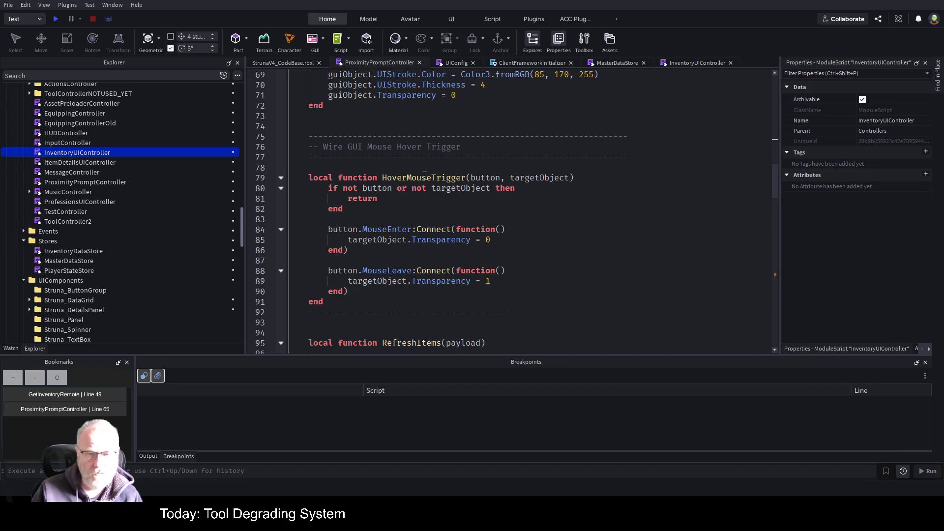
key(ctrl+z)
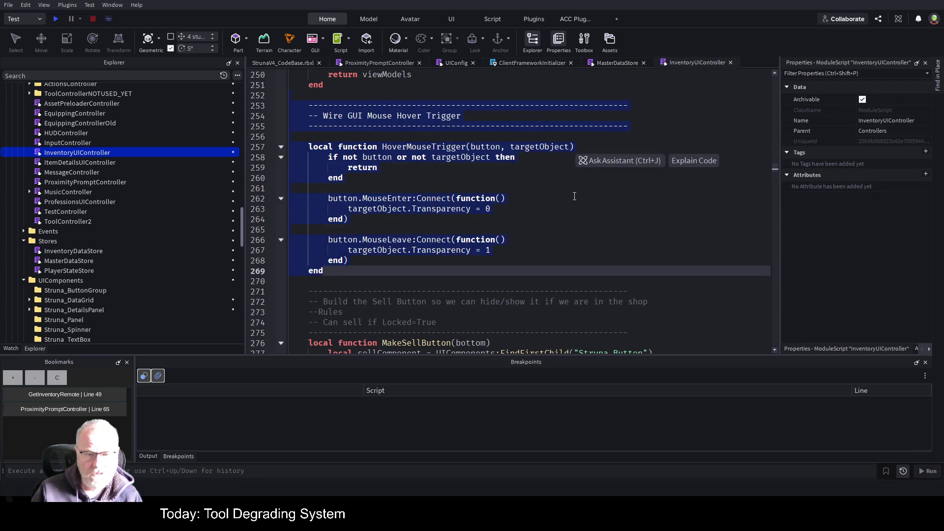
click(575, 208)
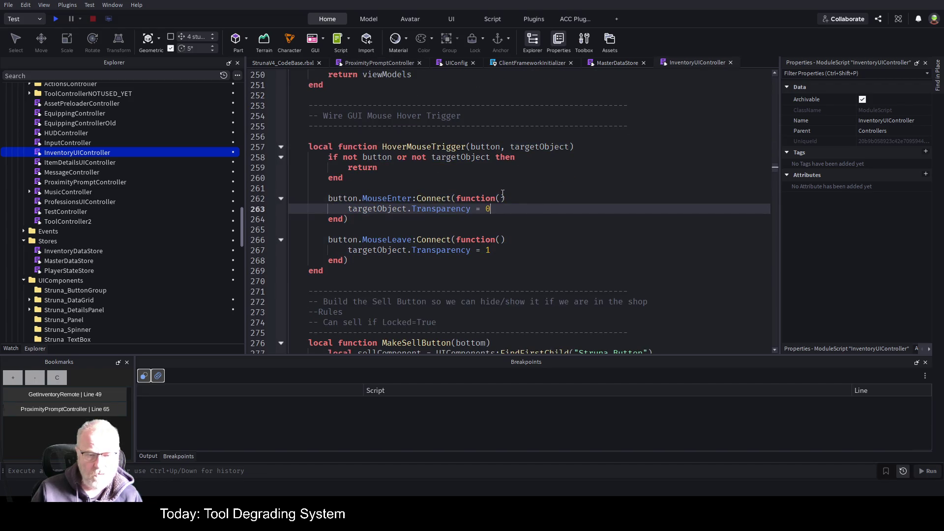
Fold MakeSellButton and search for HoverMouseTrigger, landing on its call at line 294
scroll(492, 217, down, 4)
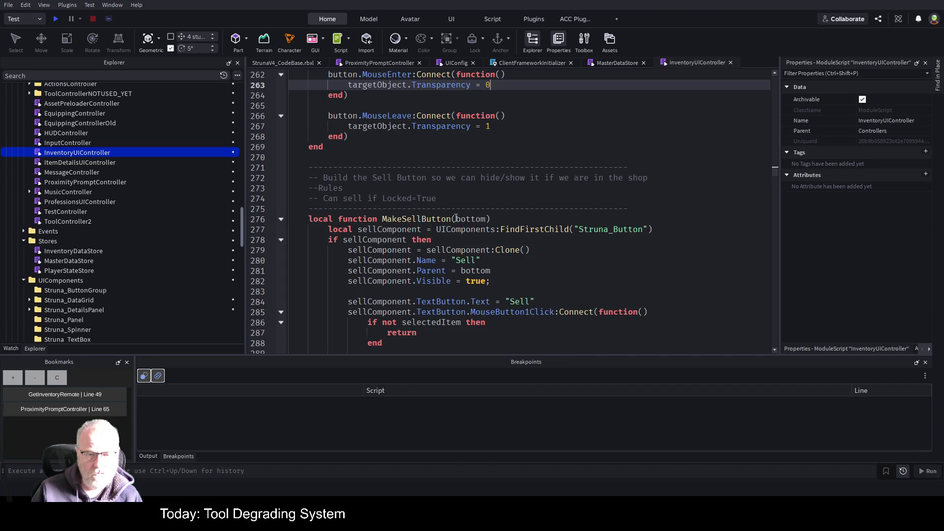
scroll(559, 240, down, 1)
scroll(559, 240, down, 2)
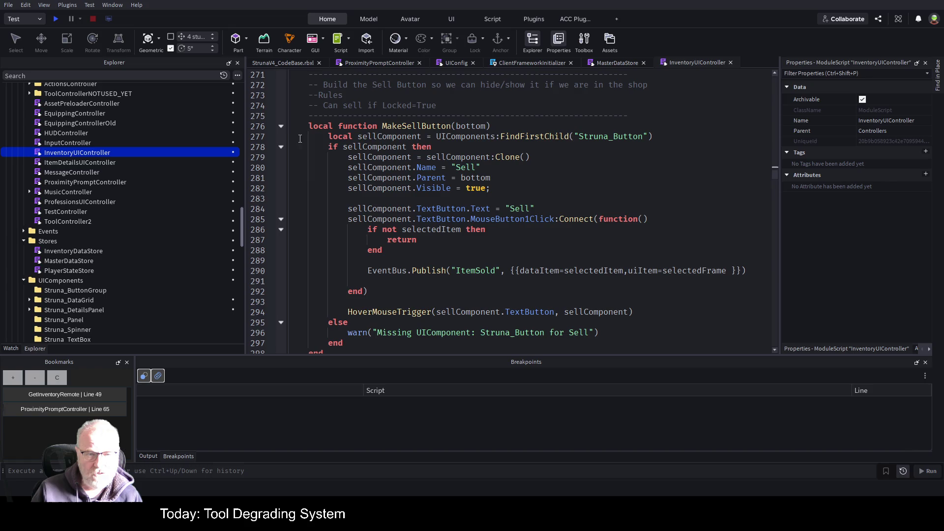
click(281, 126)
scroll(458, 210, up, 6)
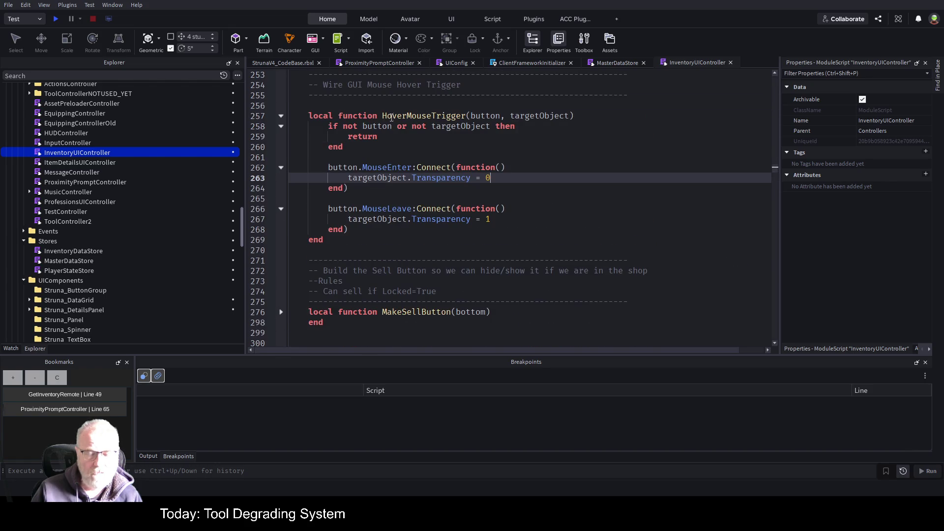
double_click(401, 116)
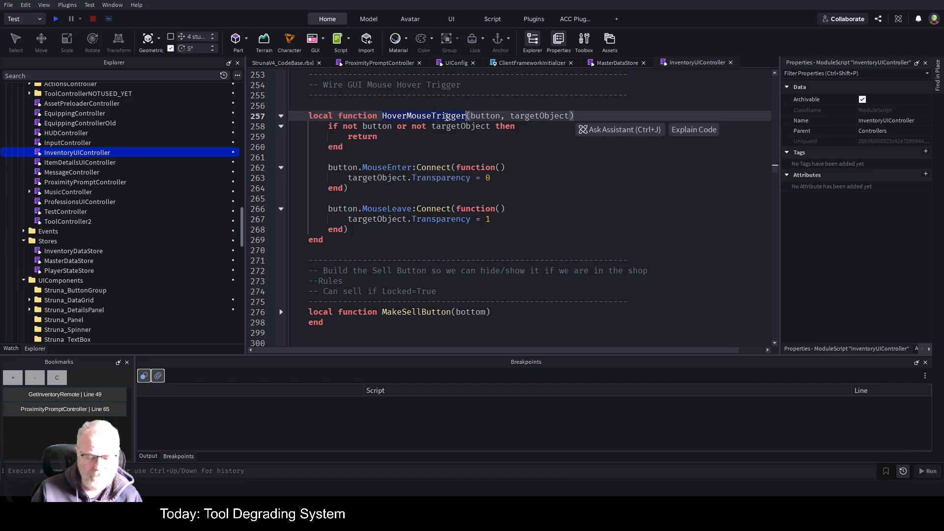
key(ctrl+f)
key(Return)
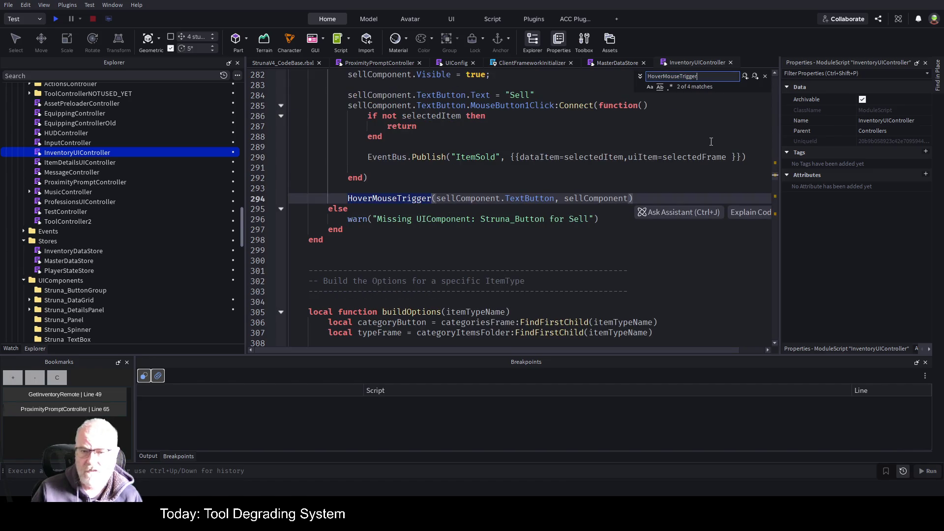
click(477, 187)
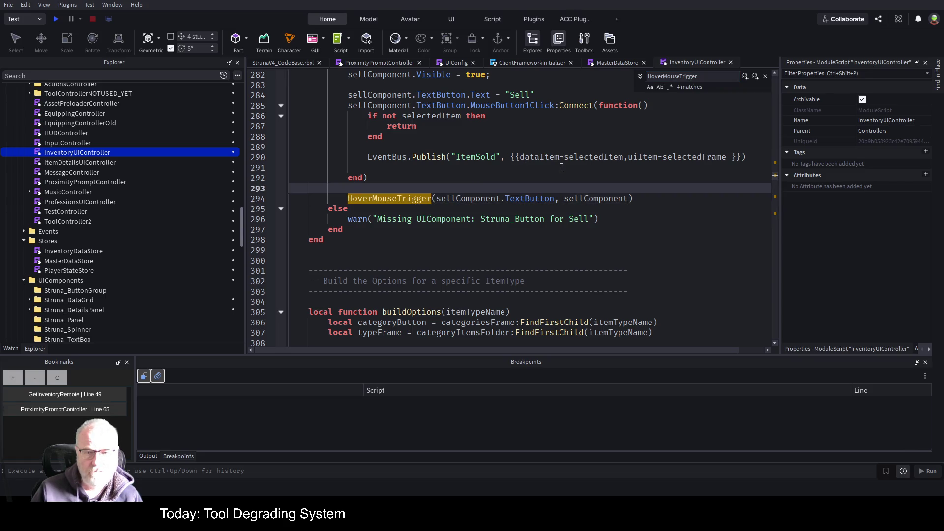
Review the onItemClicked selection handler in InventoryUIController, then switch to ProximityPromptController
scroll(526, 193, up, 3)
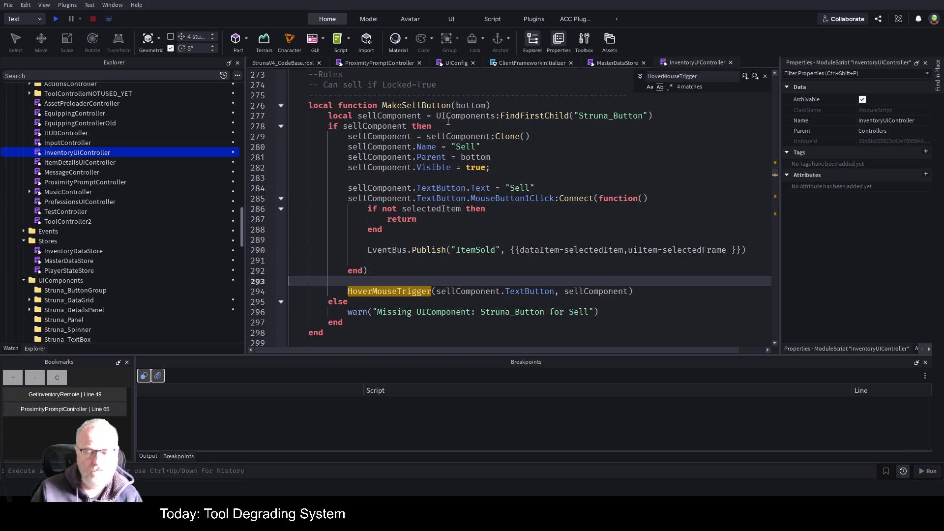
scroll(527, 197, down, 3)
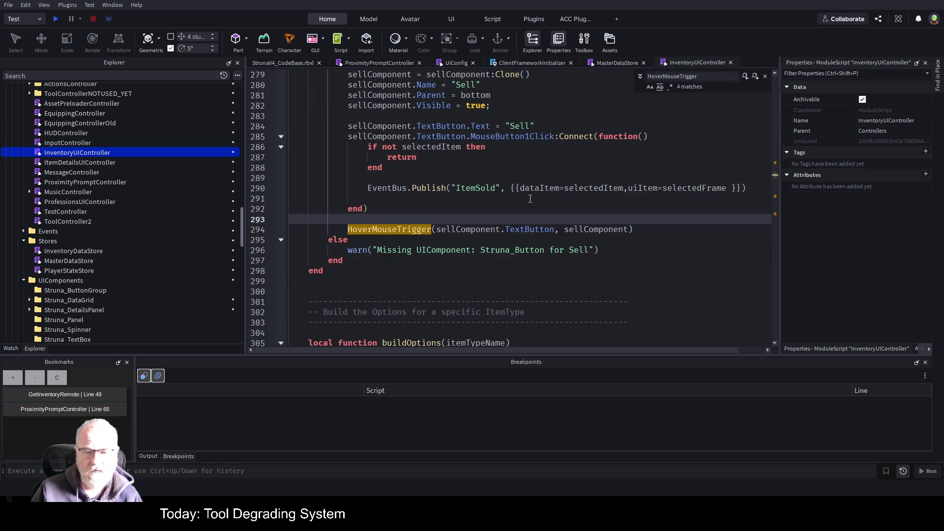
scroll(529, 202, down, 8)
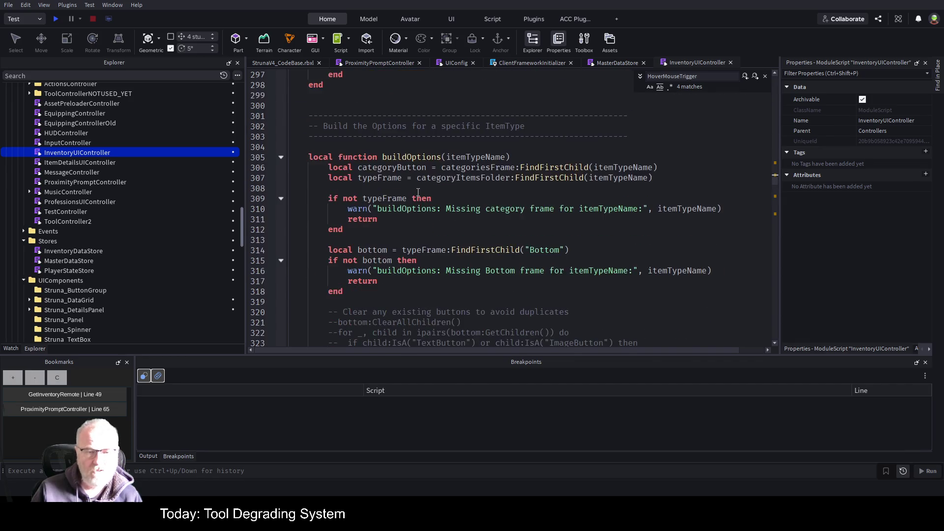
scroll(402, 206, down, 5)
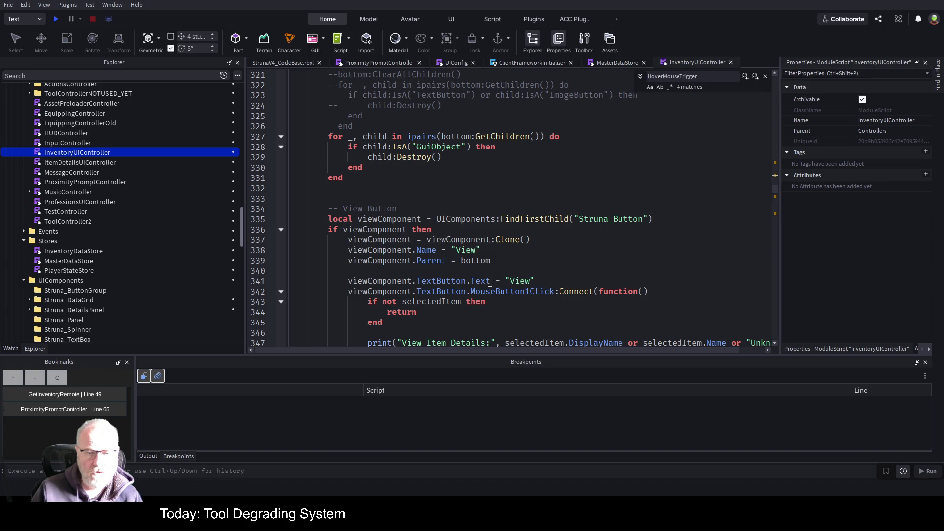
scroll(490, 283, down, 4)
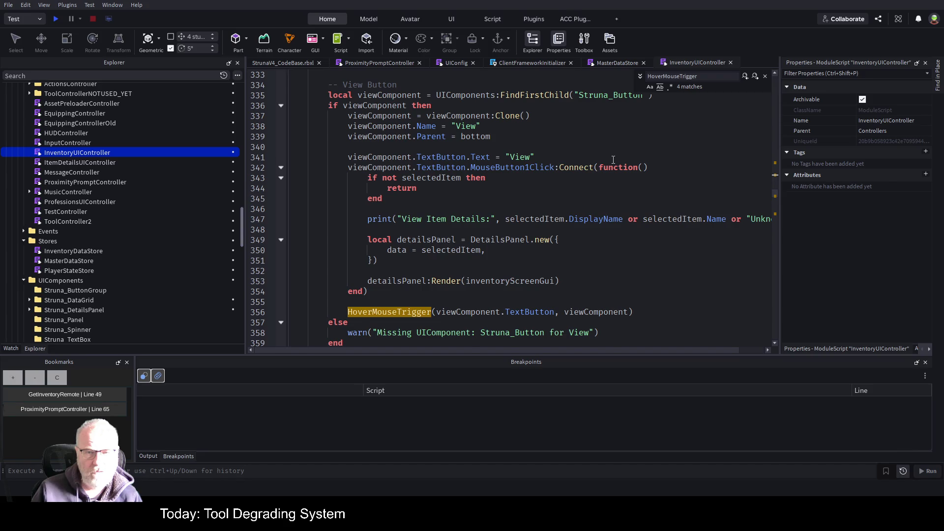
scroll(613, 160, up, 1)
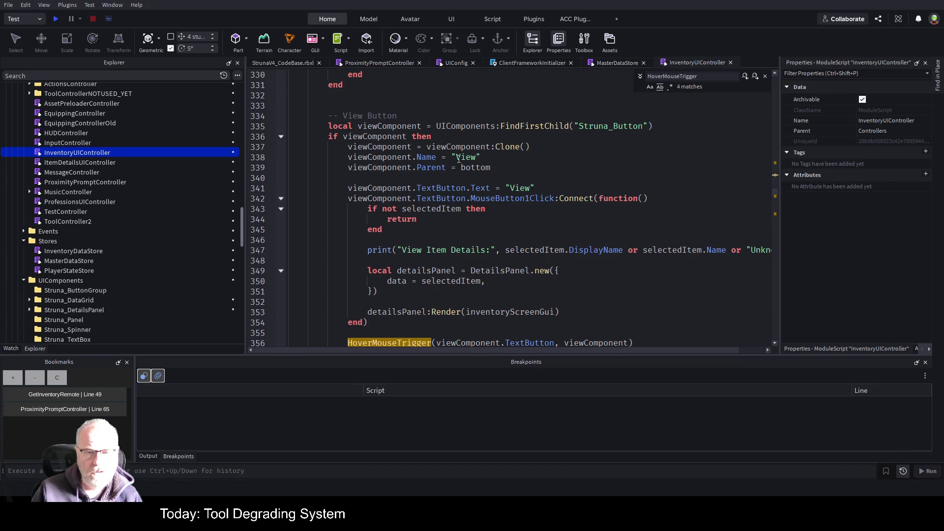
scroll(423, 212, down, 6)
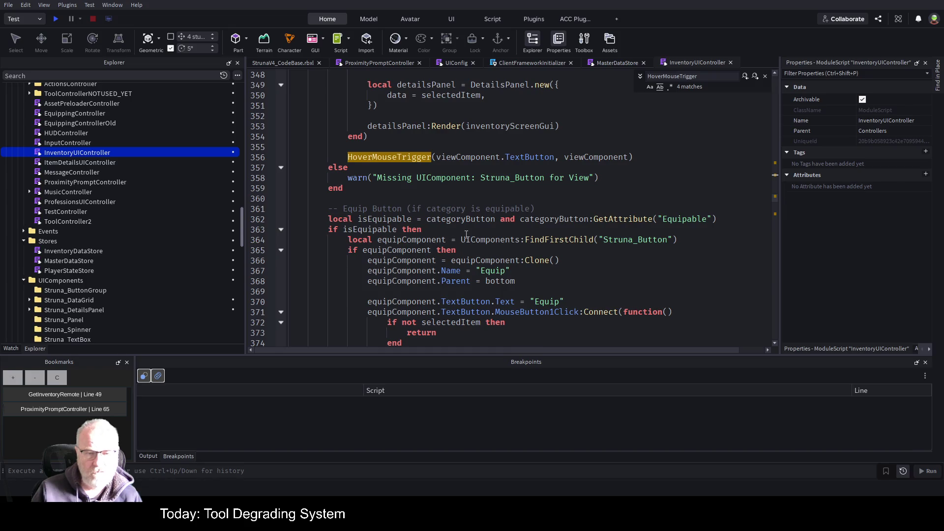
scroll(531, 244, down, 15)
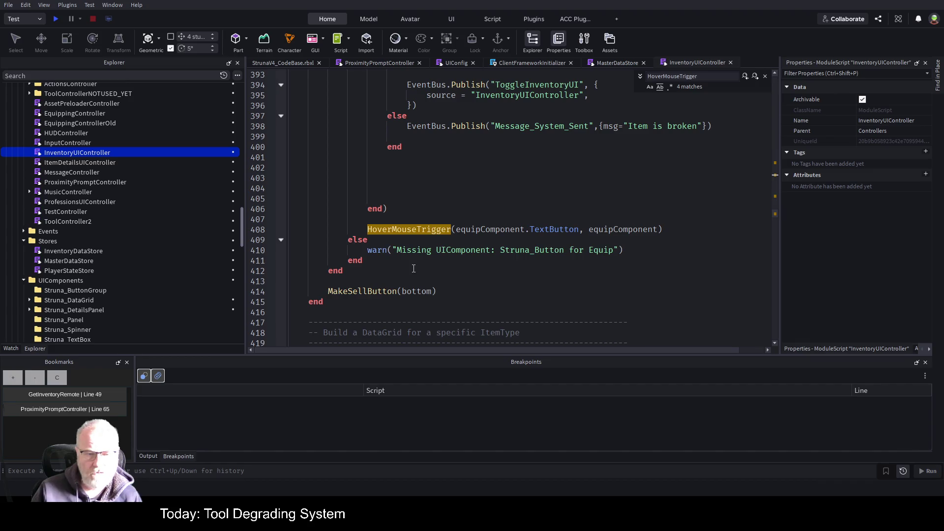
scroll(414, 269, down, 3)
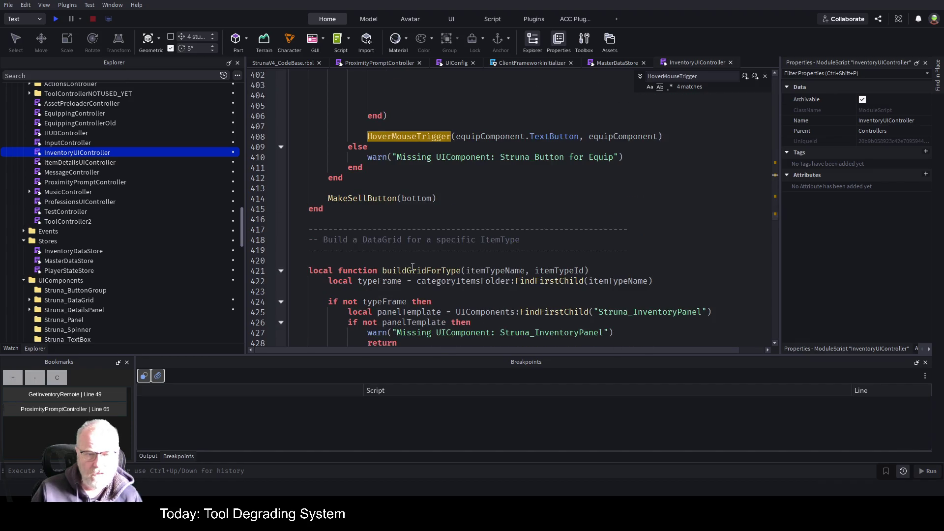
scroll(413, 267, down, 8)
scroll(447, 269, down, 3)
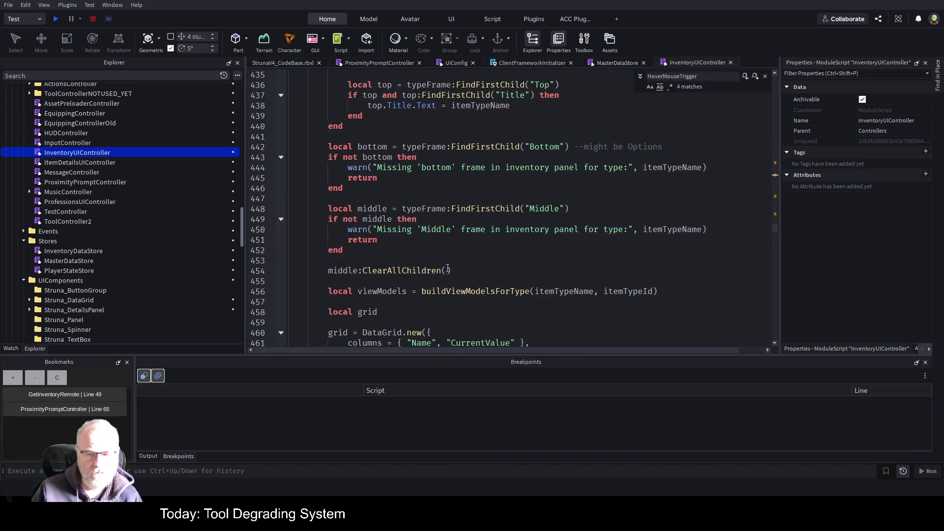
scroll(447, 269, down, 2)
scroll(476, 239, down, 3)
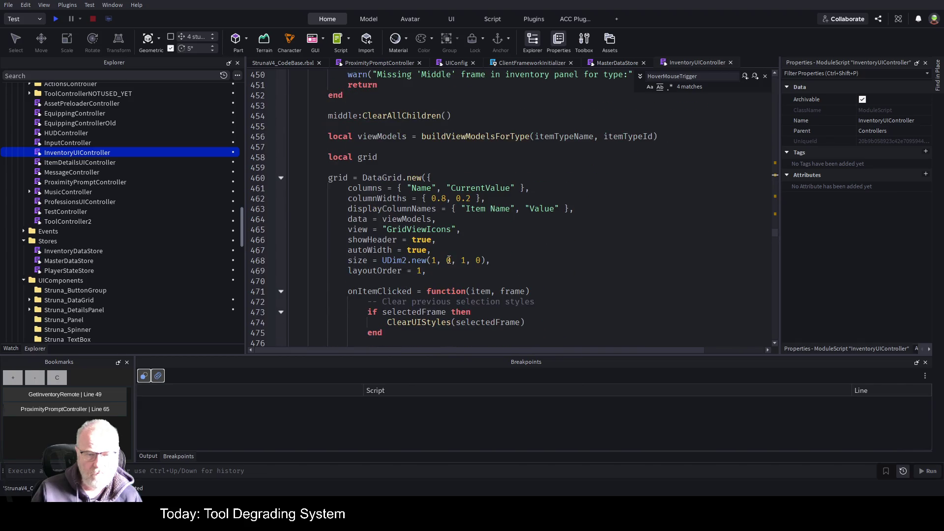
scroll(453, 253, down, 2)
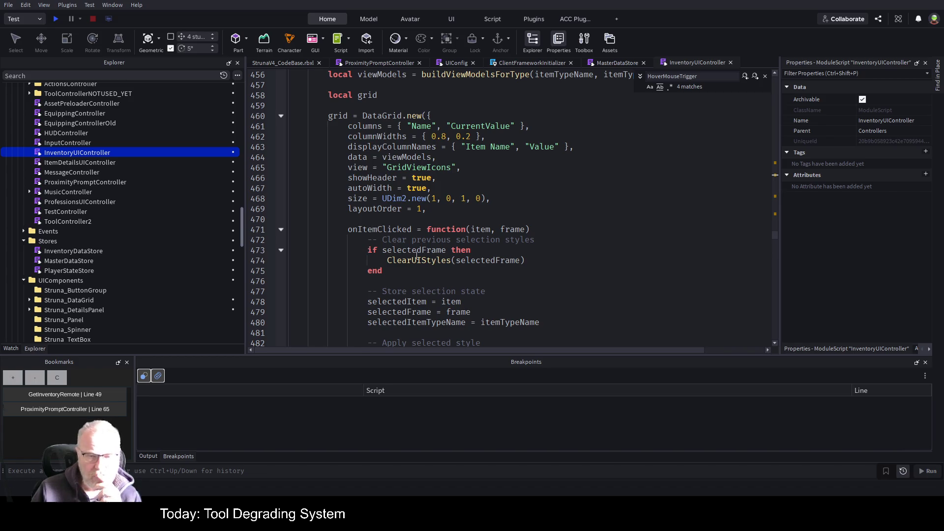
scroll(414, 229, down, 2)
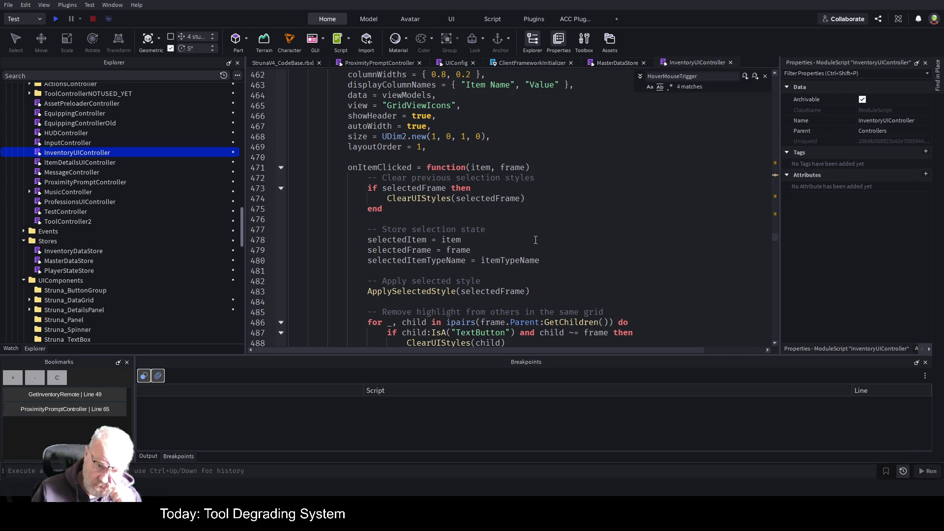
scroll(535, 240, up, 4)
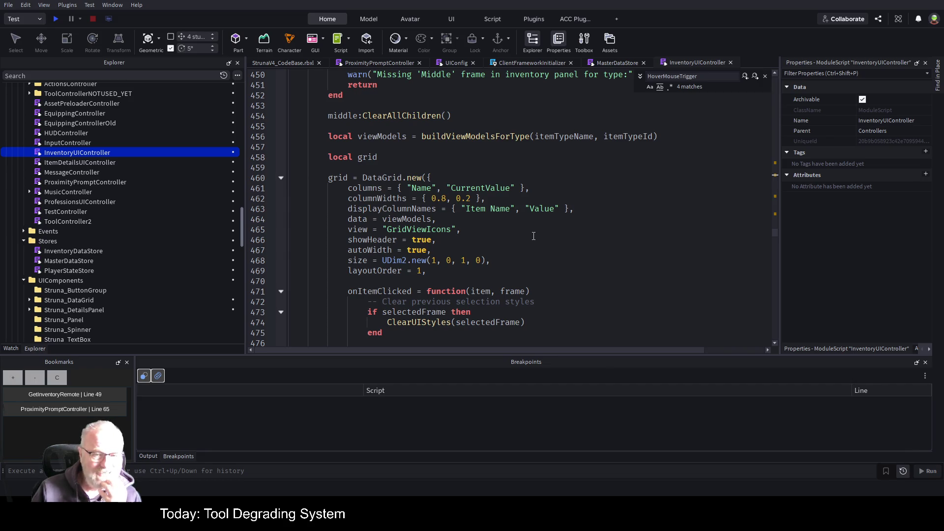
scroll(556, 224, down, 2)
scroll(557, 225, down, 2)
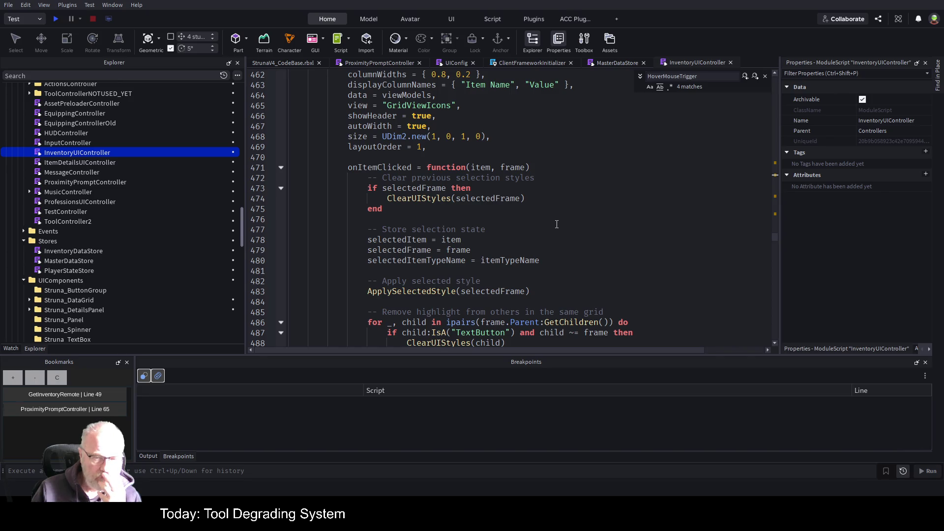
scroll(556, 226, down, 1)
scroll(555, 228, down, 3)
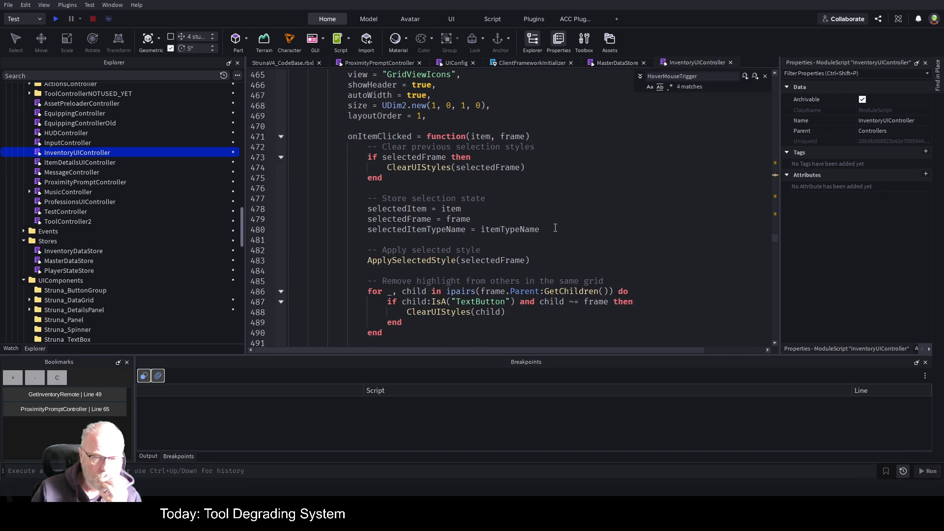
scroll(556, 228, down, 1)
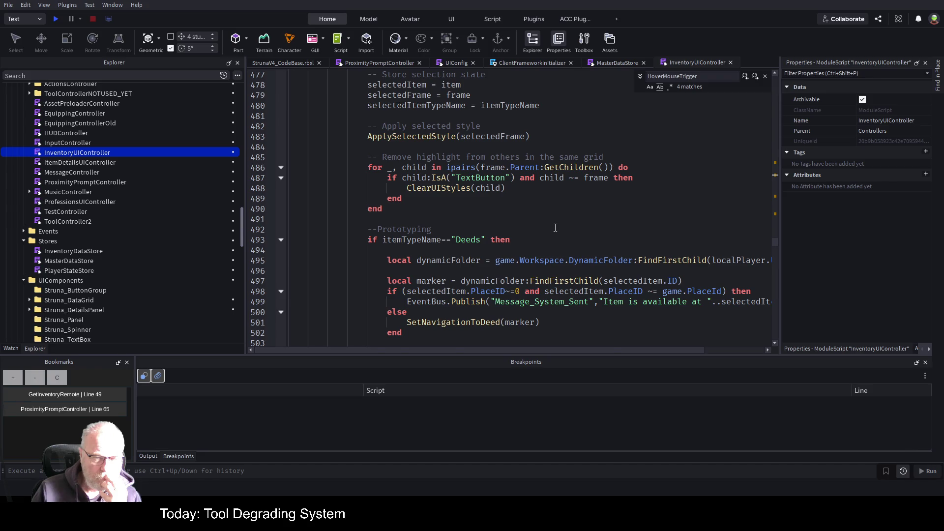
scroll(555, 228, down, 5)
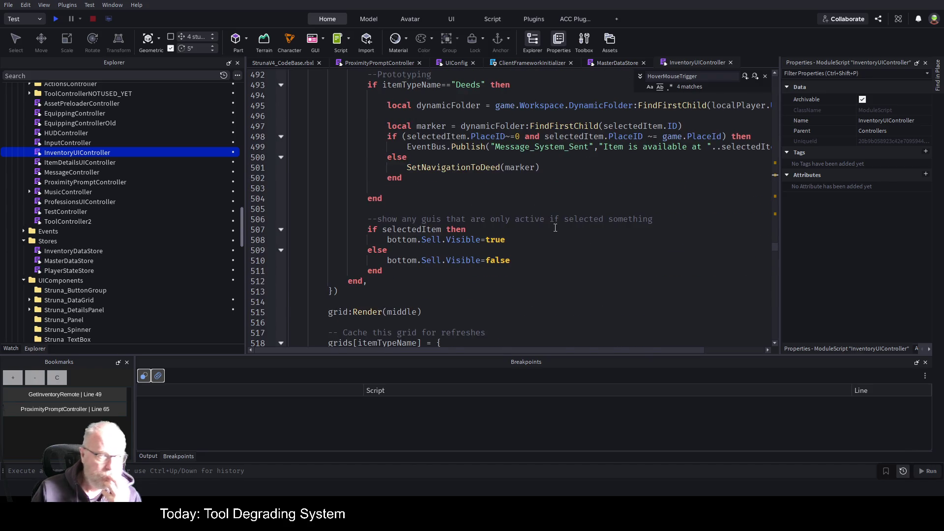
scroll(534, 222, down, 2)
scroll(533, 222, up, 4)
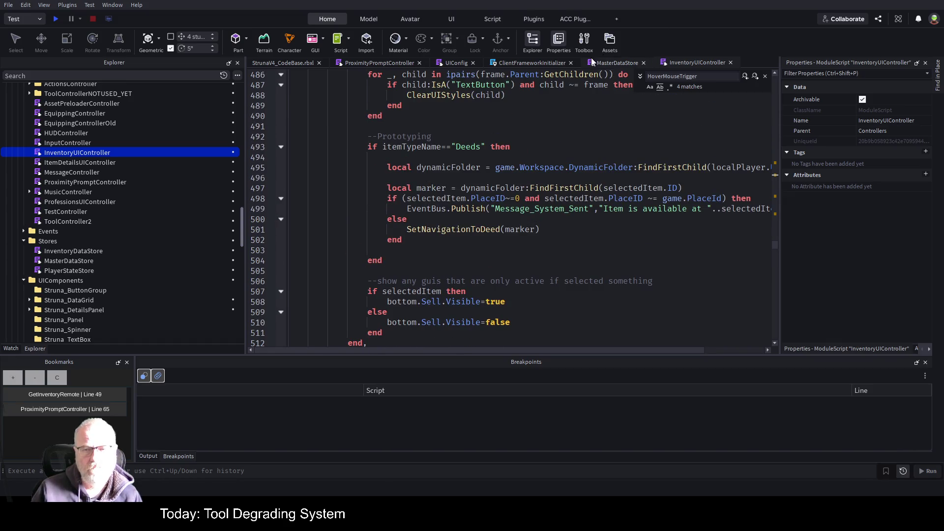
click(387, 64)
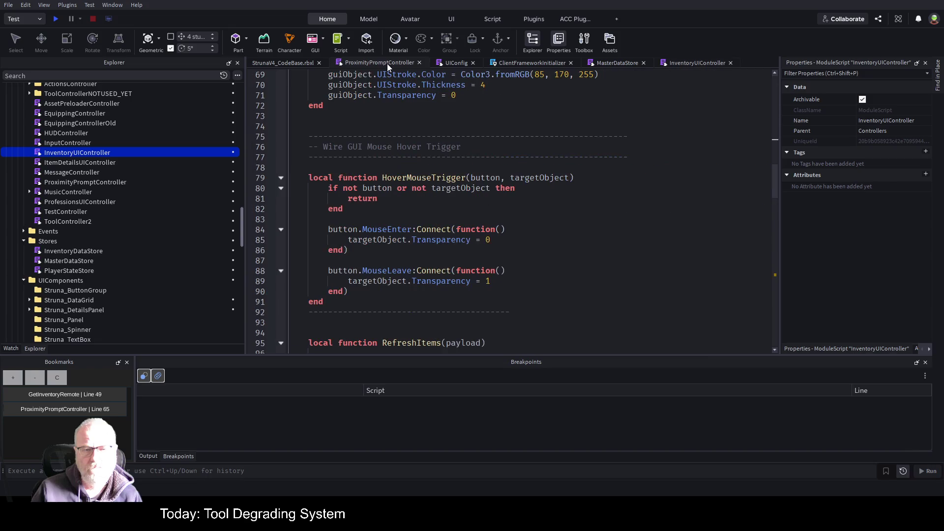
Inspect the DataGrid.new call on line 460, then return to the place and start a playtest
click(689, 61)
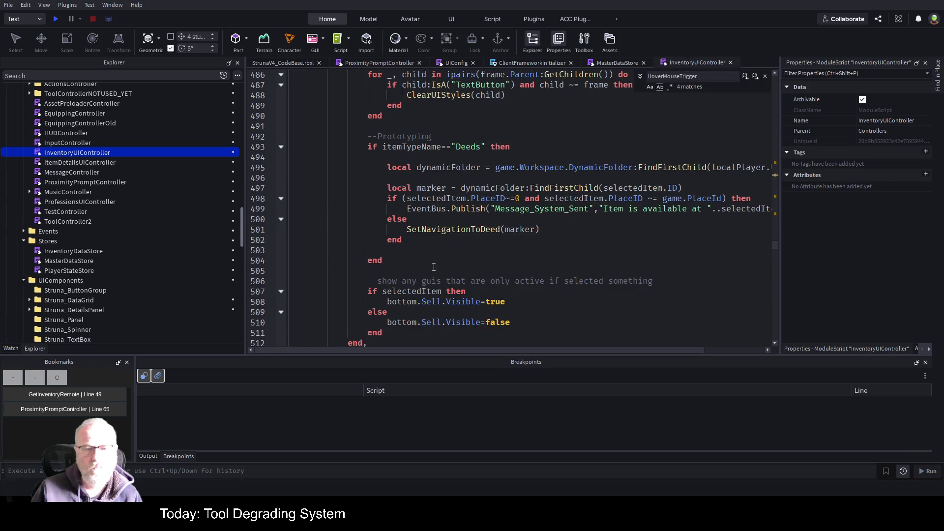
scroll(448, 208, up, 5)
scroll(448, 208, up, 6)
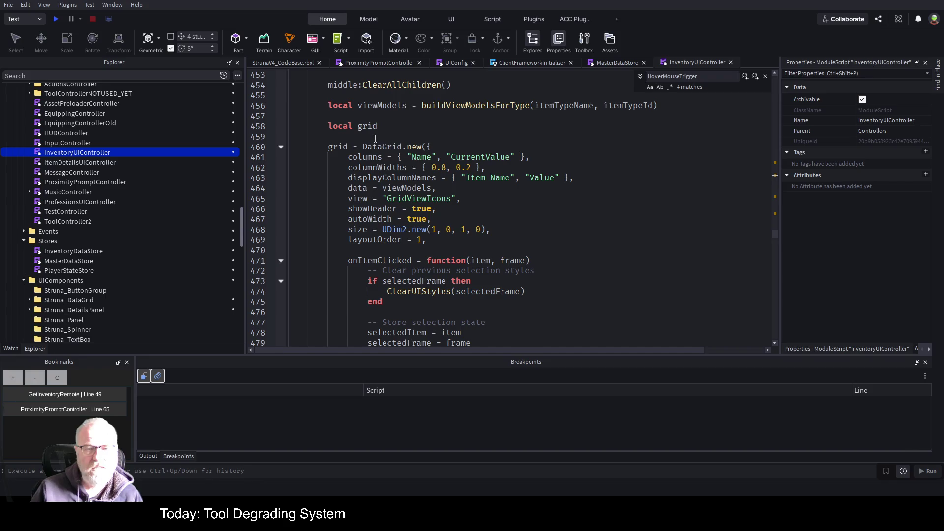
double_click(376, 147)
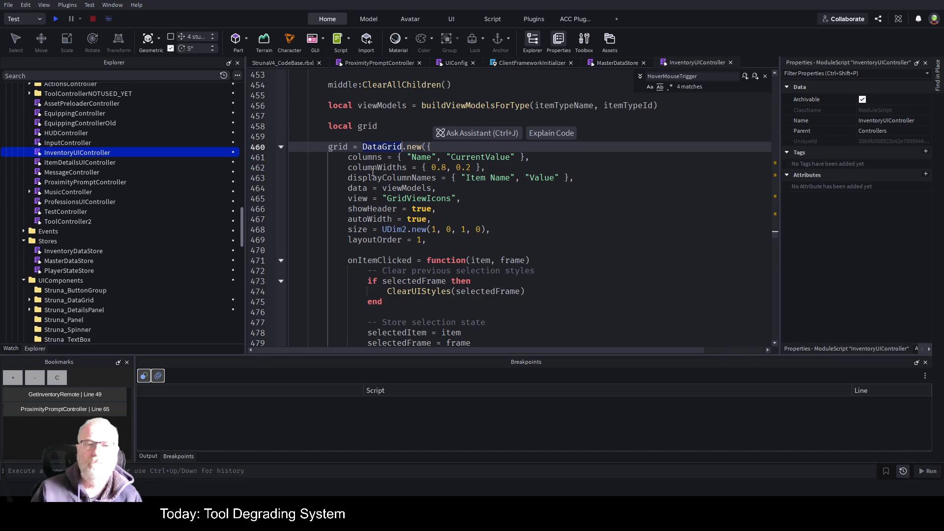
click(301, 63)
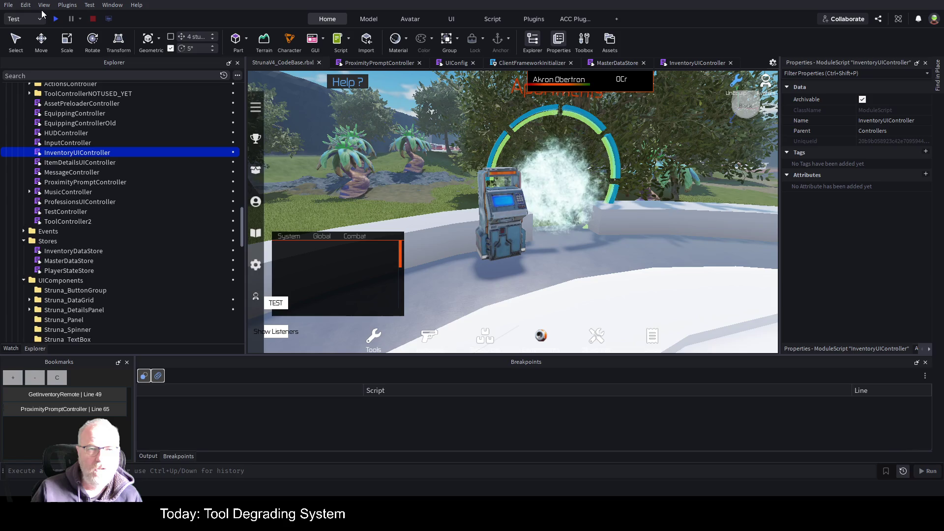
click(56, 20)
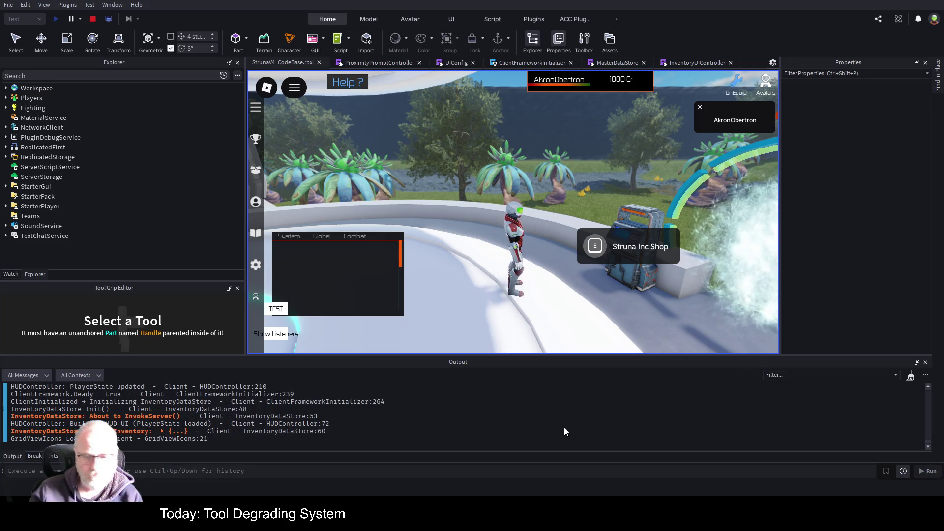
Press I in the playtest to open the Tools inventory listing OME001, OOF001 and DE001
key(i)
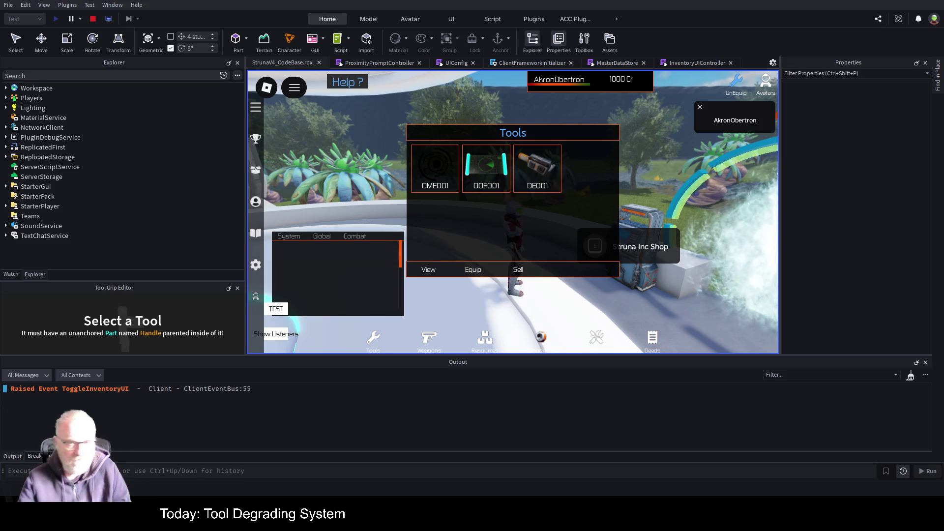
Browse the Resources, Deeds, Blueprints and Components categories, return to Tools, then open ProximityPromptController
click(489, 339)
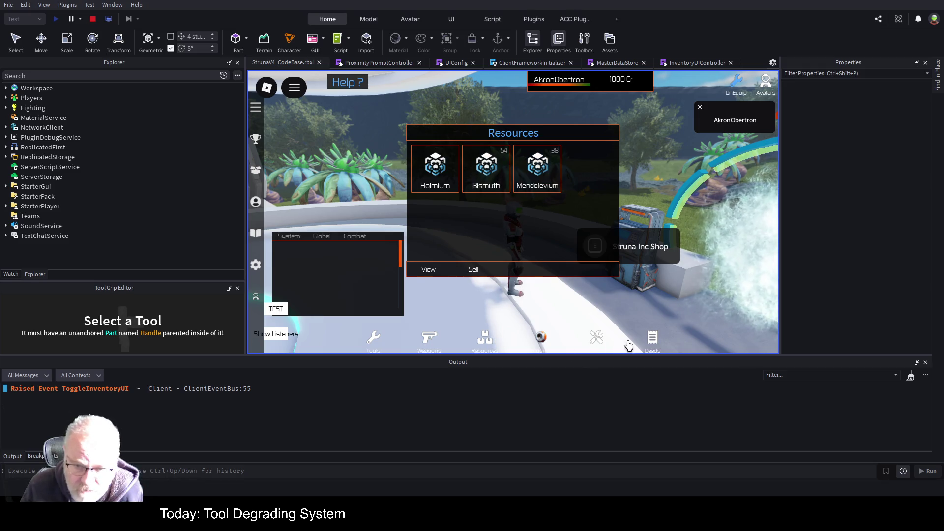
click(653, 340)
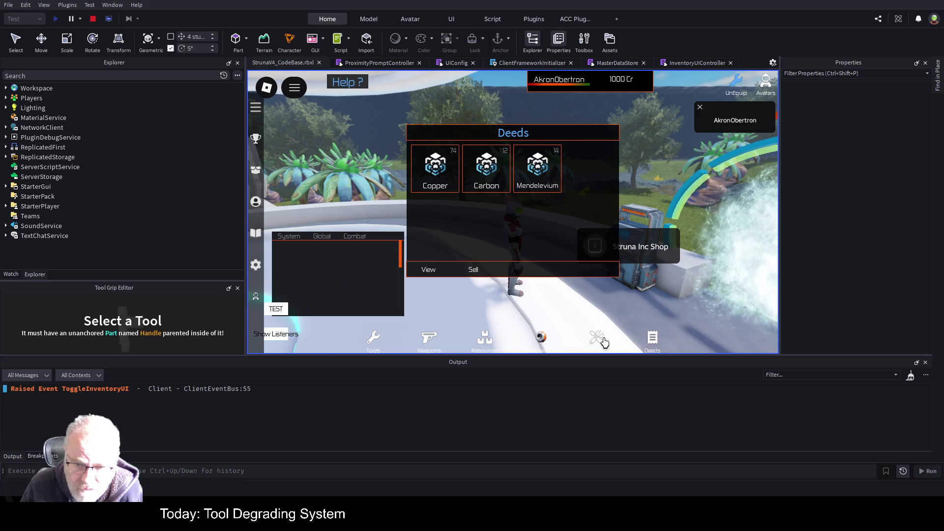
click(601, 342)
click(536, 341)
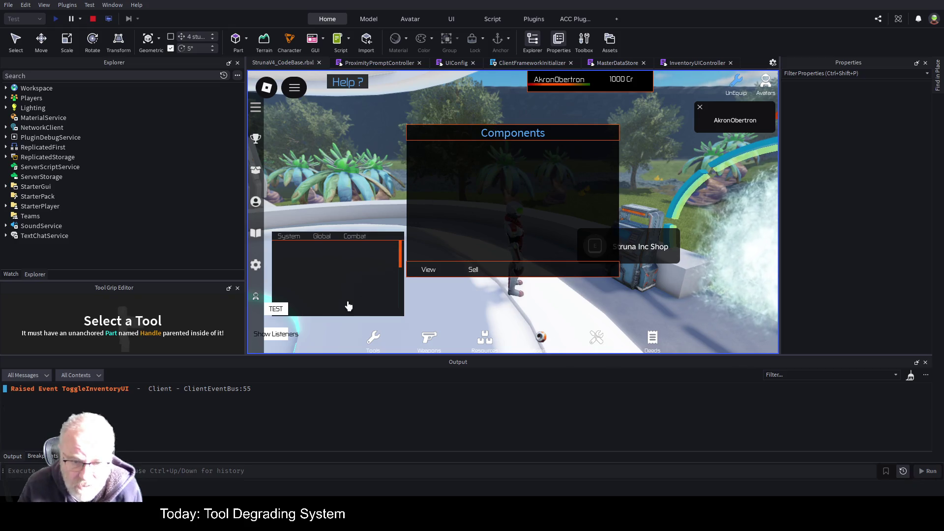
click(374, 338)
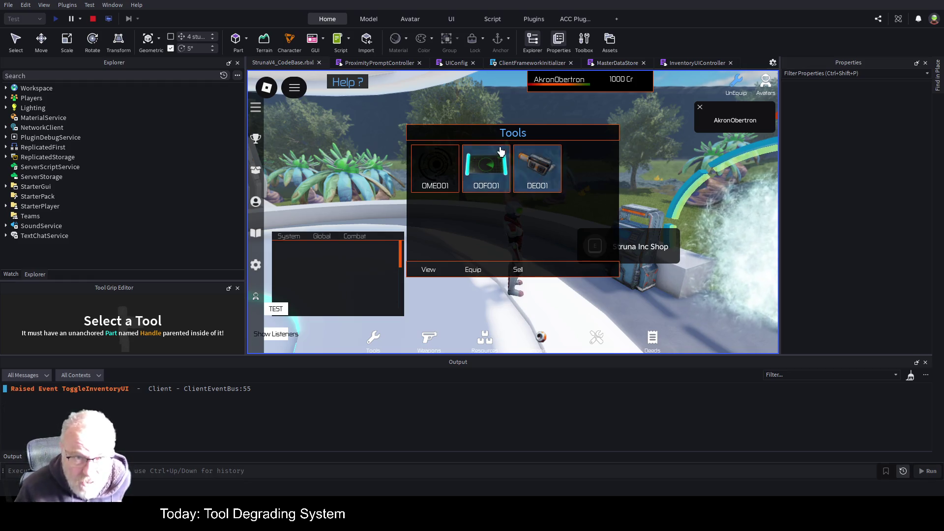
click(382, 62)
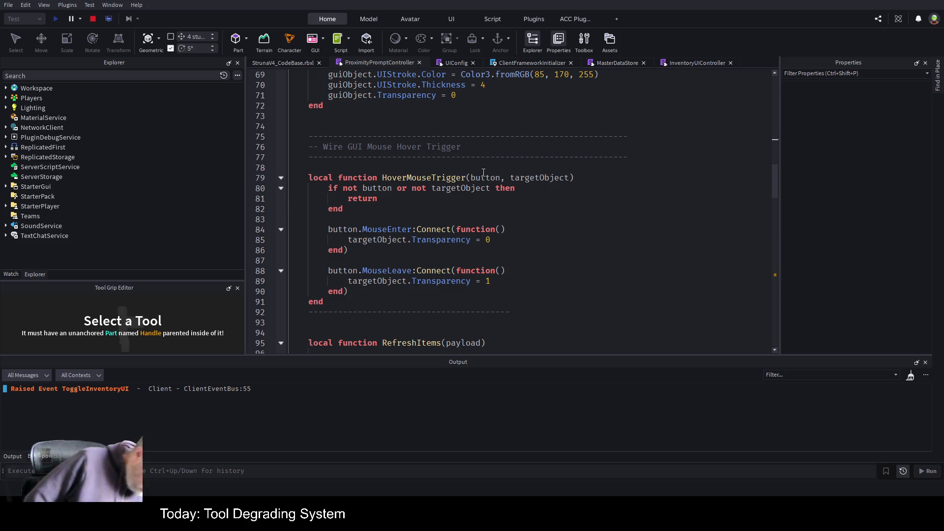
Mark line 75 in ProximityPromptController, then fold and select InventoryUIController's buildGridForType function for copying
click(401, 138)
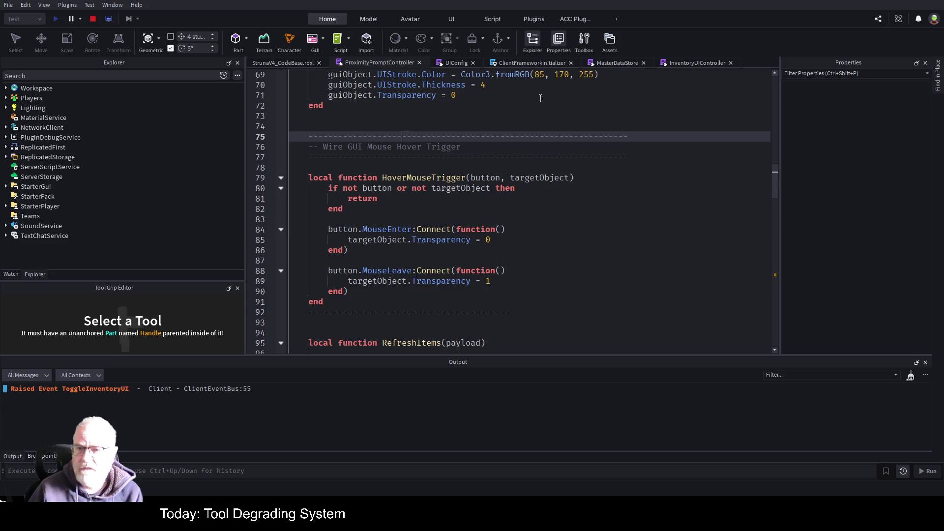
click(693, 61)
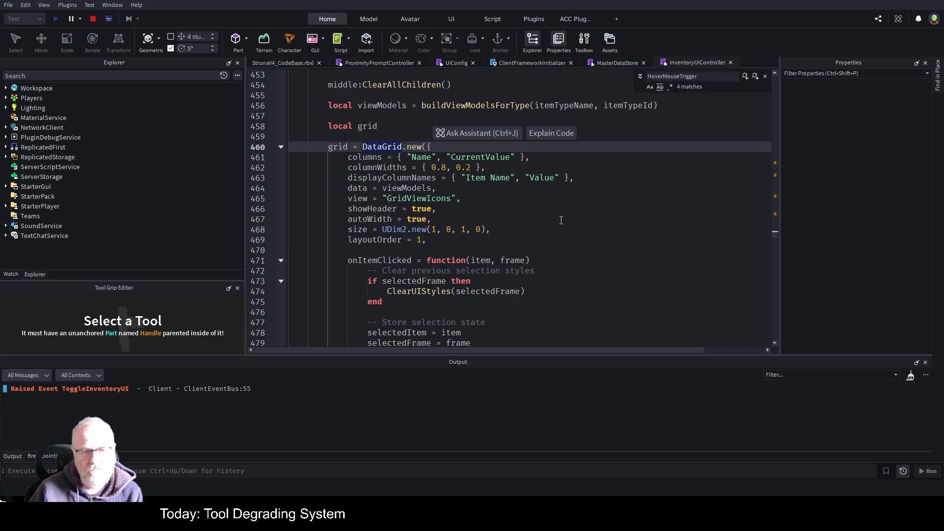
scroll(561, 220, up, 4)
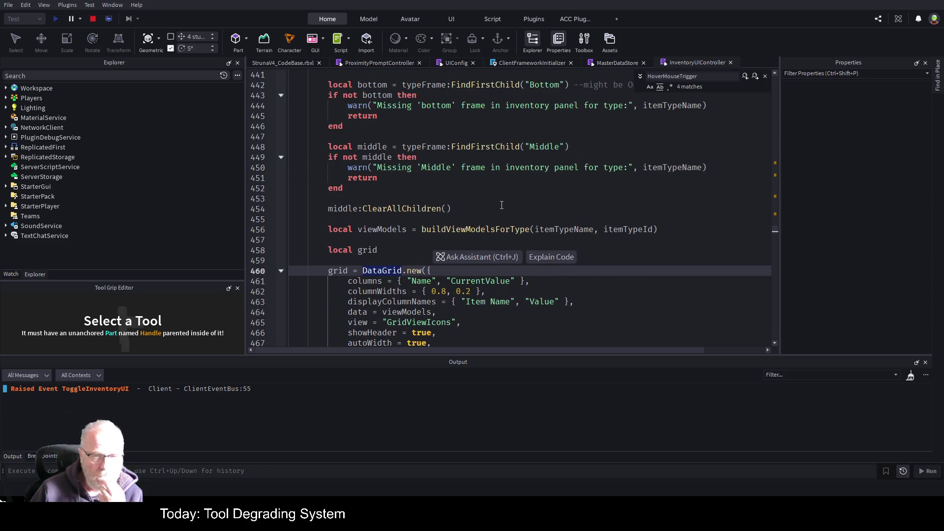
scroll(499, 205, up, 3)
scroll(422, 167, up, 3)
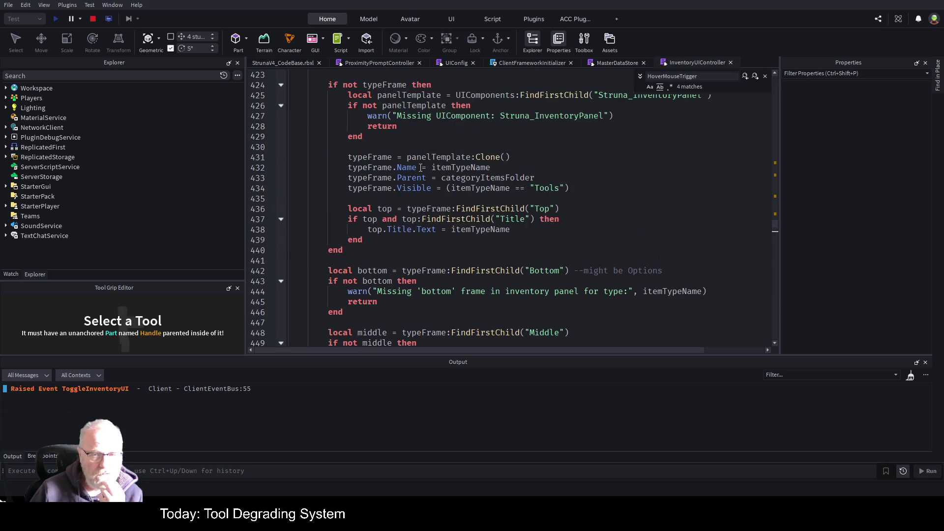
scroll(420, 167, up, 2)
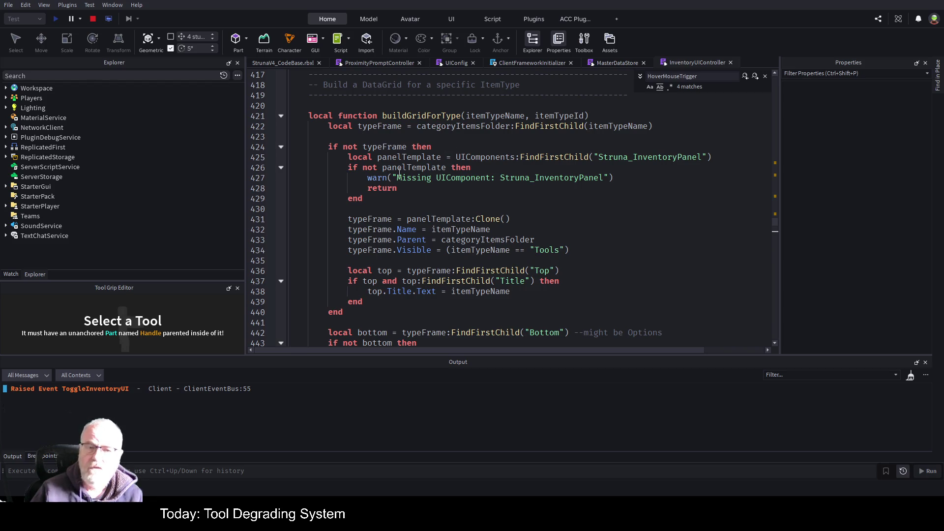
scroll(456, 198, down, 2)
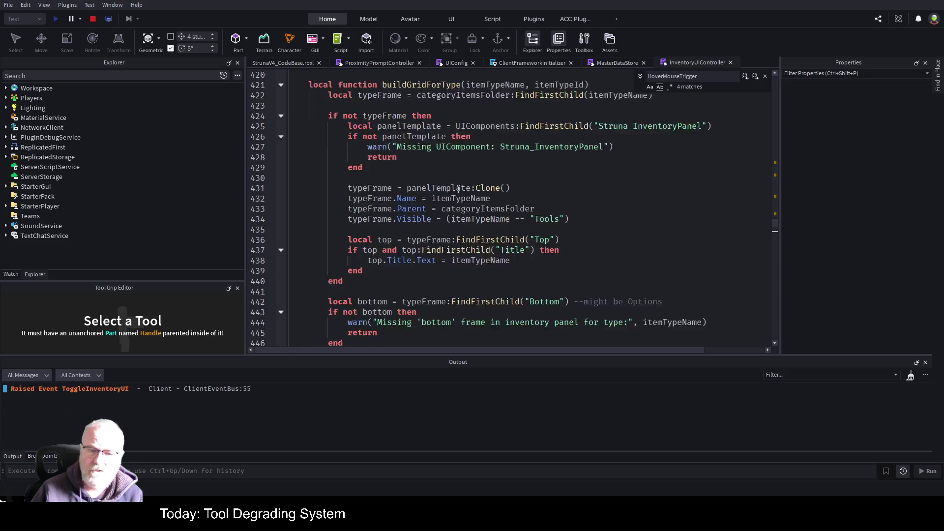
scroll(355, 123, up, 3)
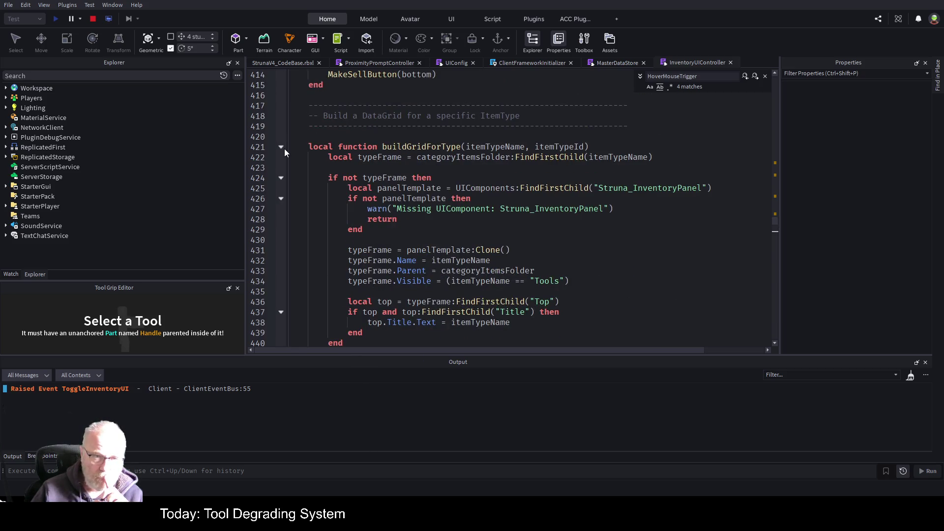
click(282, 147)
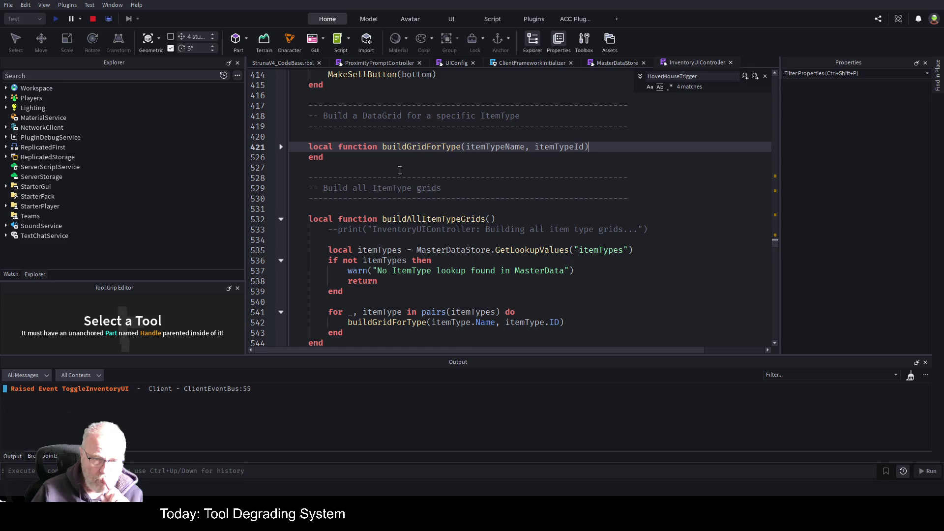
drag(326, 157, 309, 141)
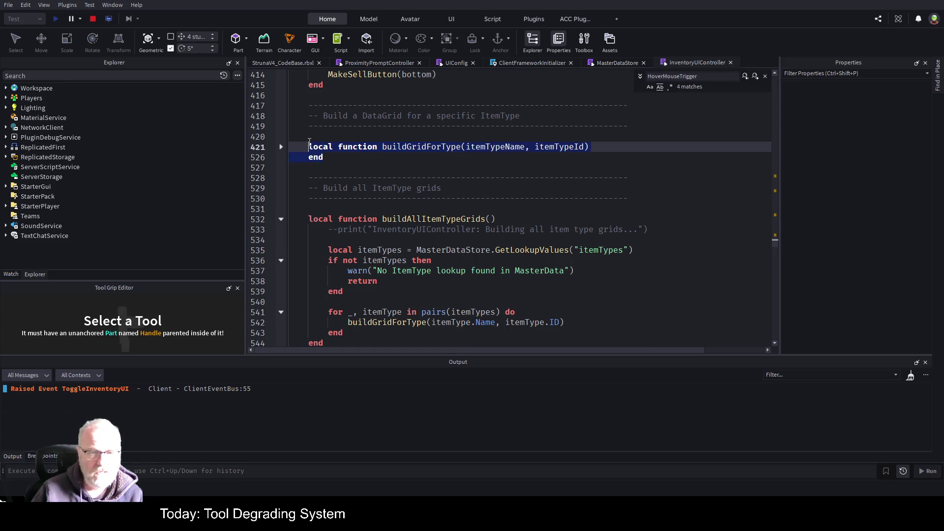
click(365, 63)
Fold and comment out the old for-loop over the payload items in RefreshItems
scroll(459, 170, down, 4)
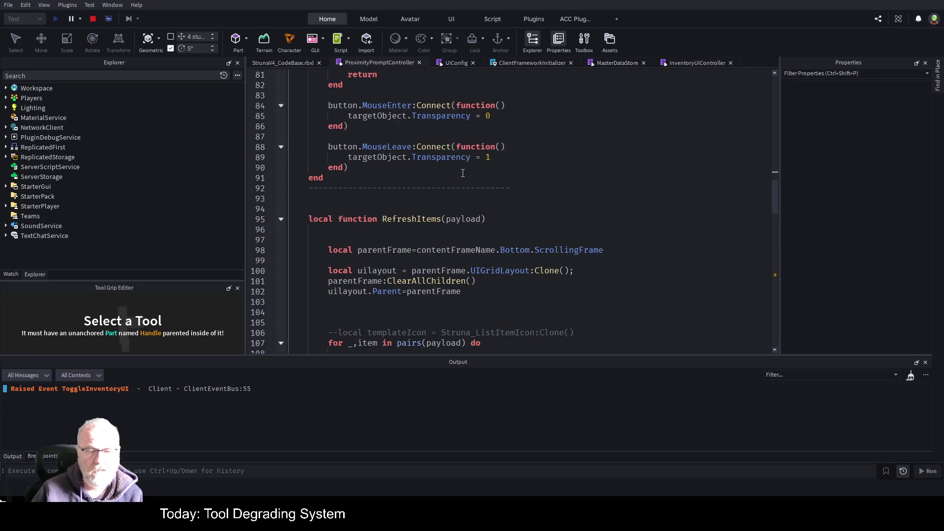
scroll(460, 170, down, 7)
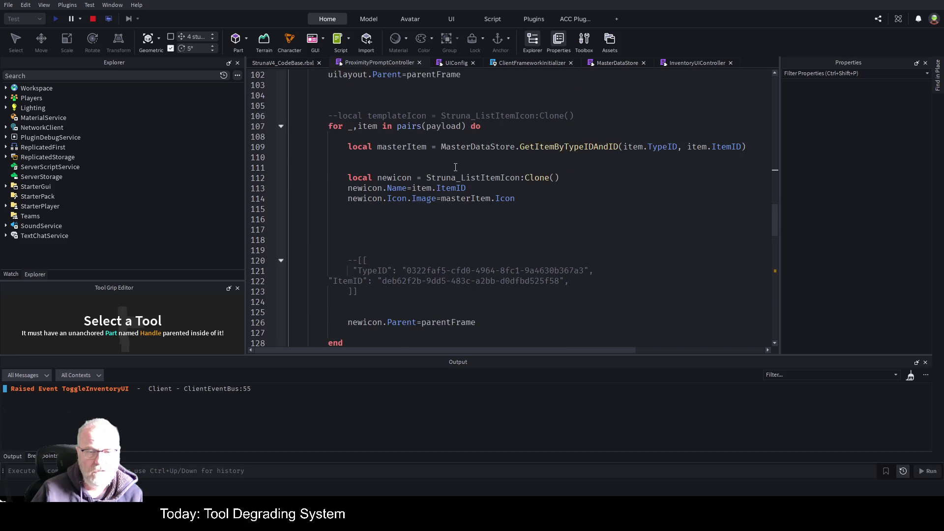
click(279, 126)
drag(350, 145, 280, 126)
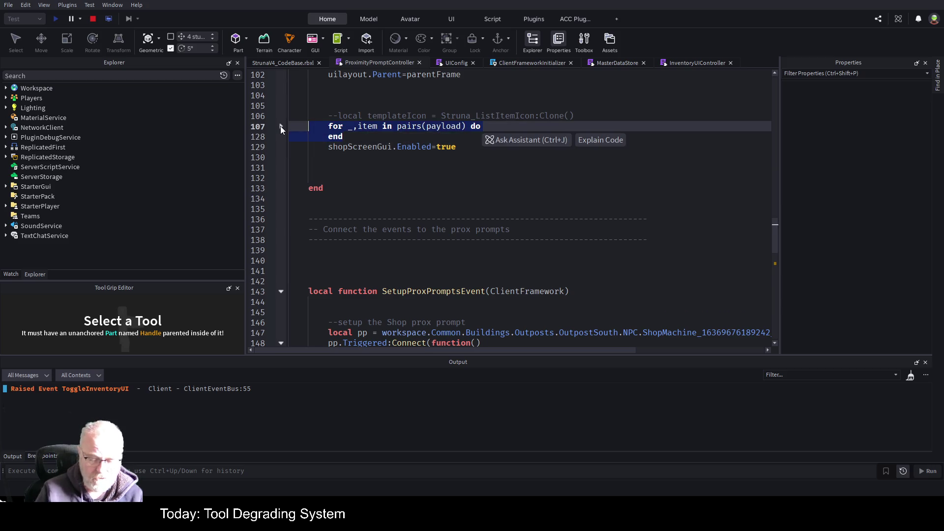
key(ctrl+slash)
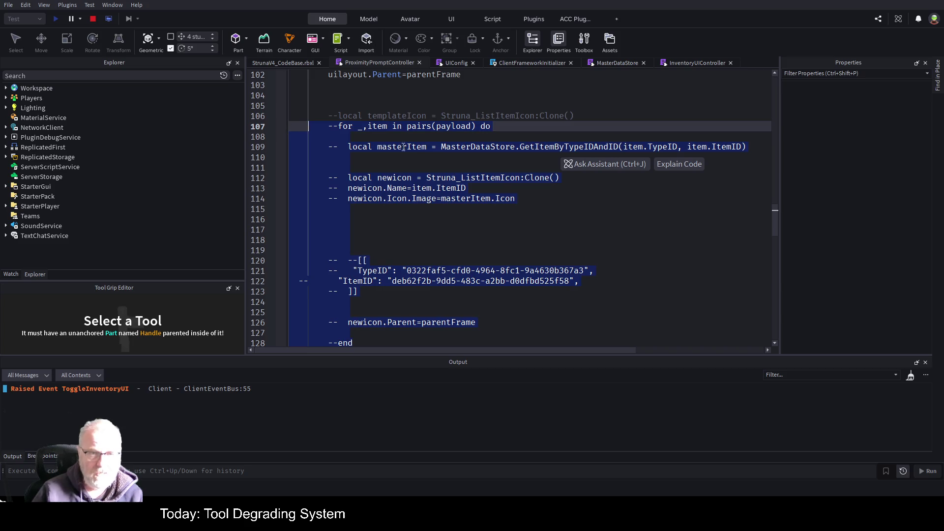
click(498, 192)
Add a '--copied from inventory controller' comment at line 93 and paste the copied grid code below
scroll(498, 191, up, 6)
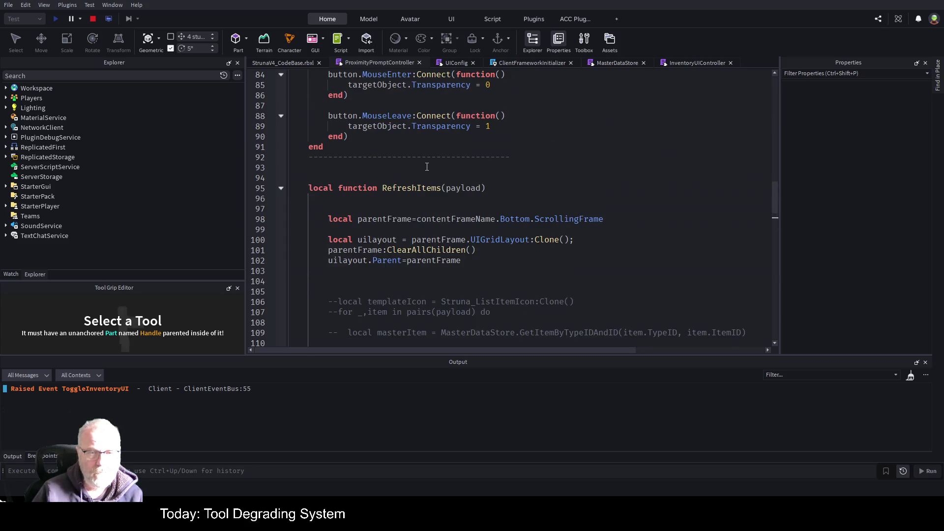
click(486, 172)
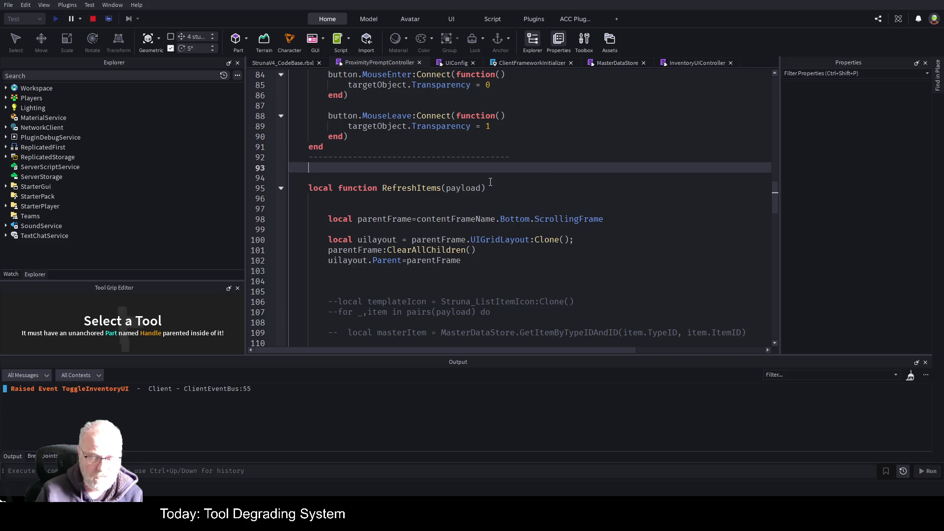
text(--copie)
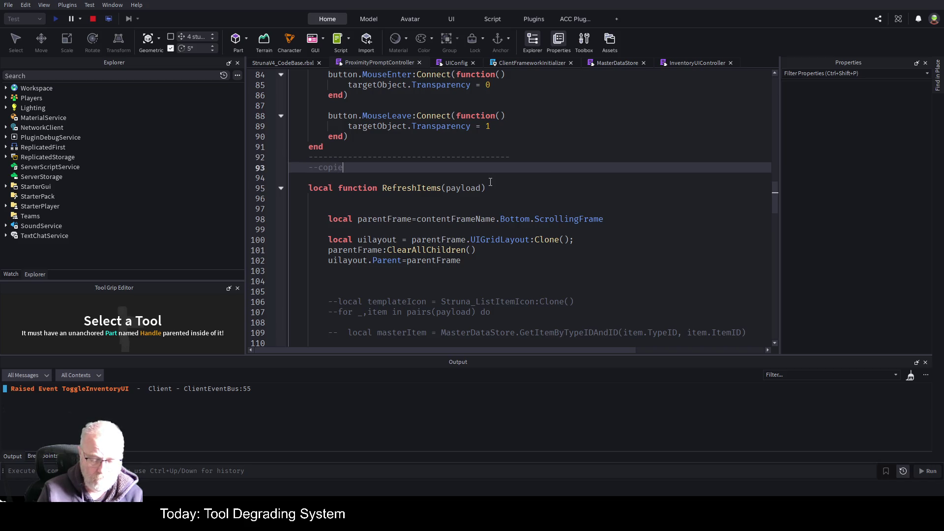
text(d from invento)
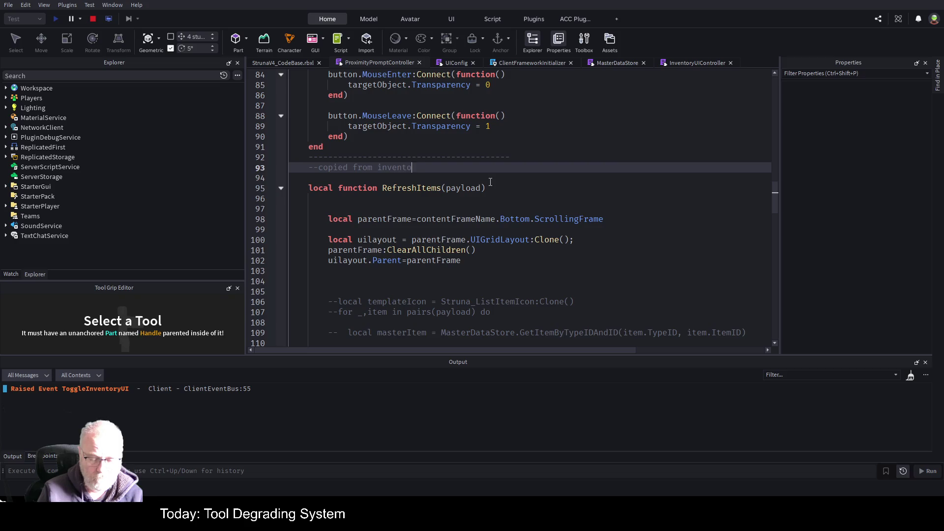
text(ry contrrolle)
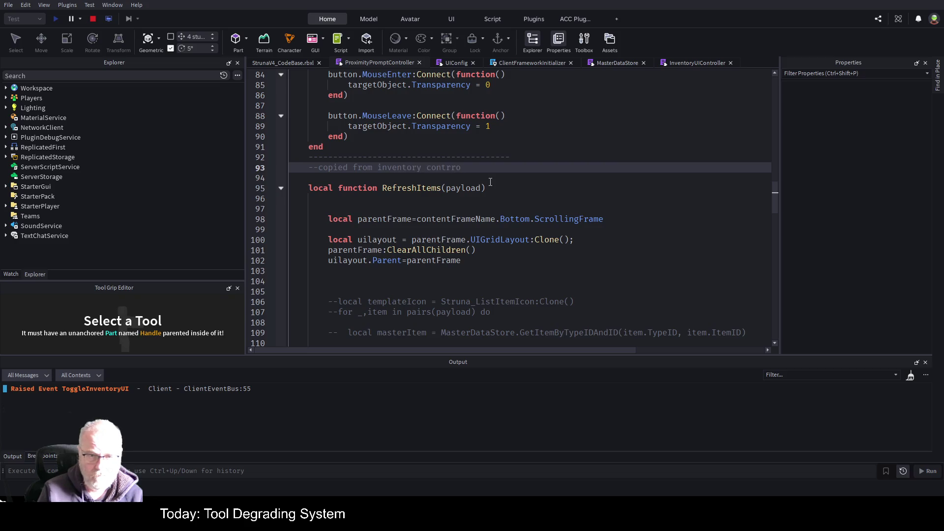
text(r)
key(BackSpace)
key(End)
key(Return)
key(ctrl+v)
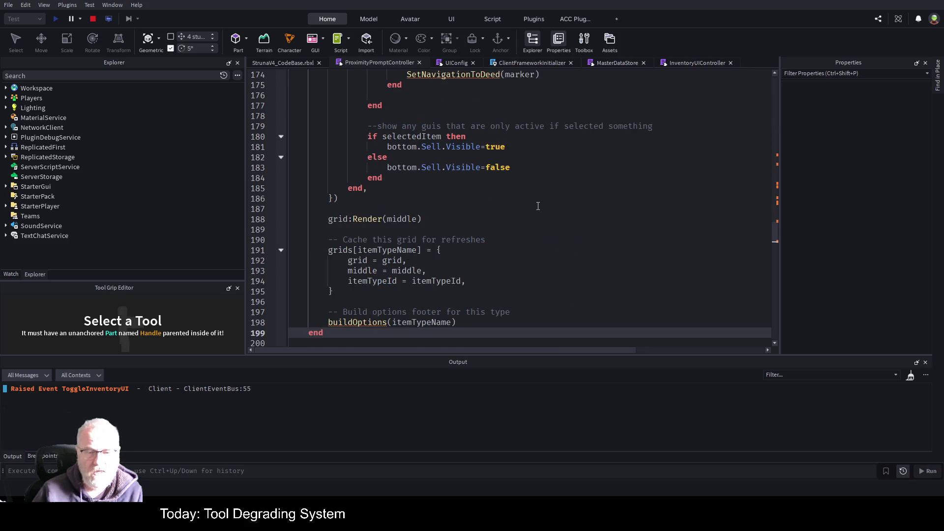
Change line 94 to 'local function buildGrid(data)', replacing buildGridForType(itemTypeName, itemTypeId)
scroll(538, 206, up, 19)
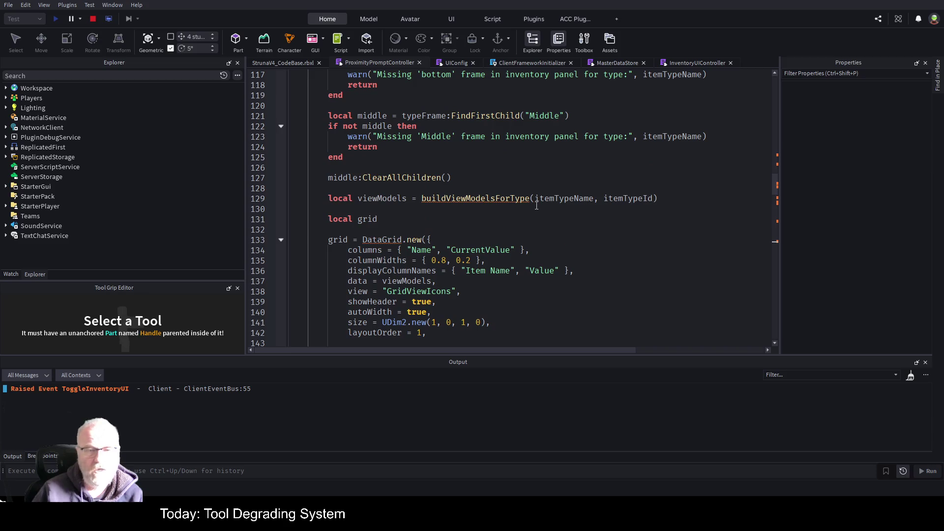
scroll(536, 206, up, 11)
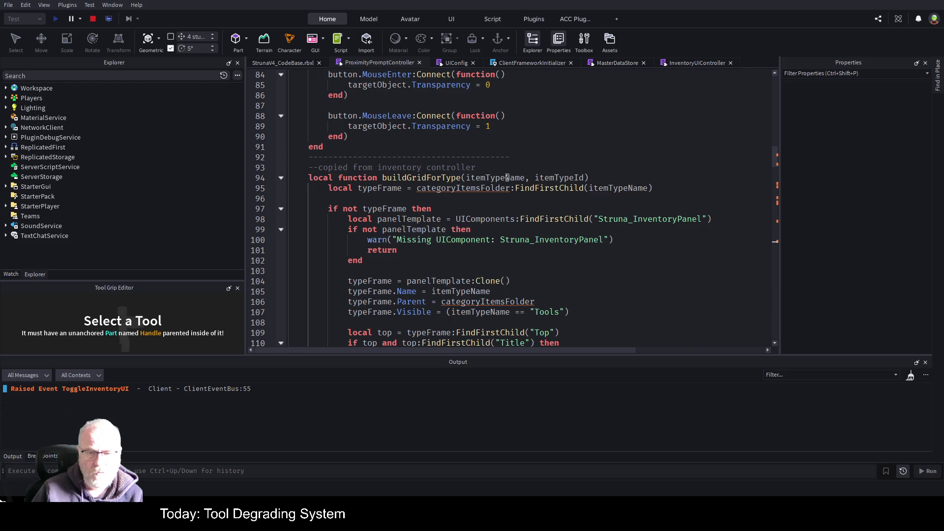
click(507, 177)
double_click(406, 177)
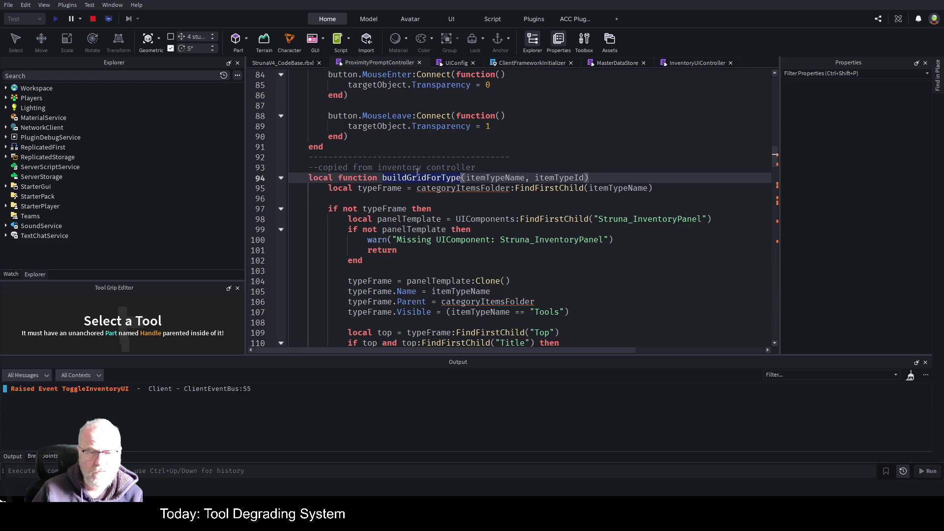
text(buildGrid)
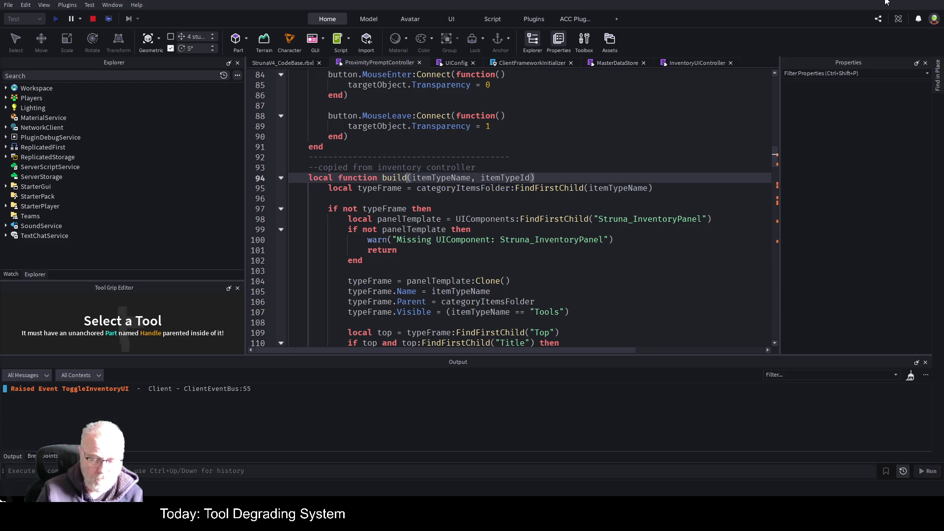
key(Right)
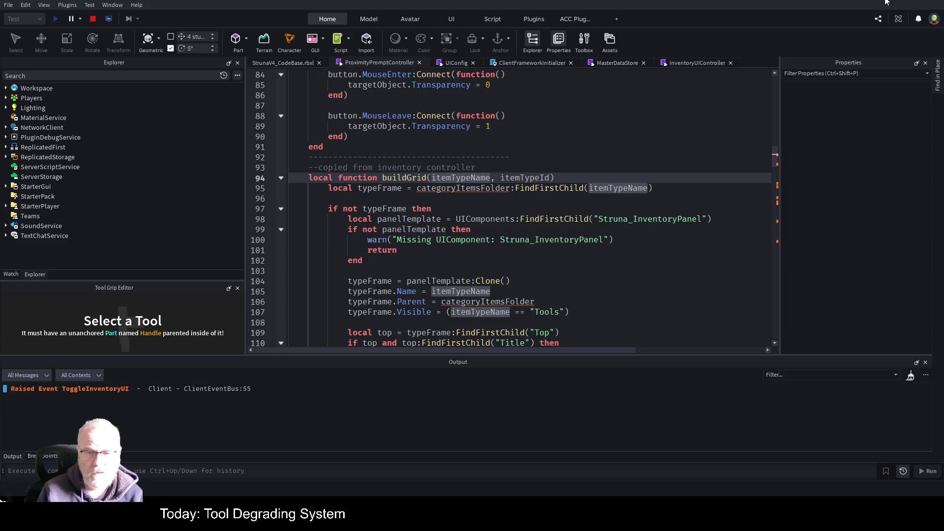
key(shift+End)
key(shift+Left)
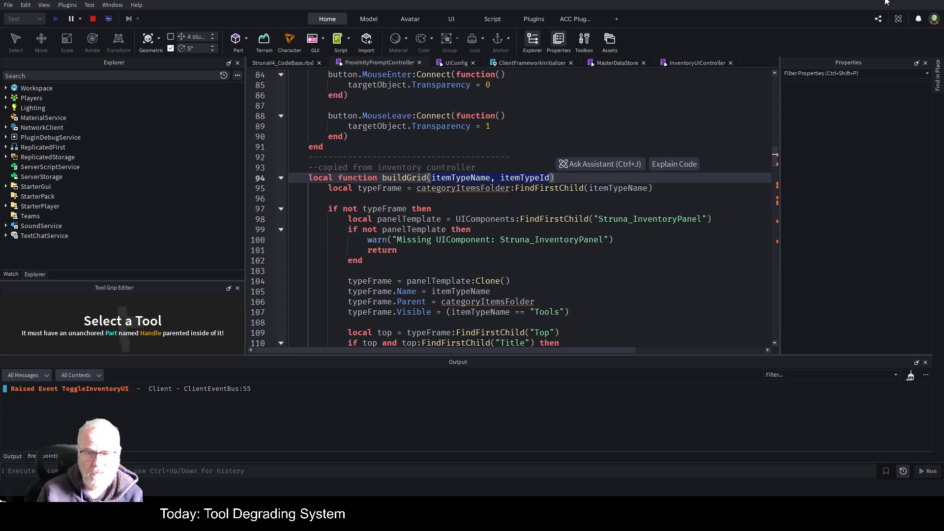
key(BackSpace)
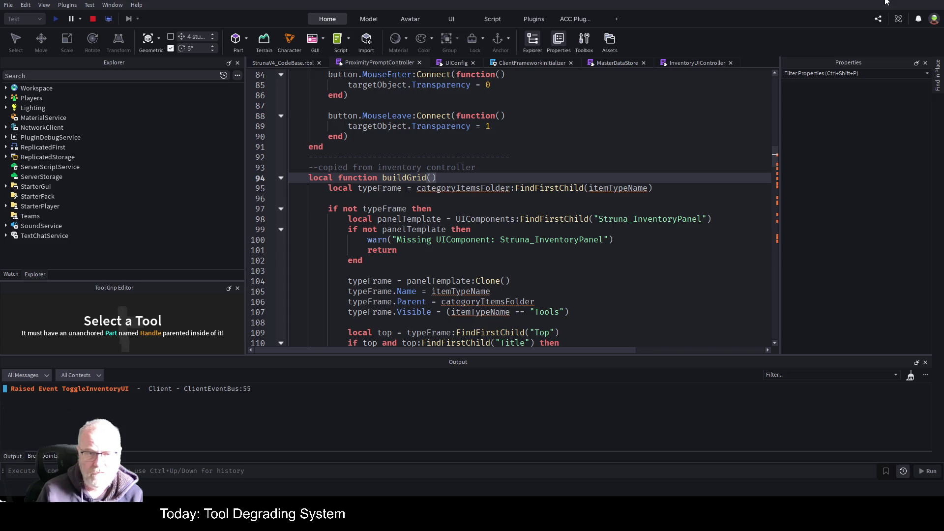
text(data)
key(Down)
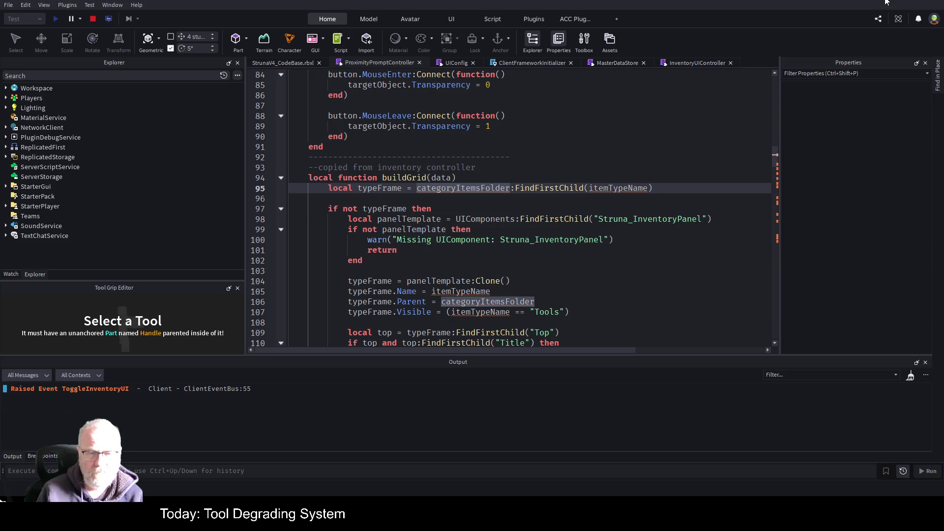
key(End)
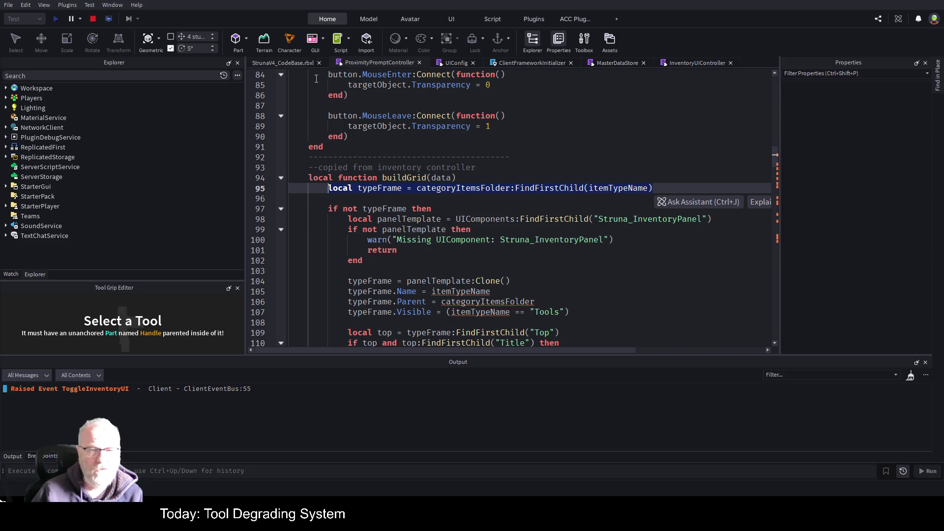
Delete the typeFrame lookup line at the top of buildGrid
click(302, 62)
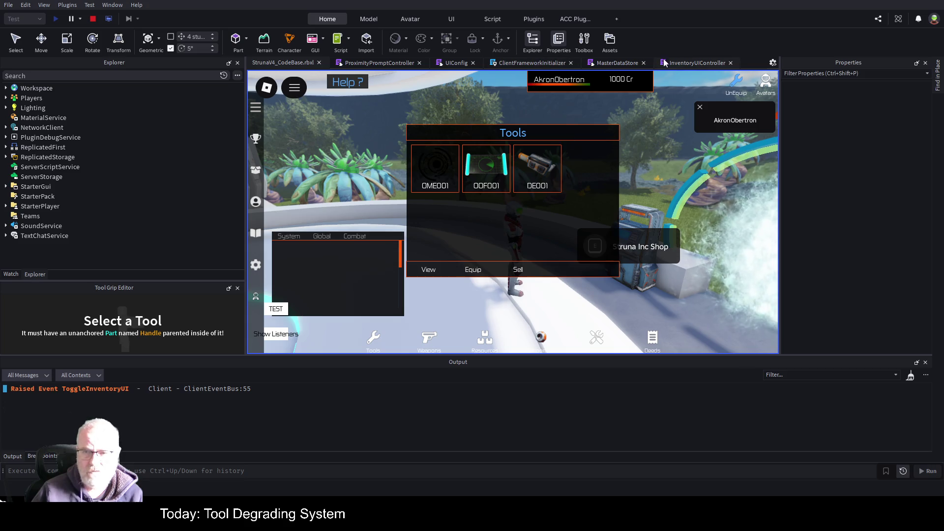
click(379, 63)
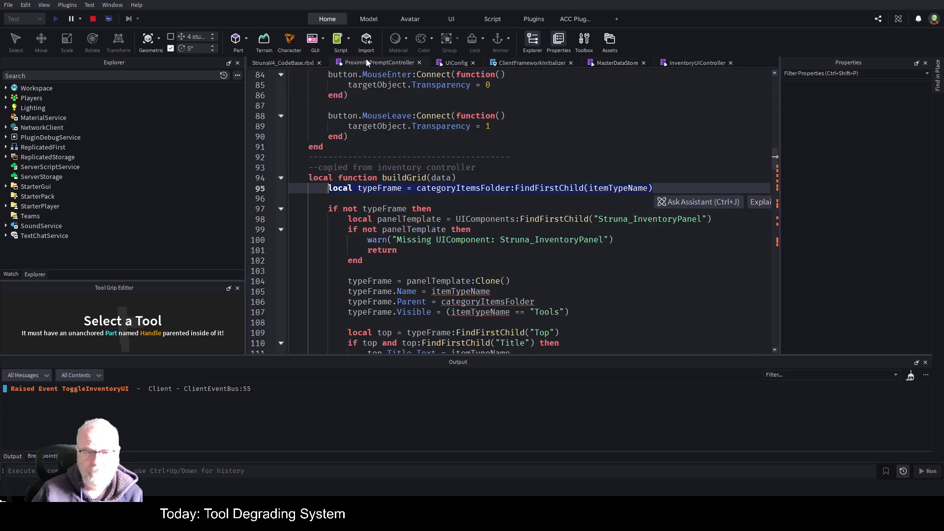
click(541, 189)
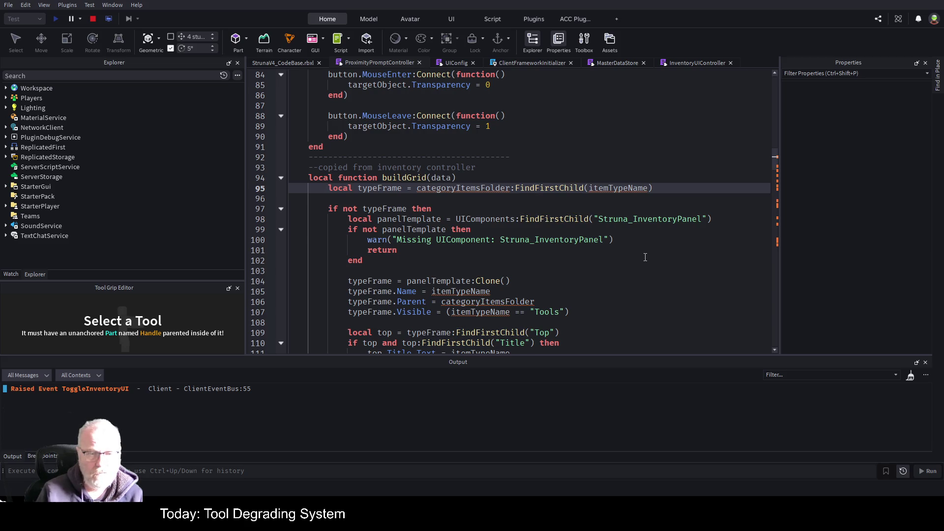
key(shift+Down)
key(ctrl+x)
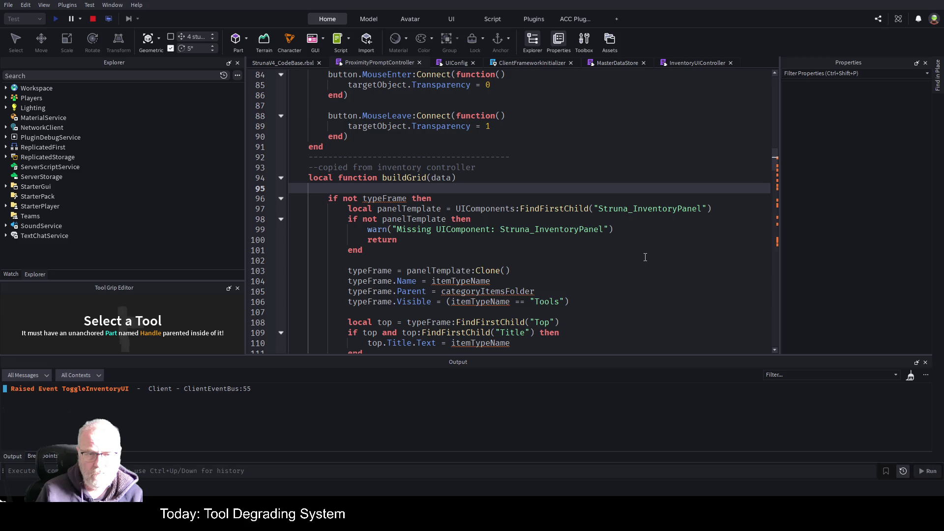
Remove the 'if not typeFrame then' check and its closing end so the template always clones
key(Down)
key(Down)
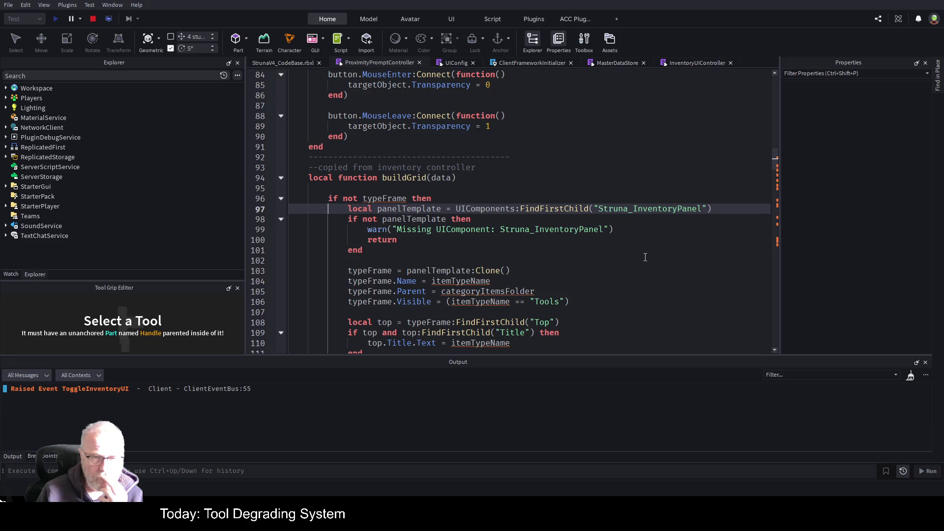
key(Up)
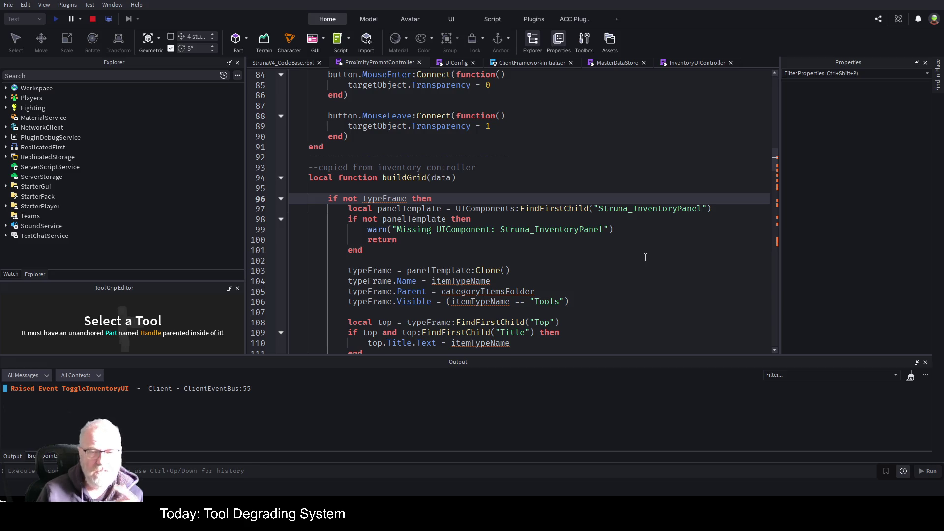
key(Down)
key(Down)
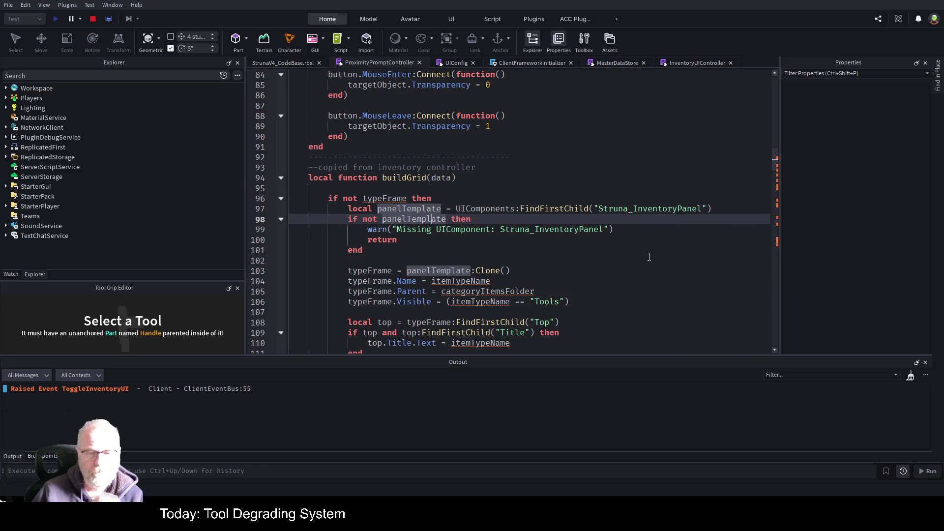
scroll(607, 257, down, 1)
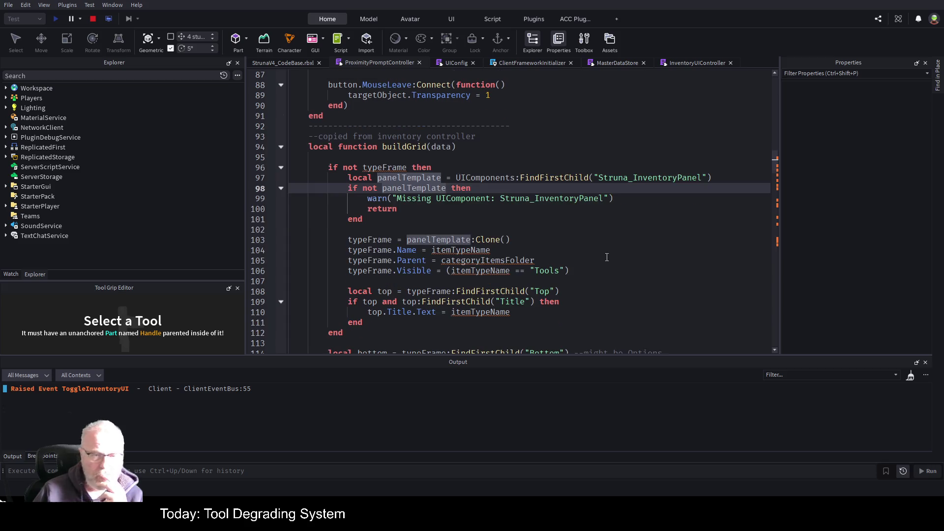
click(443, 165)
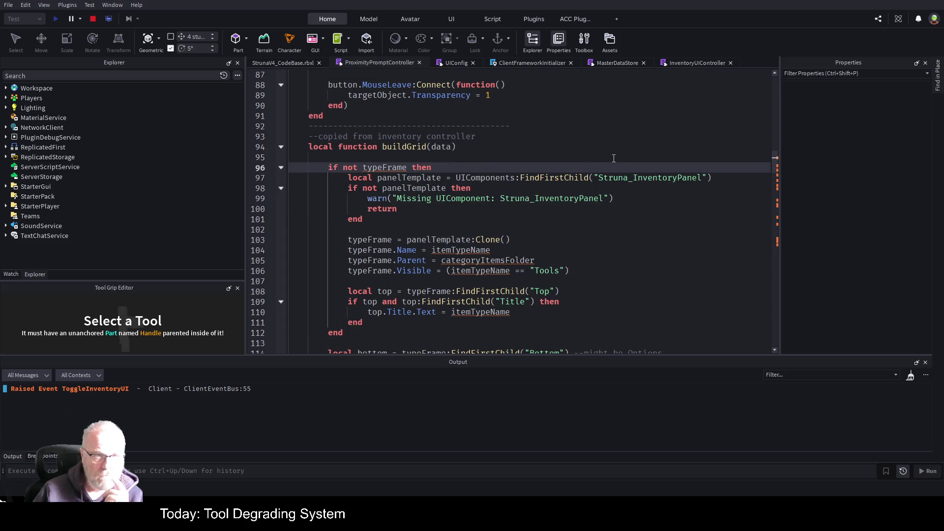
key(shift+Home)
key(BackSpace)
key(Down)
key(Down)
key(Down)
key(BackSpace)
key(BackSpace)
key(BackSpace)
scroll(564, 180, down, 2)
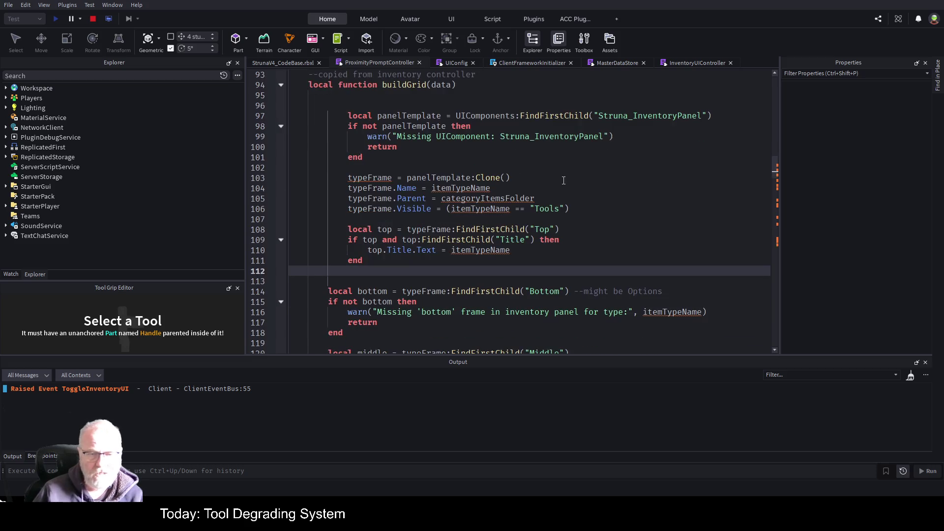
Declare typeFrame with 'local' on the panel template clone line
double_click(646, 115)
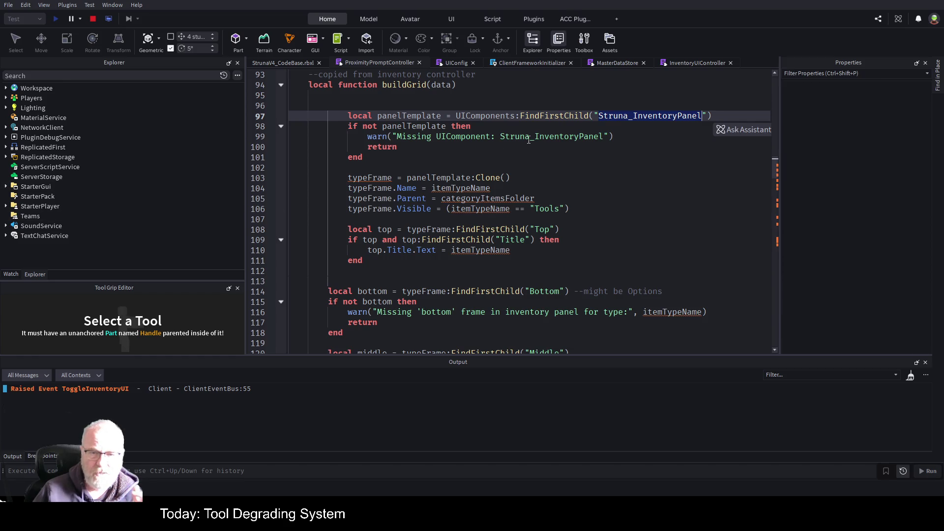
click(482, 156)
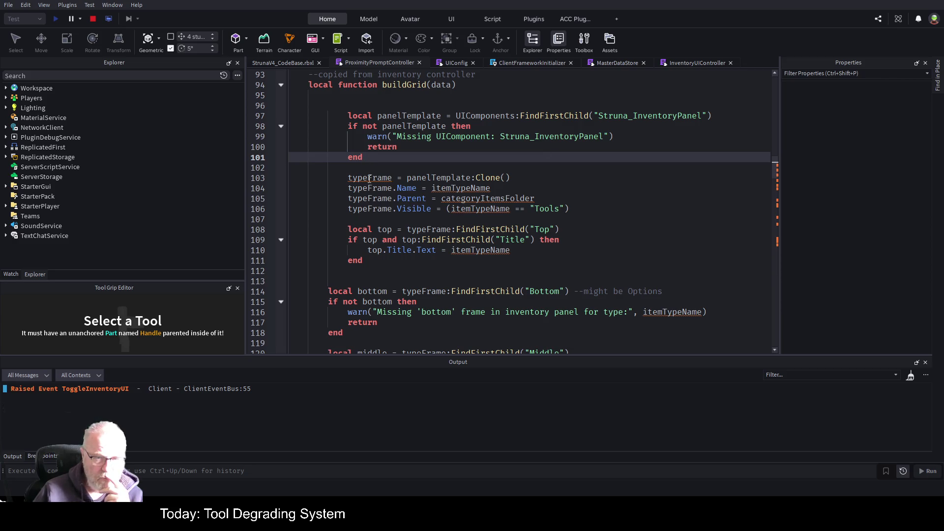
click(382, 177)
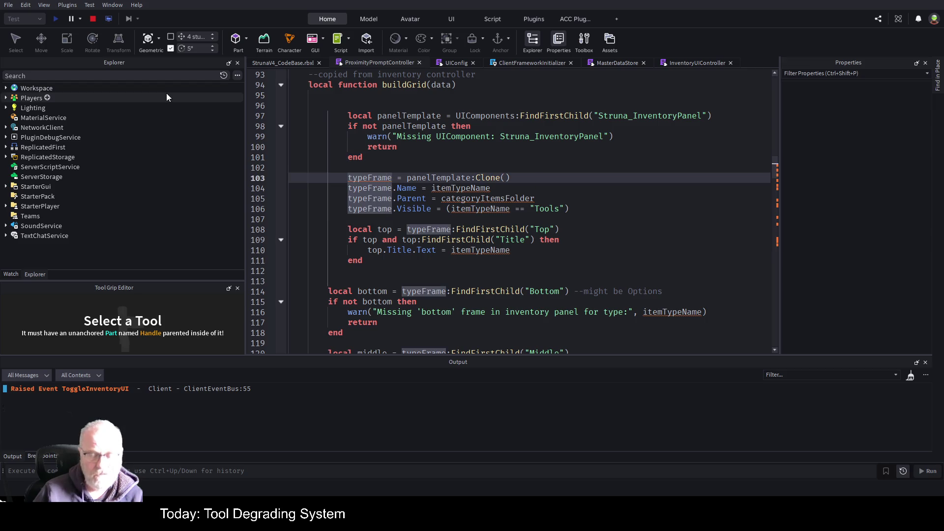
text(local)
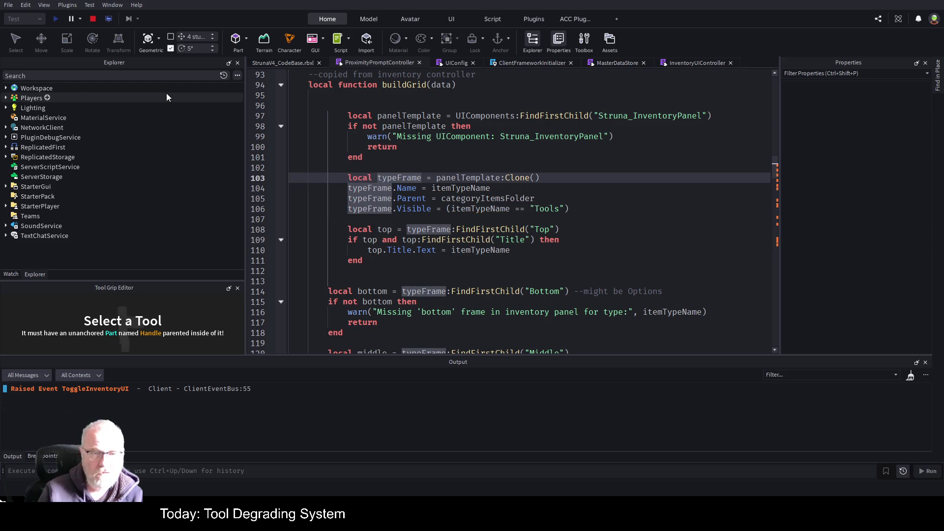
Replace itemTypeName with "Shop" as the cloned panel's name on line 104
click(605, 189)
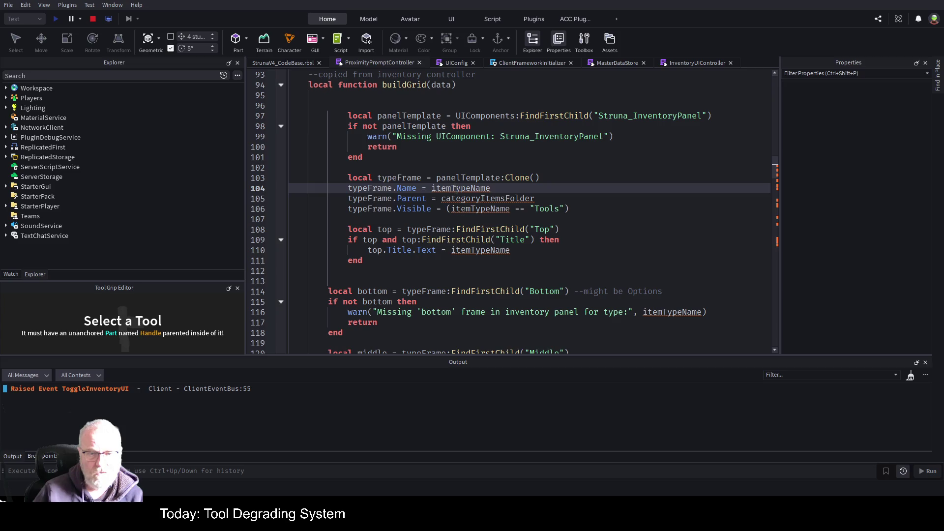
double_click(448, 188)
text("shop")
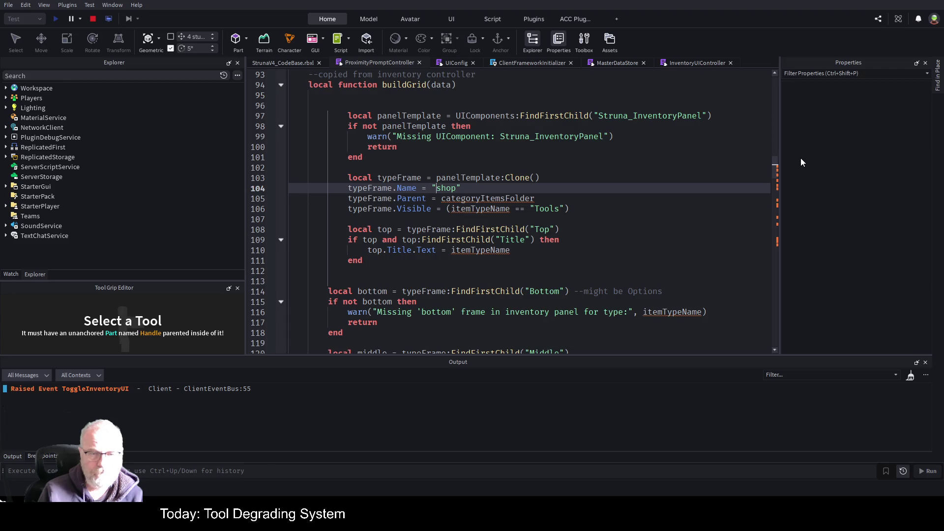
key(Delete)
text(S)
key(Down)
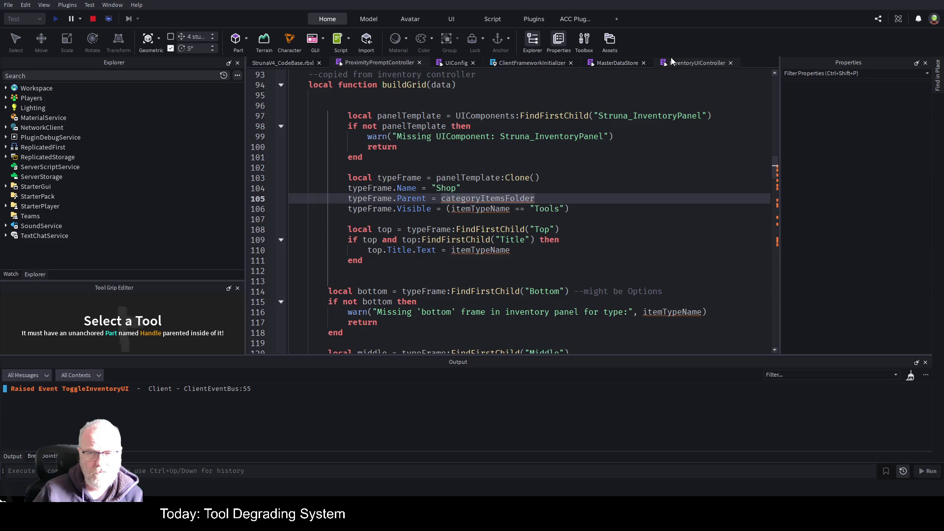
click(688, 63)
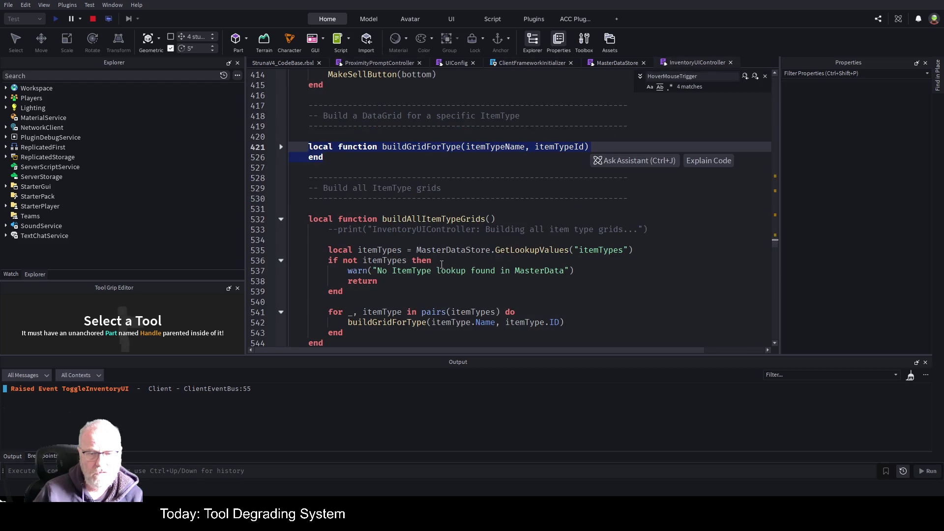
Expand buildGridForType in InventoryUIController and highlight every use of categoryItemsFolder
click(280, 147)
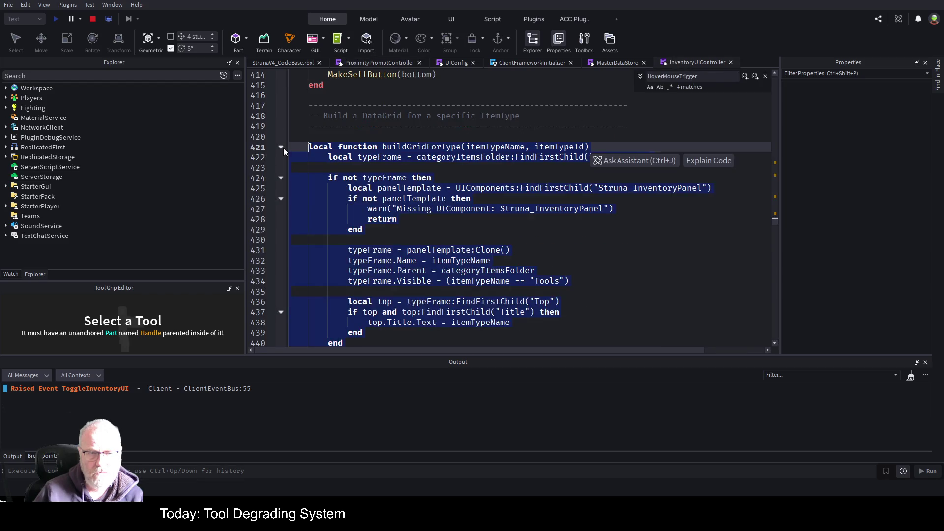
click(520, 187)
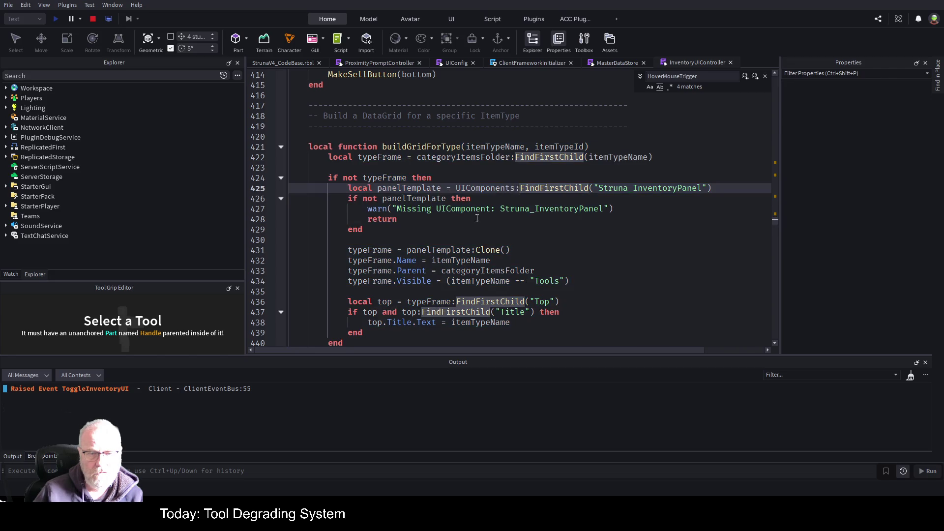
double_click(498, 271)
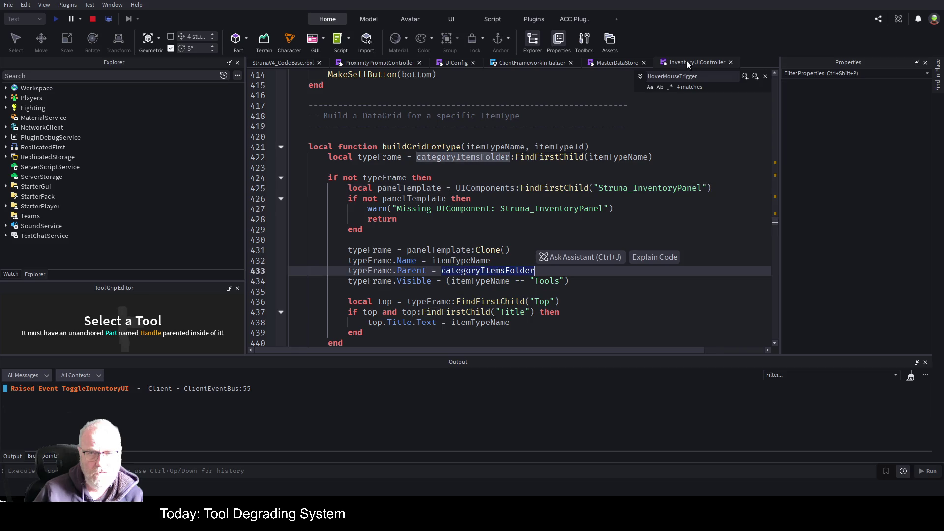
Return to ProximityPromptController's RefreshItems and highlight parentFrame in its commented-out icon loop
click(376, 64)
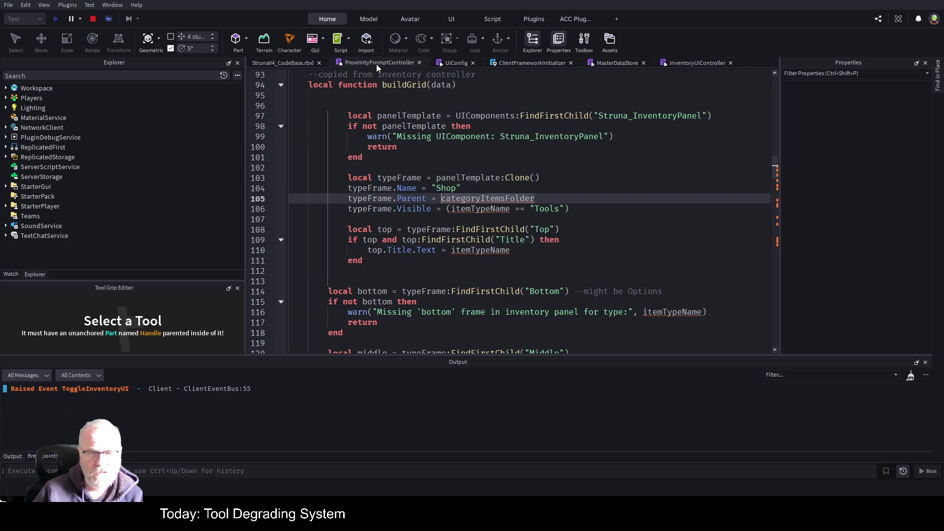
scroll(488, 200, down, 9)
scroll(488, 200, down, 20)
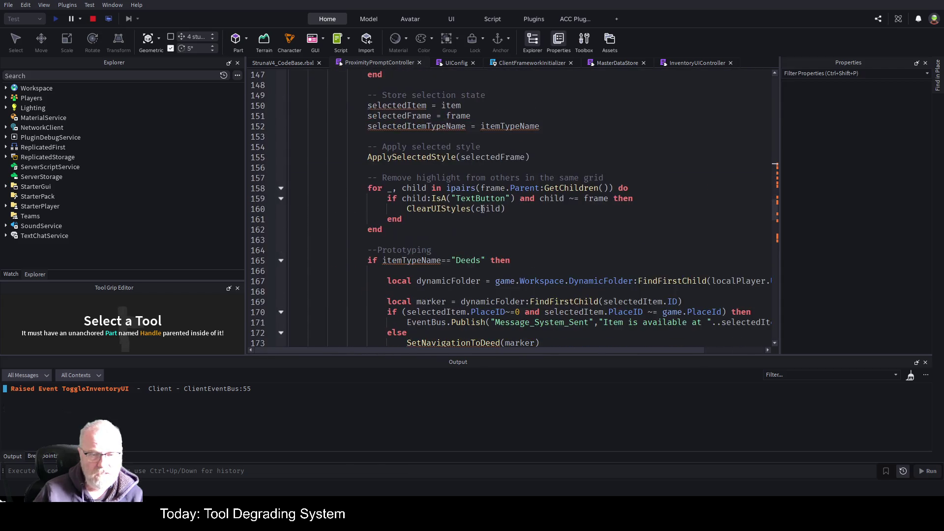
scroll(450, 231, down, 7)
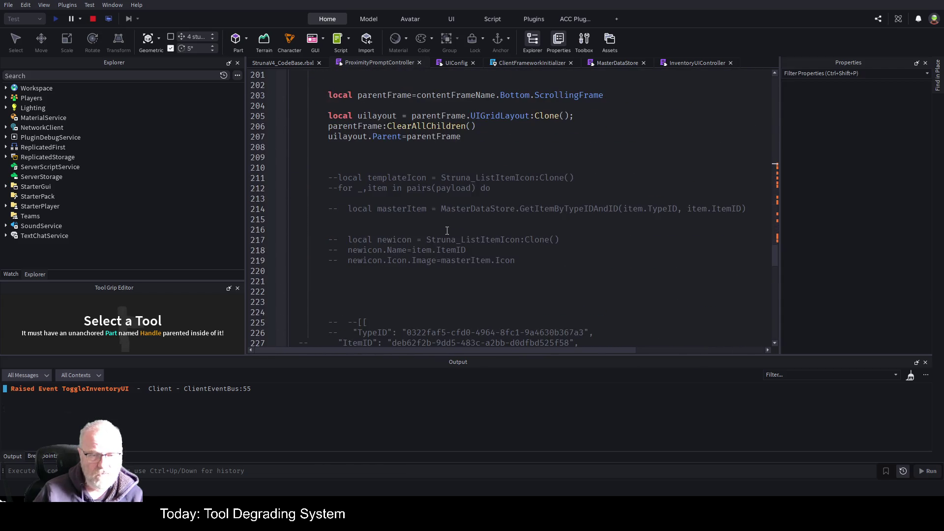
scroll(511, 147, up, 2)
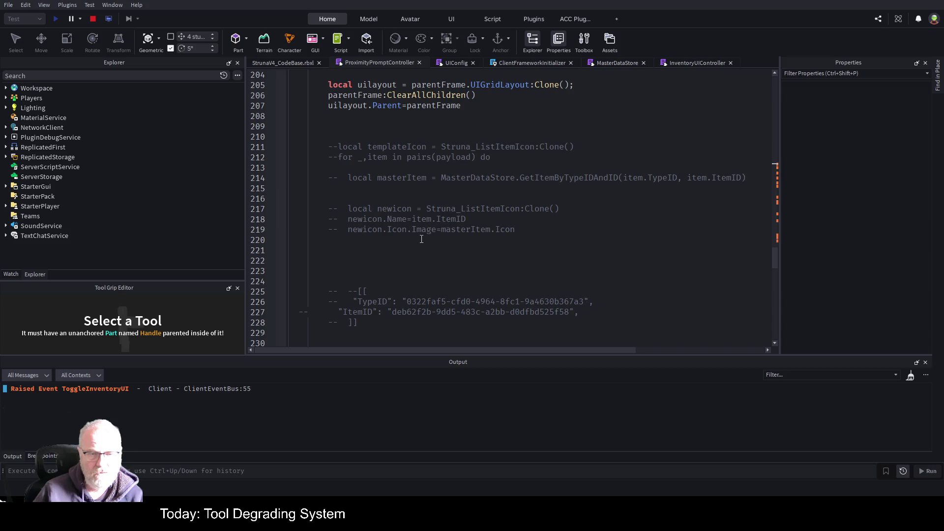
scroll(414, 252, down, 1)
scroll(424, 238, down, 1)
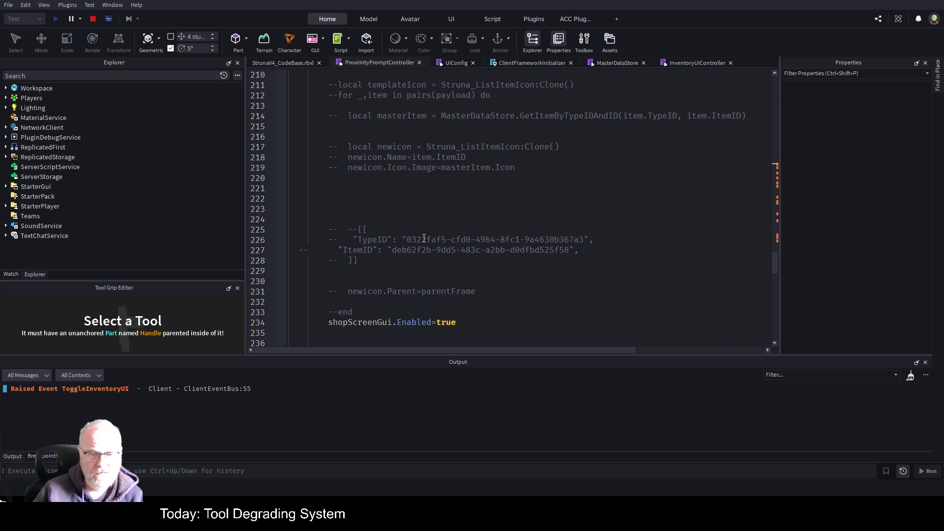
click(429, 283)
double_click(438, 291)
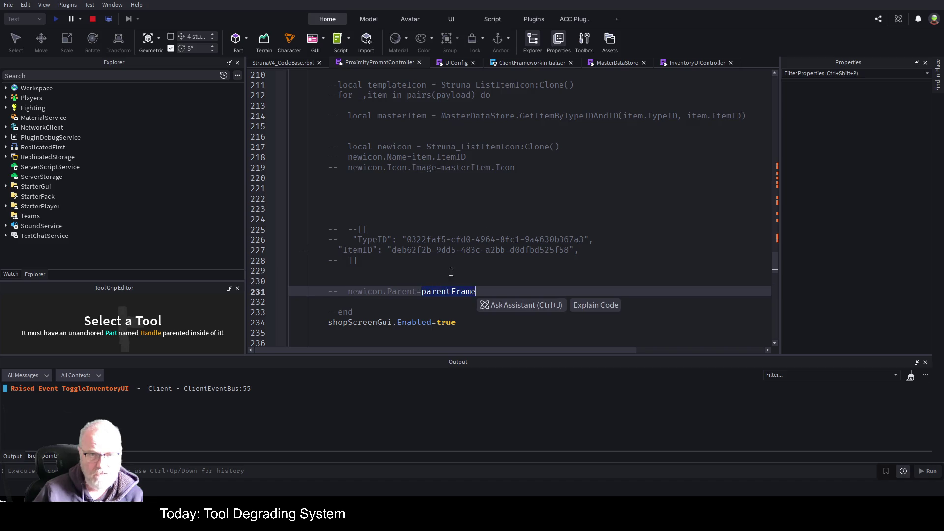
scroll(525, 191, up, 5)
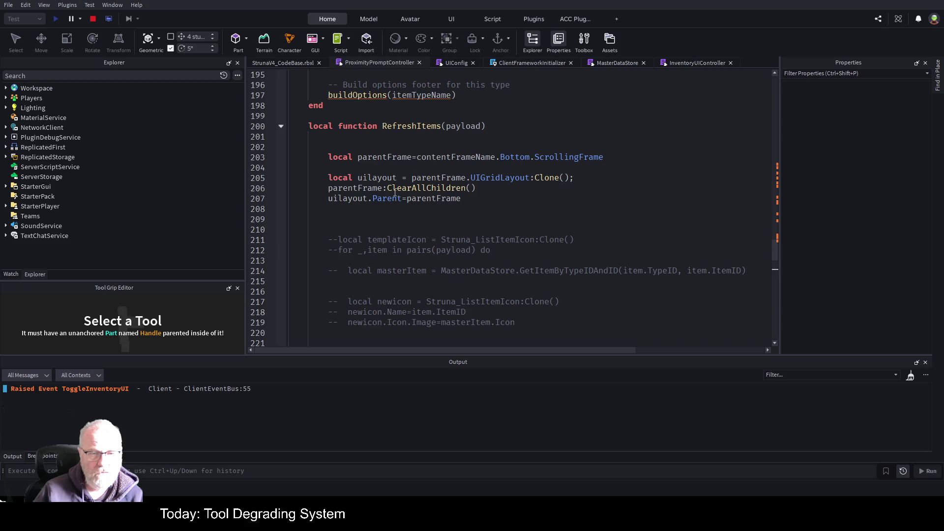
Copy the parentFrame line into buildGrid at line 103 as 'local parentFrame=contentFrameName.Bottom'
drag(605, 157, 326, 161)
key(ctrl+c)
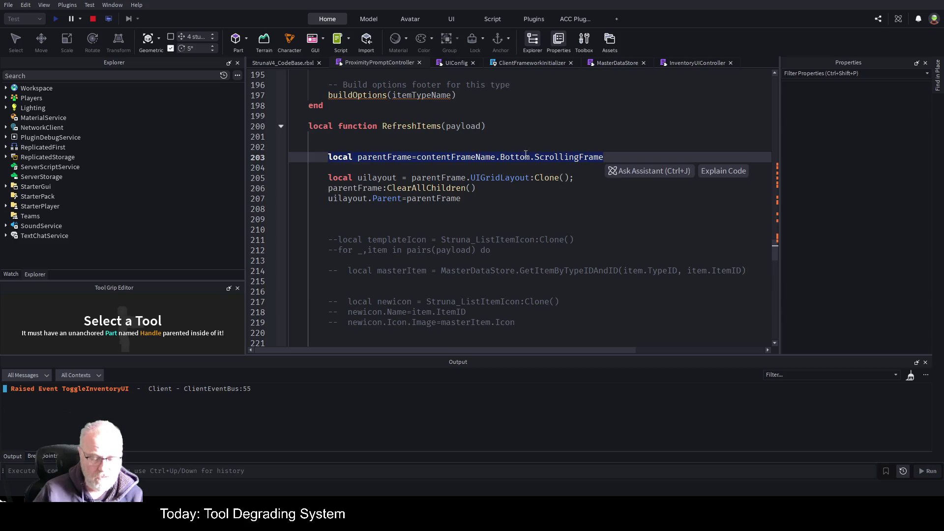
scroll(469, 153, up, 18)
scroll(469, 152, up, 20)
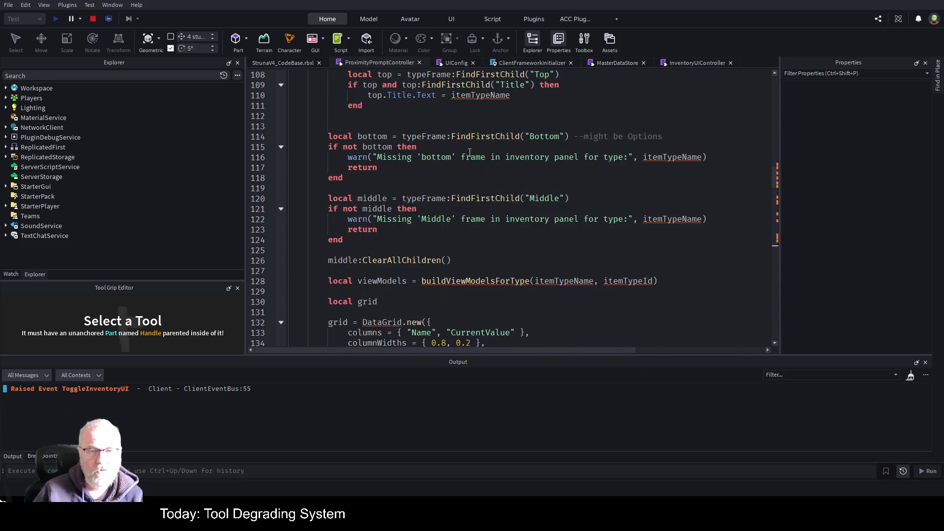
scroll(471, 153, down, 3)
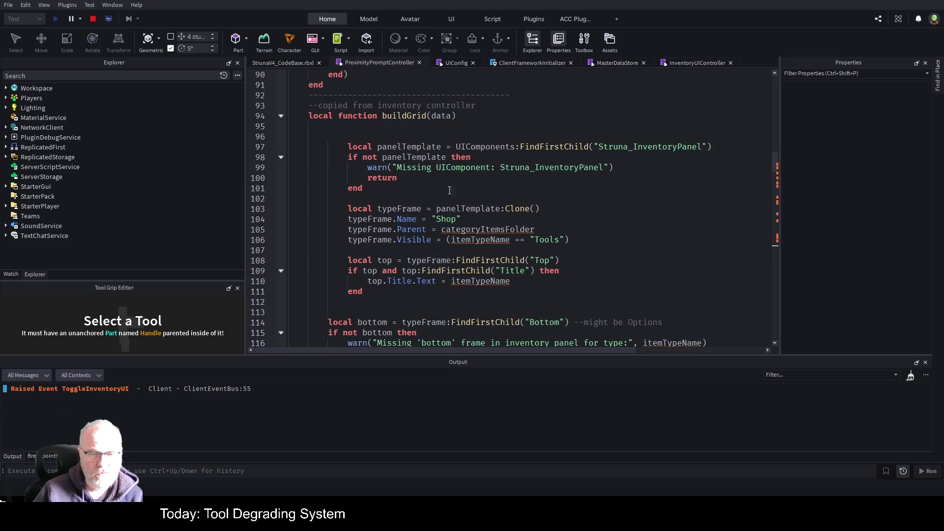
click(406, 196)
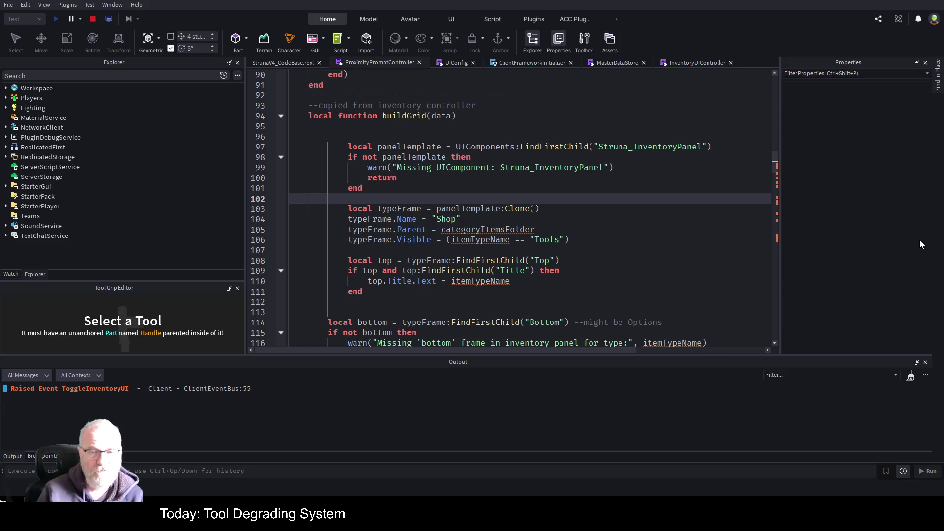
key(ctrl+v)
key(Tab)
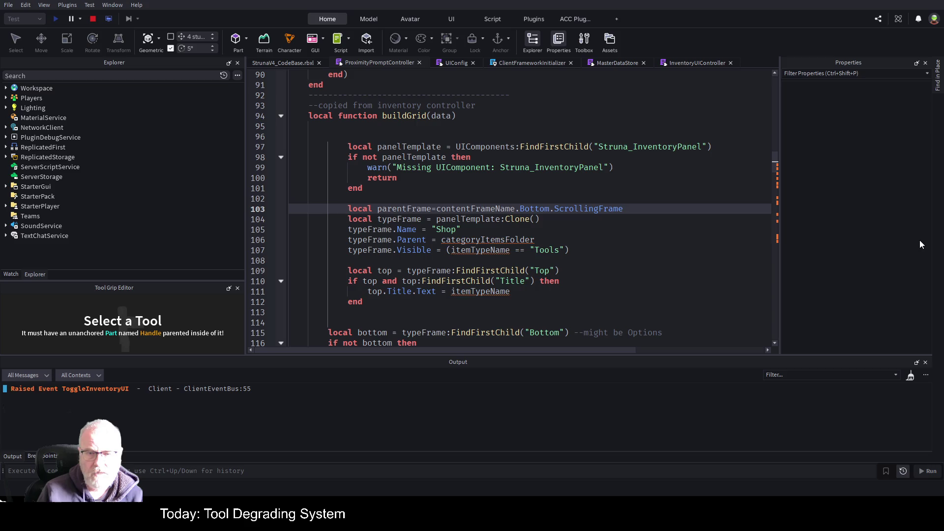
key(Left)
key(Left)
key(Left)
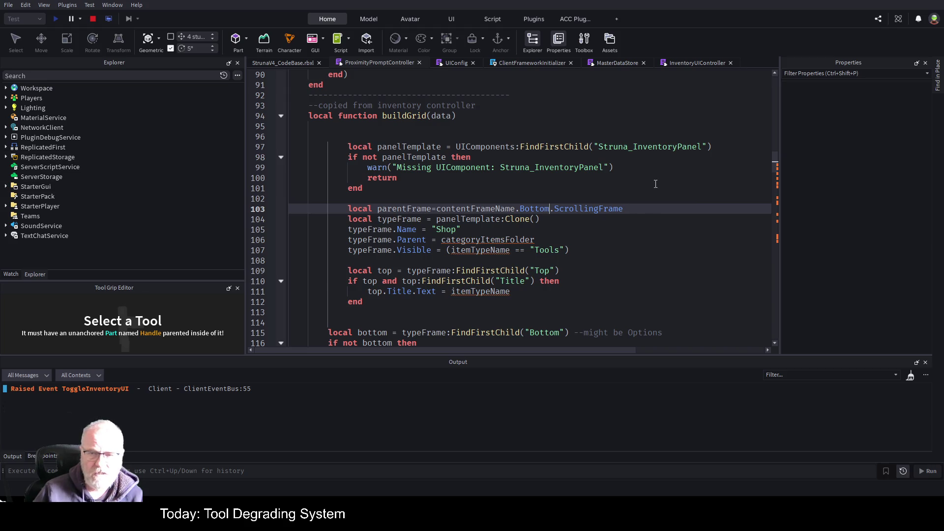
key(shift+End)
key(Delete)
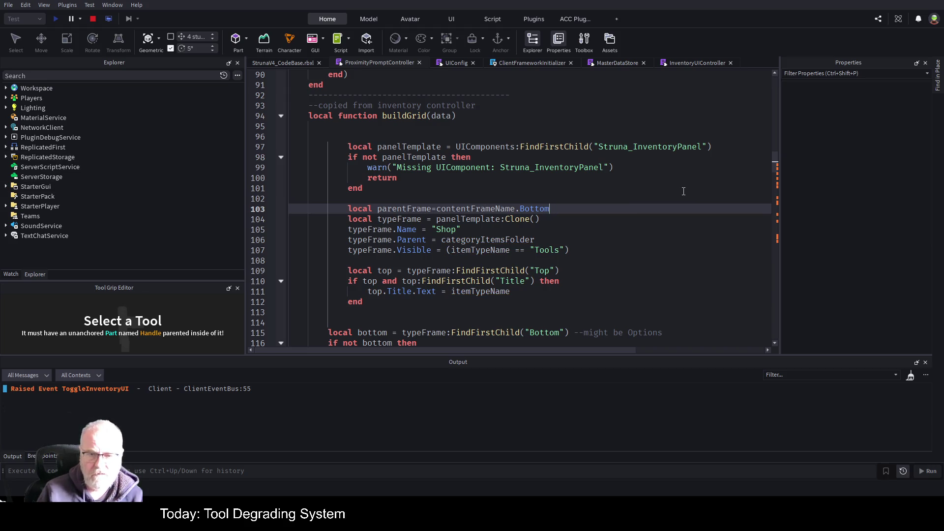
key(Return)
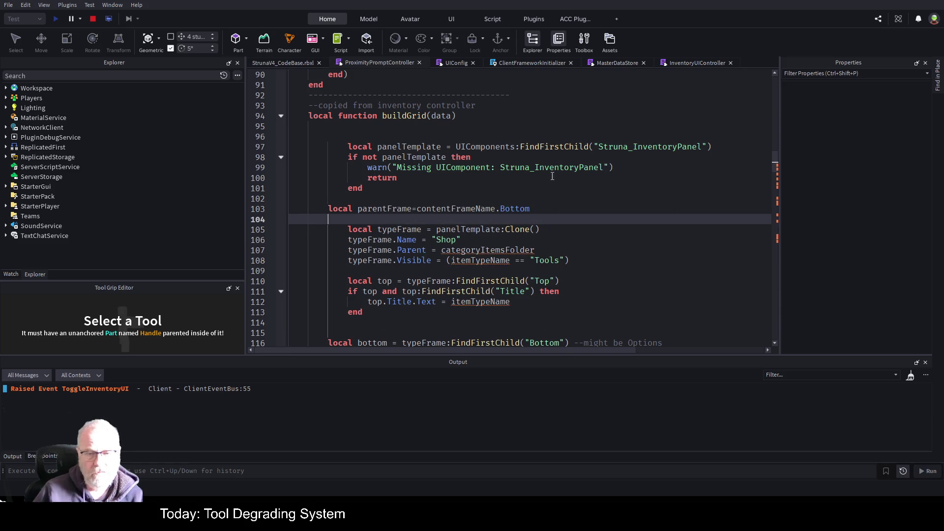
Outdent the panelTemplate check block in buildGrid
mouse_move(337, 148)
mouse_down()
mouse_move(366, 191)
mouse_move(380, 193)
mouse_up()
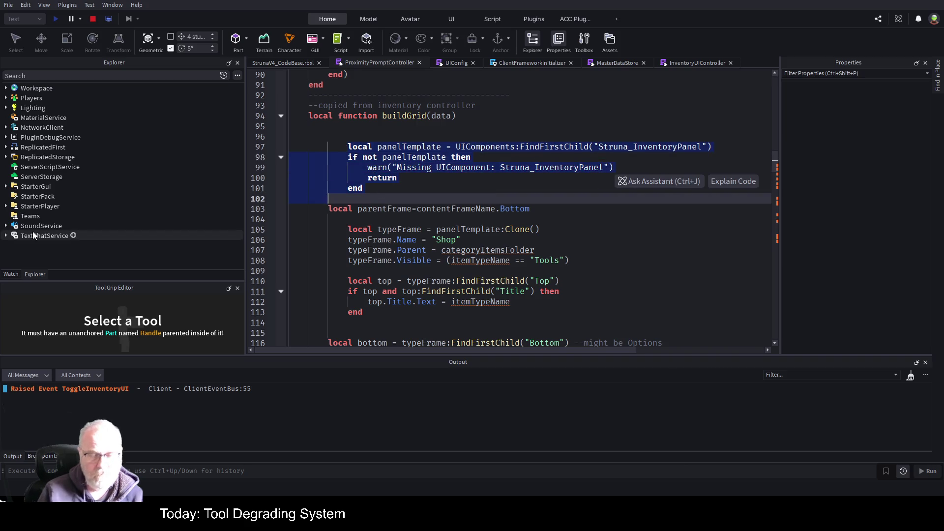
key(shift+Tab)
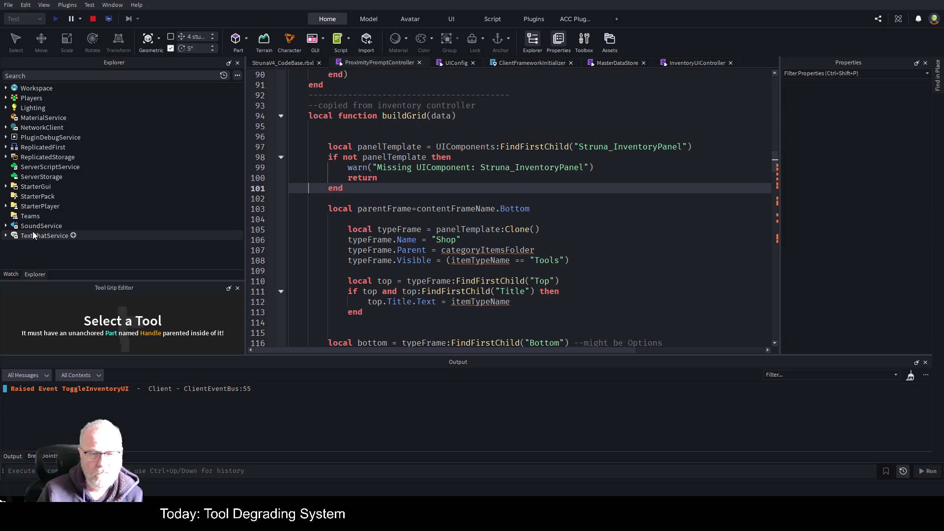
key(Down)
key(Down)
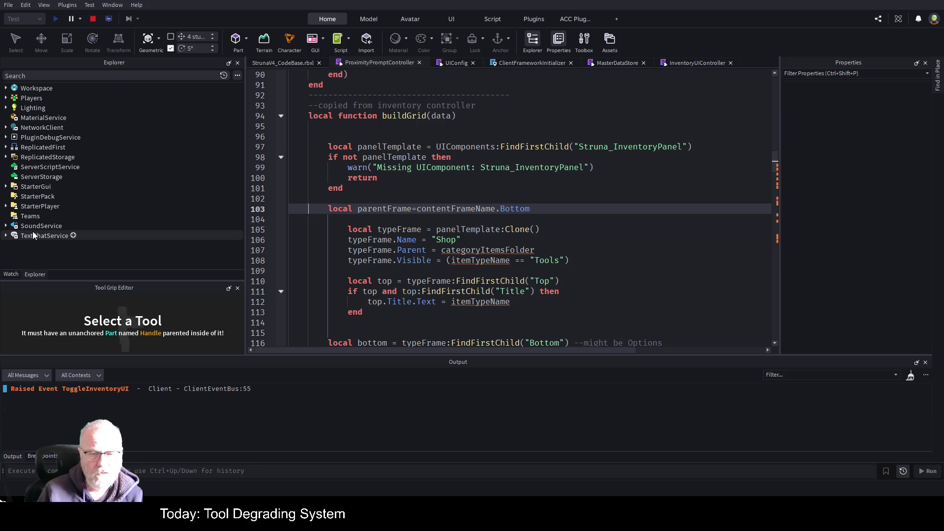
click(374, 146)
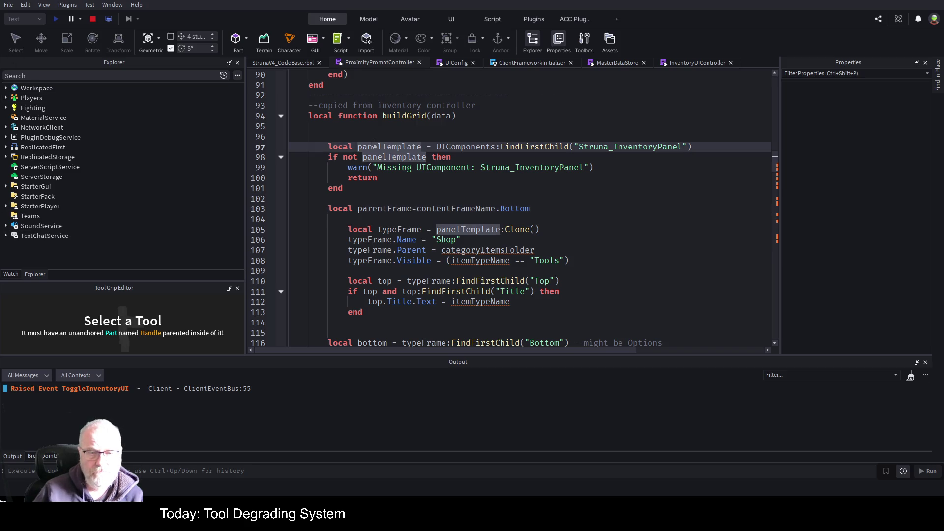
Rename the cloned typeFrame to itemsPanel and outdent its declaration and property lines
double_click(374, 146)
click(364, 229)
double_click(400, 229)
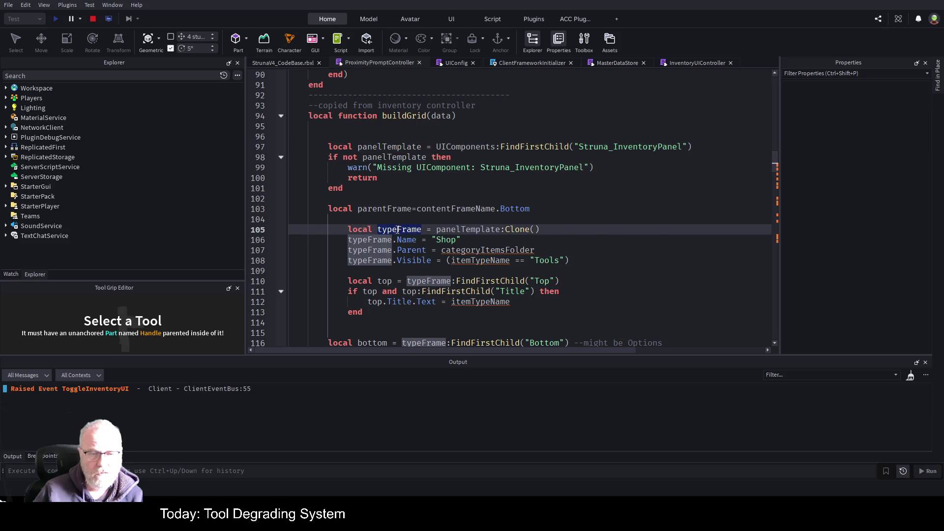
text(itemsPanel)
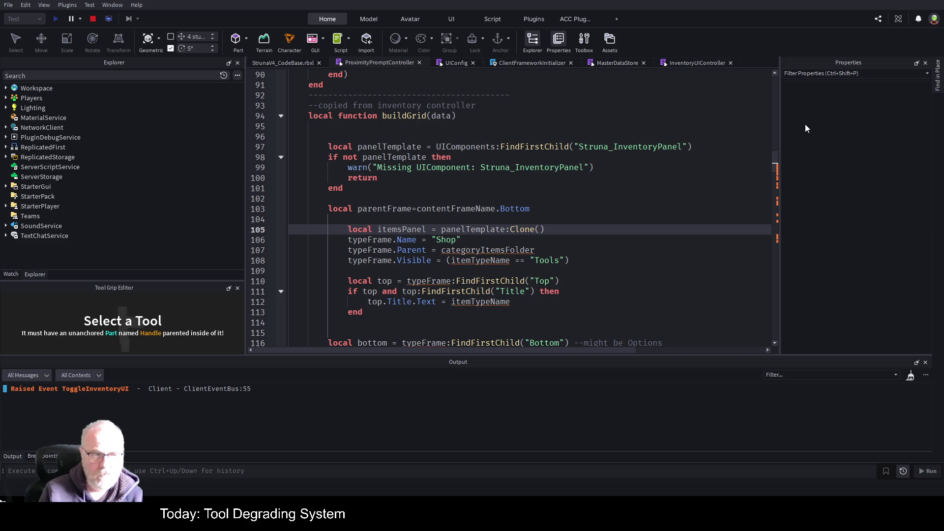
key(shift+Tab)
key(Down)
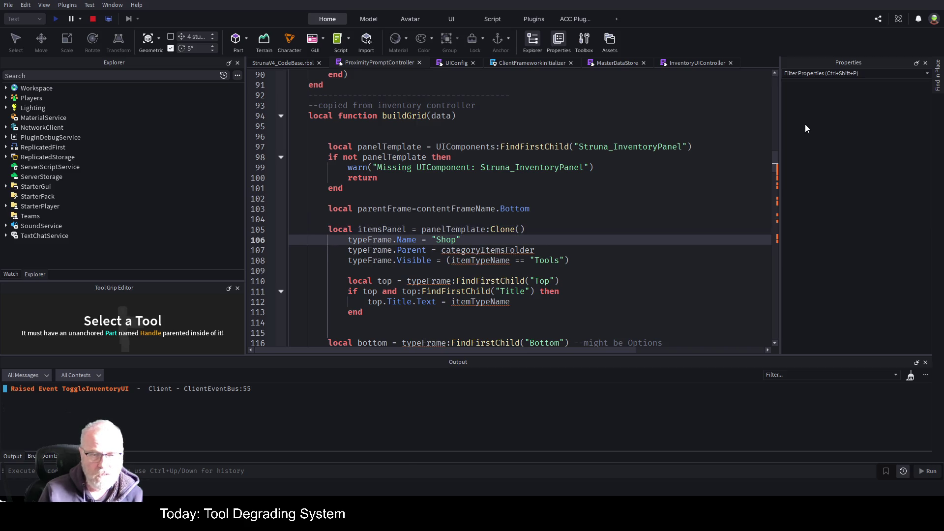
key(shift+Tab)
key(Down)
key(shift+Tab)
key(Down)
key(shift+Tab)
key(Up)
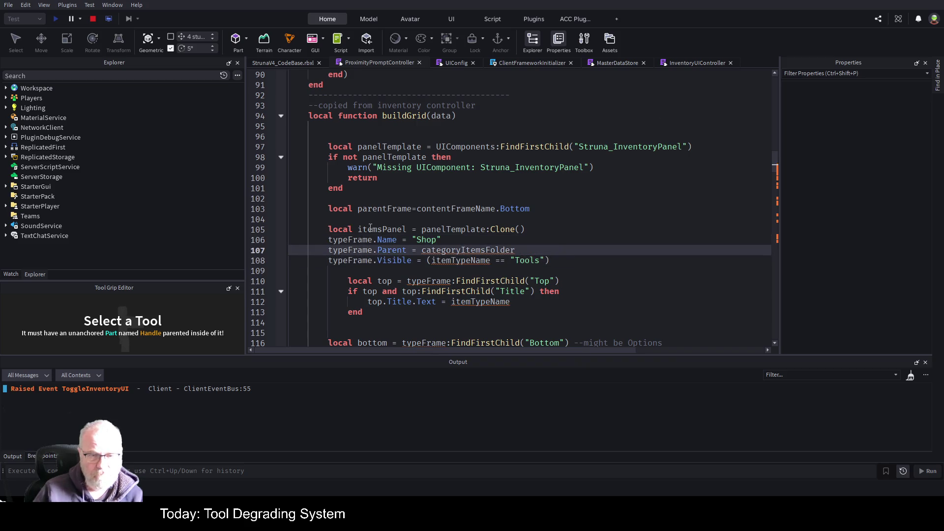
Replace typeFrame with itemsPanel on lines 106, 107 and 108
double_click(369, 229)
key(ctrl+c)
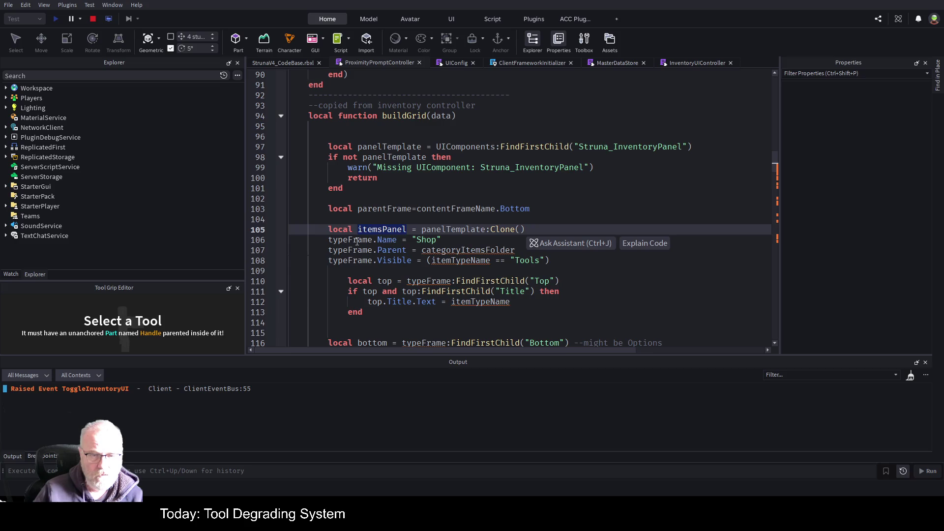
double_click(349, 240)
key(ctrl+v)
click(348, 250)
double_click(350, 250)
key(ctrl+v)
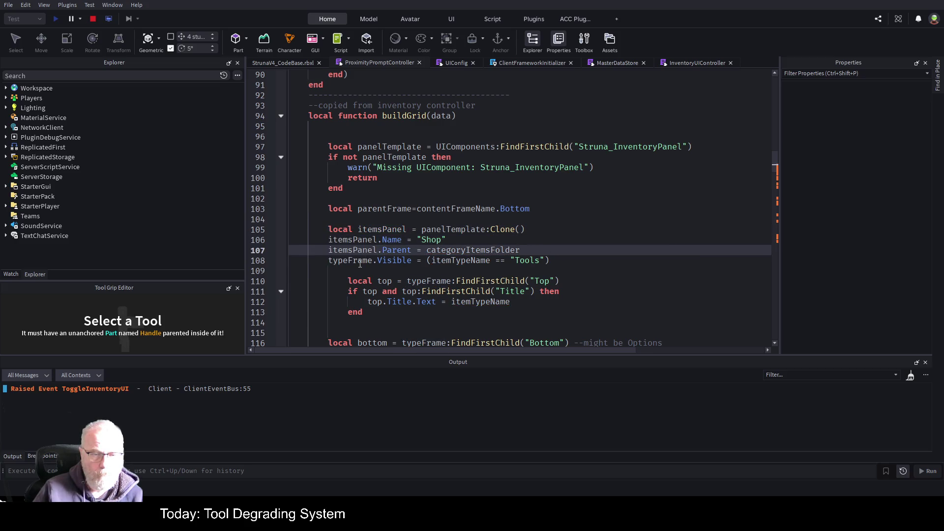
double_click(349, 260)
key(ctrl+v)
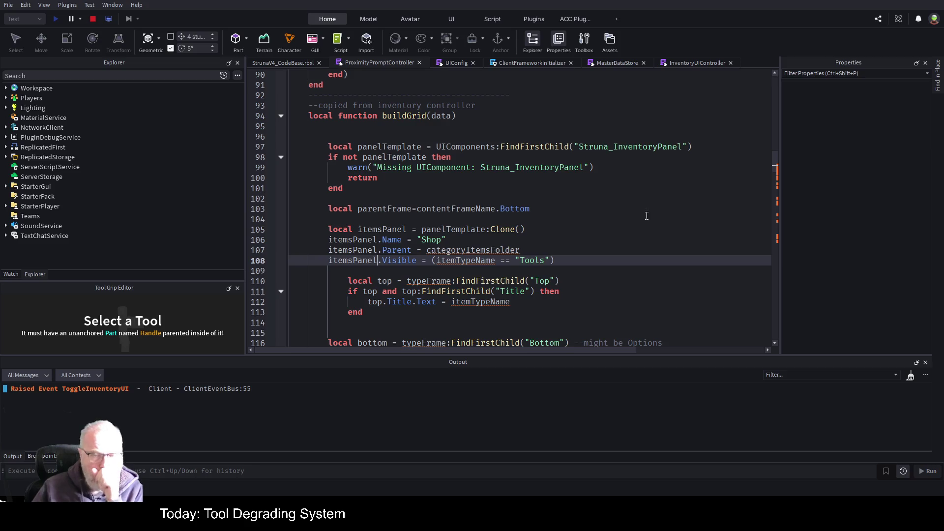
Set itemsPanel's Name to "StrunaShopItems", Parent to parentFrame and Visible to true
double_click(435, 240)
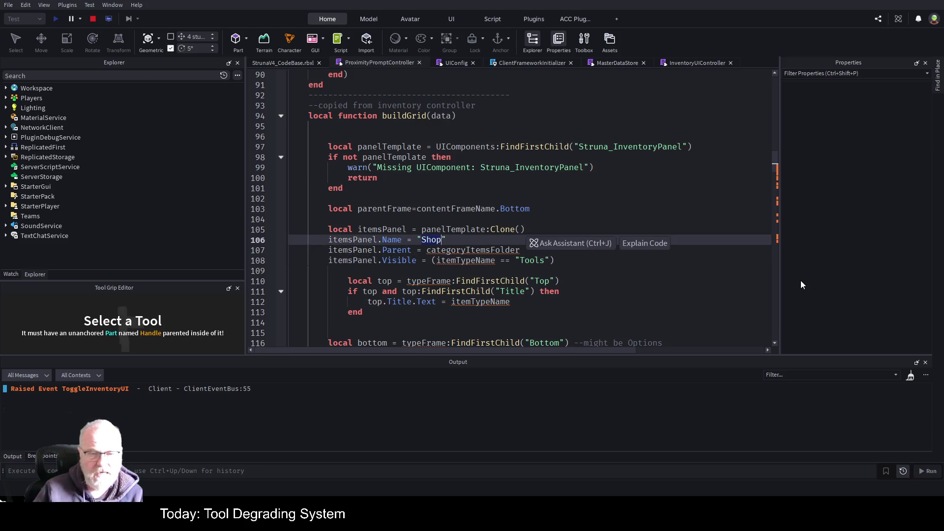
text(Strun)
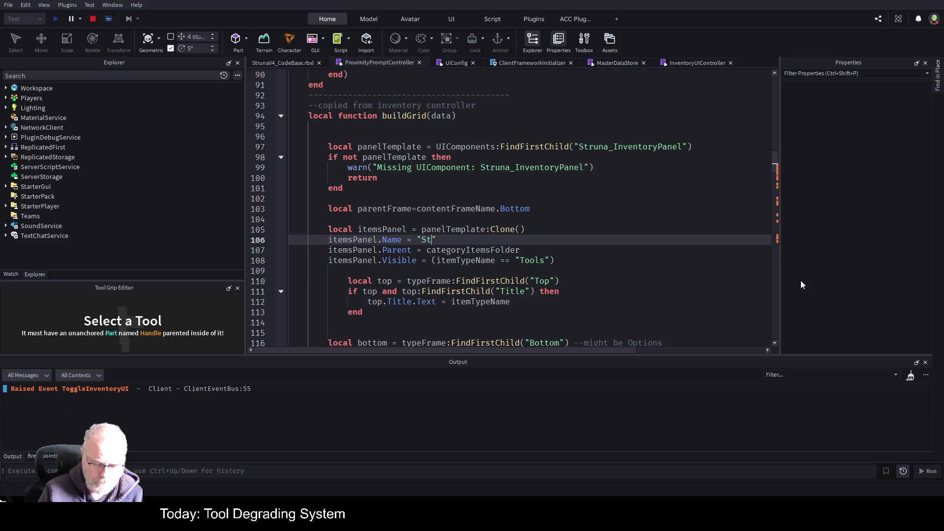
text(aSh)
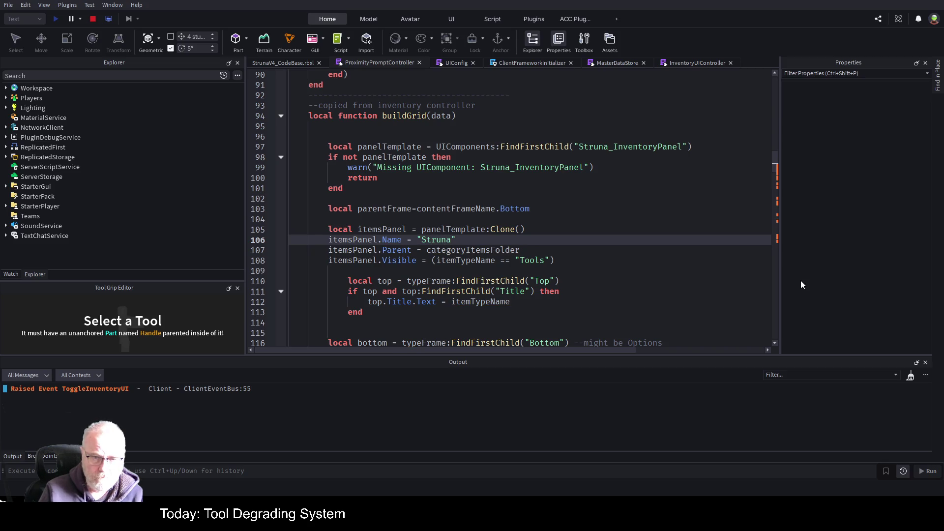
text(opItems)
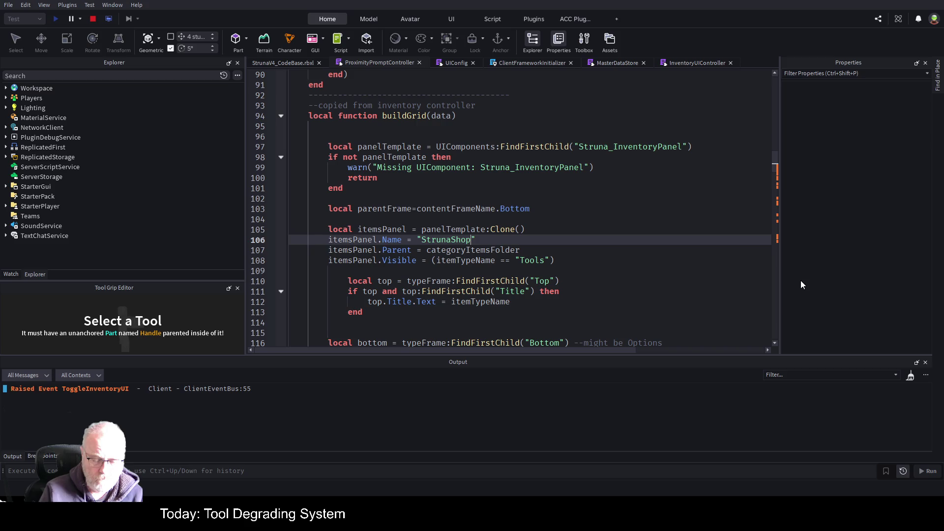
key(Down)
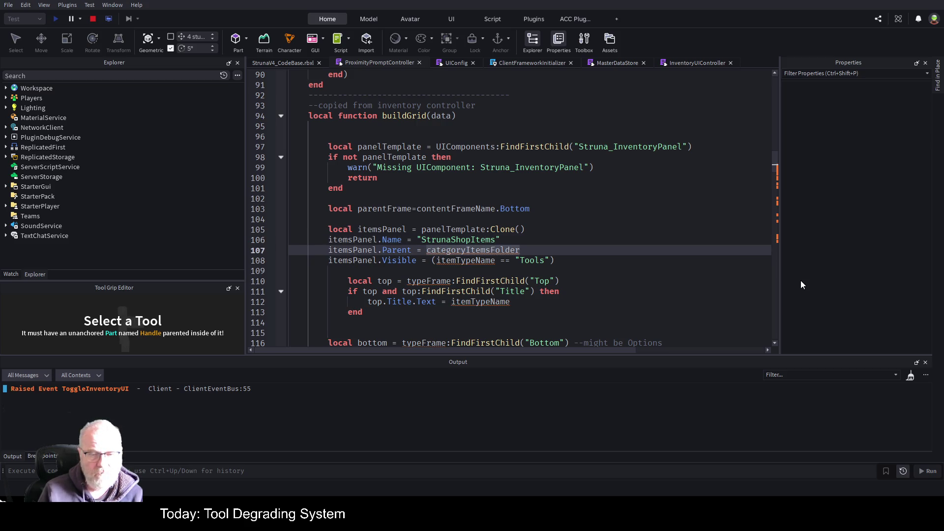
key(shift+End)
key(BackSpace)
text(parentFrame)
key(Down)
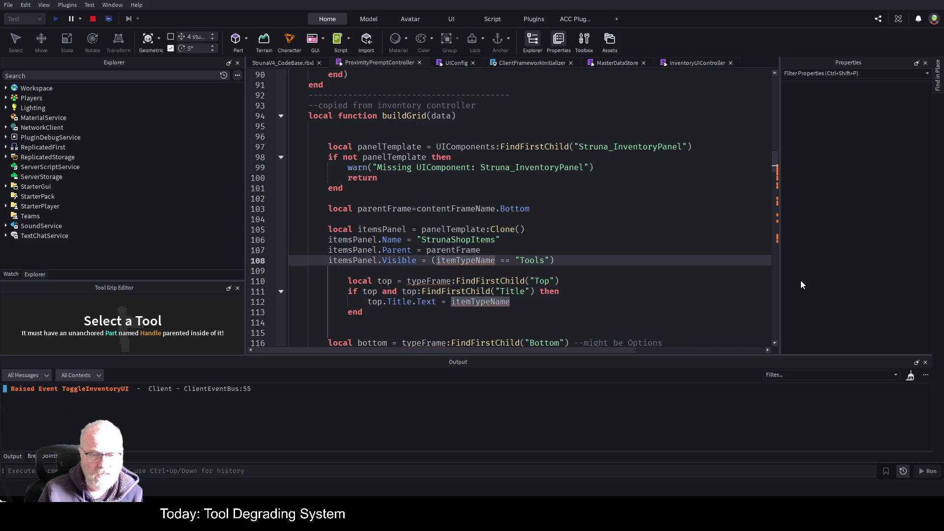
key(End)
key(ctrl+shift+Left)
key(ctrl+shift+Left)
key(ctrl+shift+Left)
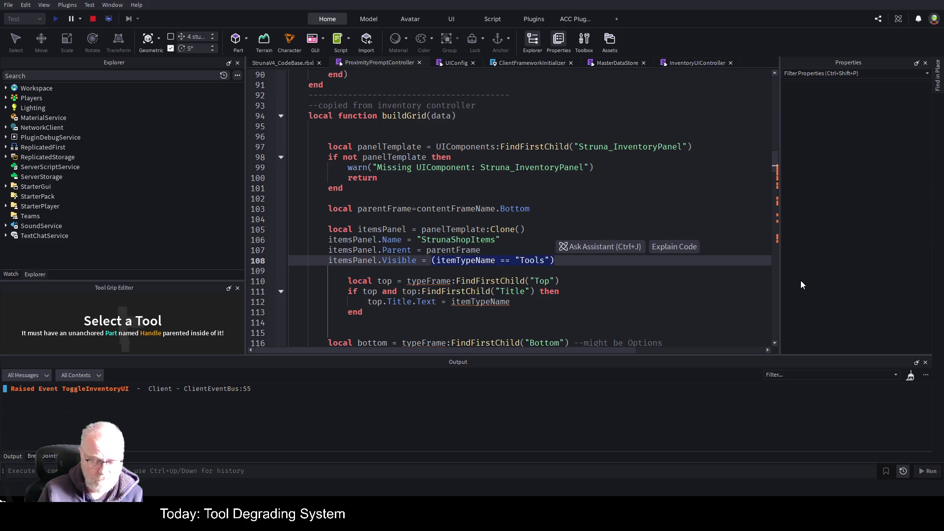
text(true;)
key(Down)
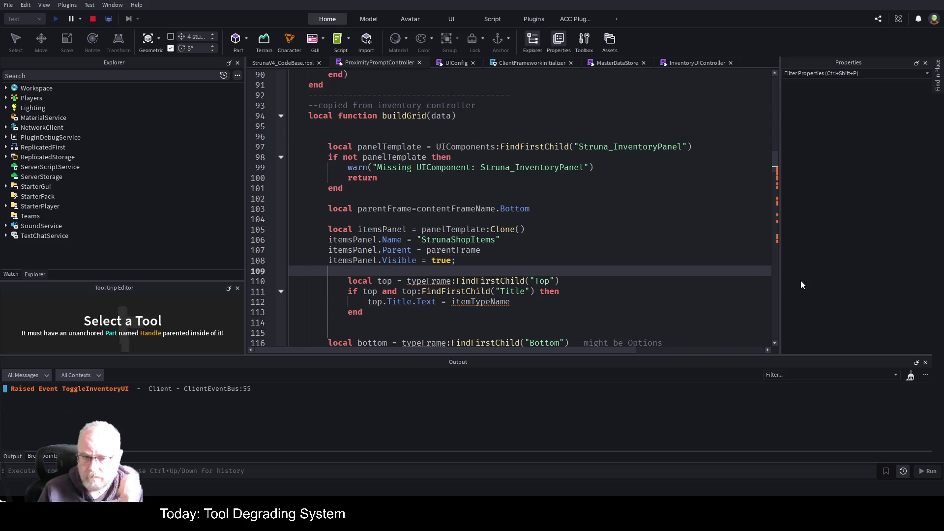
Un-indent the Top lookup and Title check block on lines 110–113
key(Down)
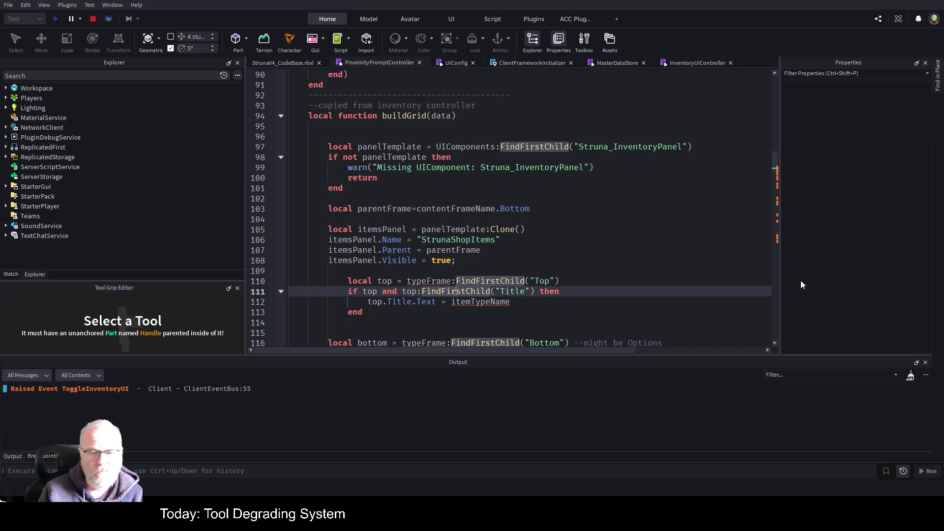
key(Home)
key(shift+Tab)
key(Down)
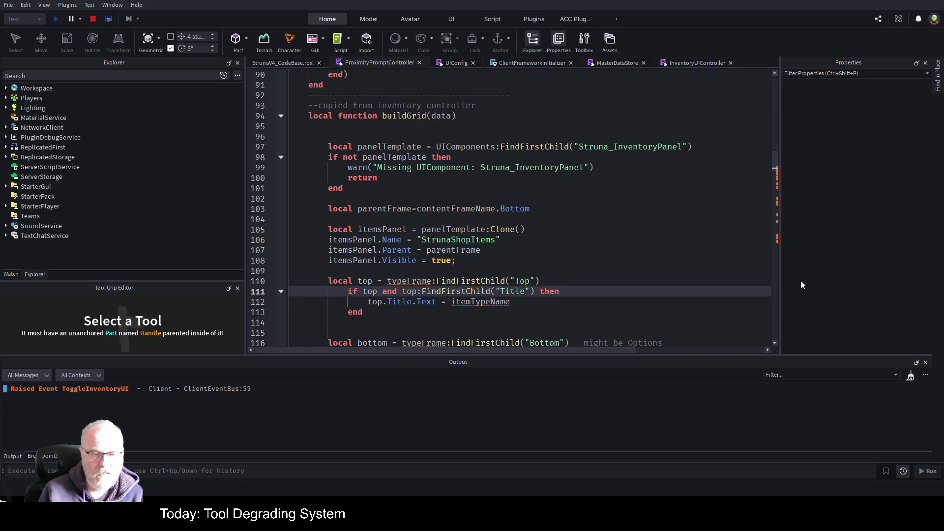
key(shift+Tab)
key(Down)
key(shift+Tab)
key(Down)
key(shift+Tab)
key(Up)
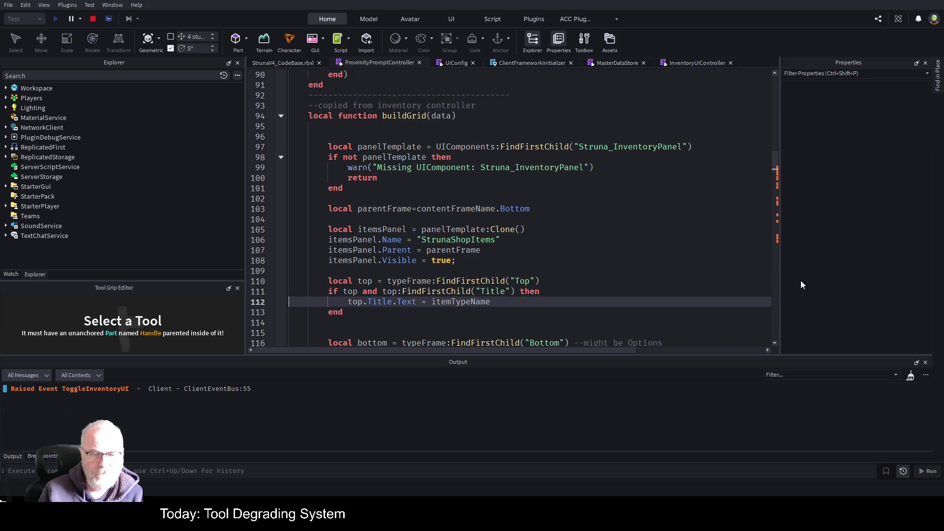
key(Up)
key(Up)
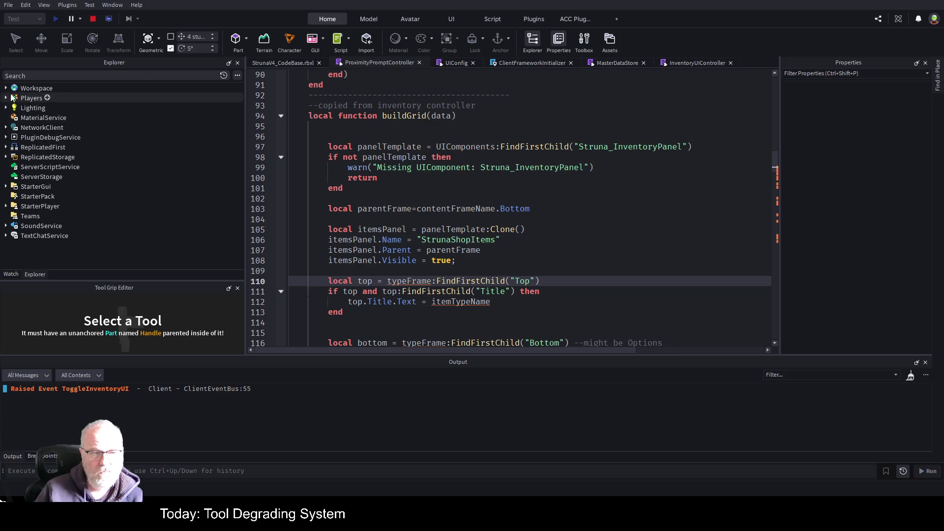
click(92, 19)
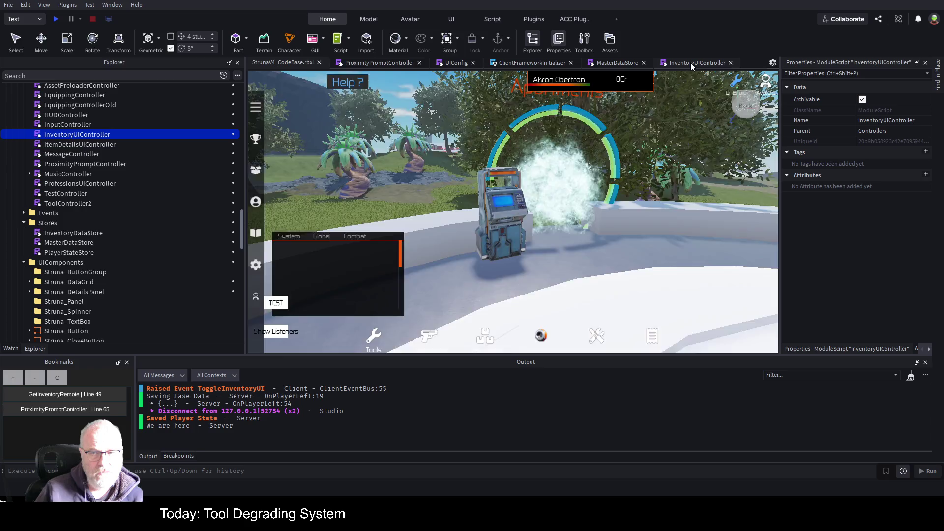
Return to ProximityPromptController's buildGrid and save the place
click(691, 63)
click(382, 64)
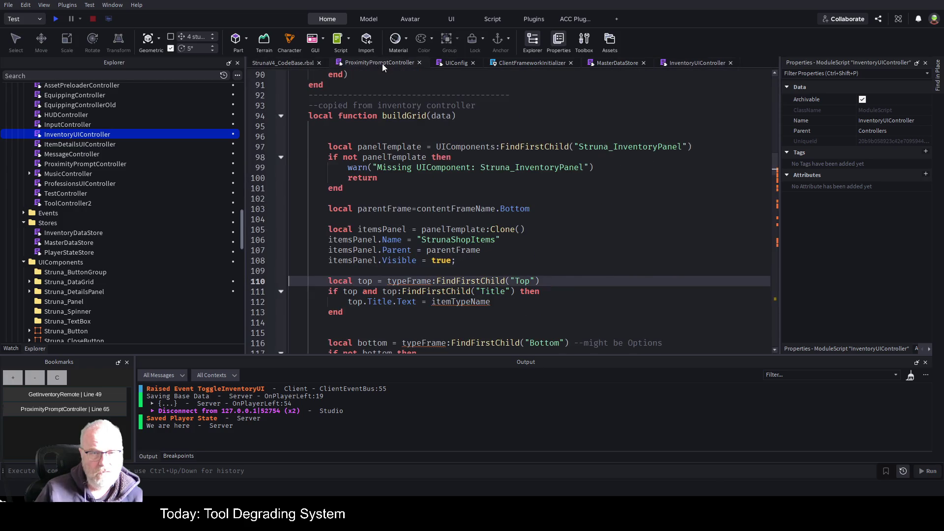
click(501, 195)
key(ctrl+s)
Collapse Struna_ListItemIcon and expand Struna_InventoryPanel to show its Top, Middle and Bottom children
scroll(101, 276, down, 3)
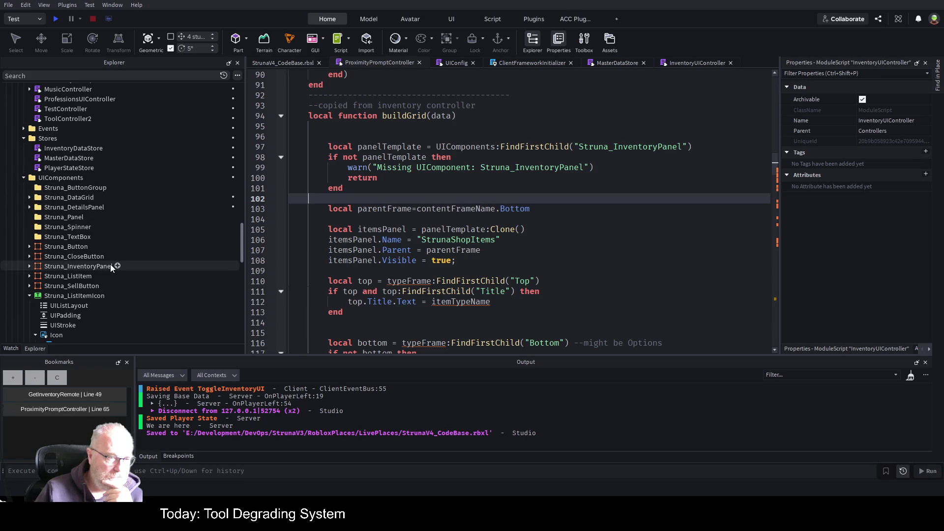
click(28, 296)
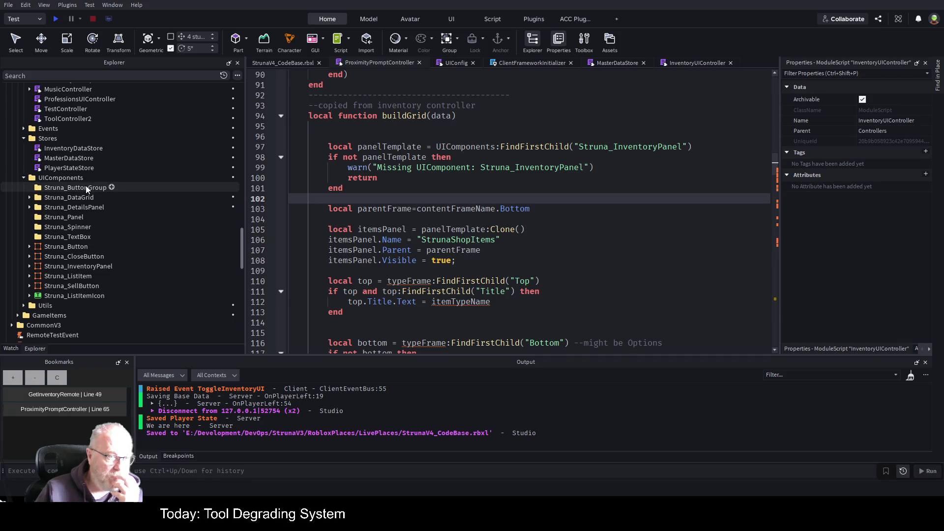
click(29, 266)
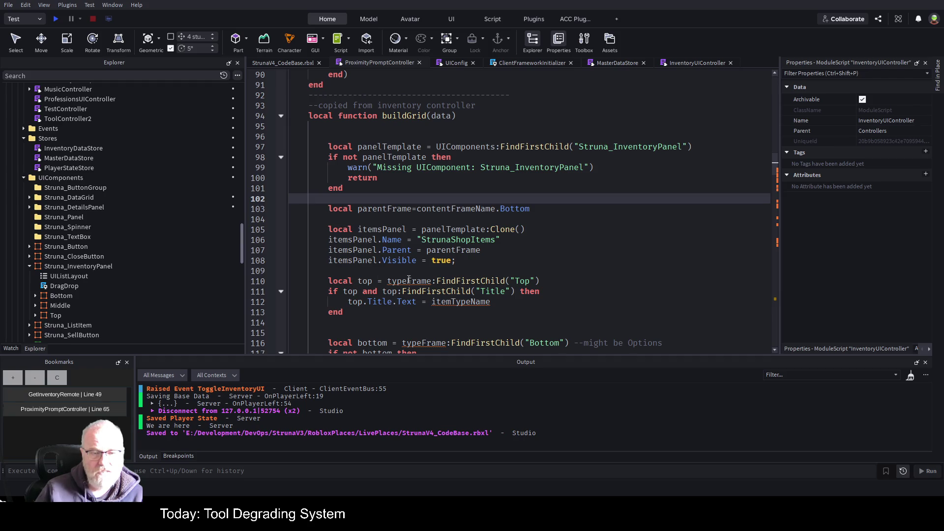
Close the AI assistant and replace typeFrame with panelTemplate in the Top lookup on line 110
key(ctrl+shift+a)
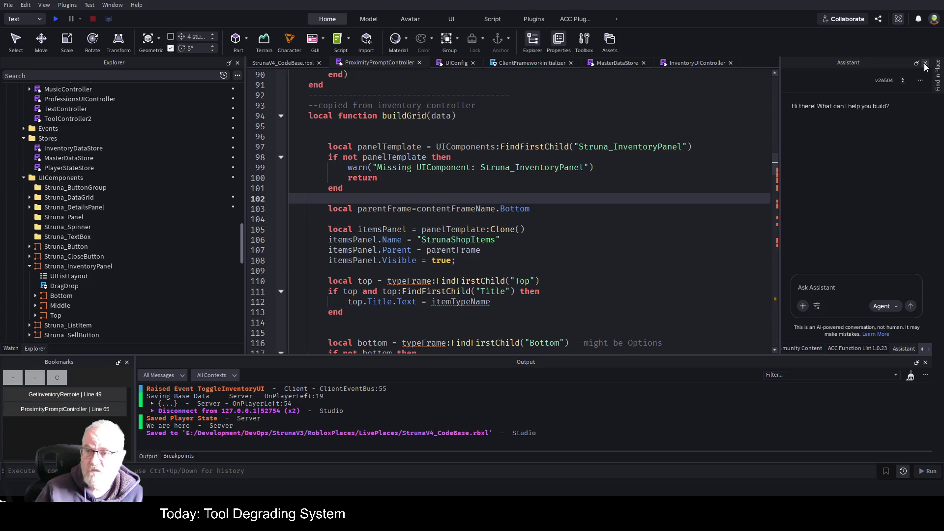
click(925, 63)
double_click(376, 146)
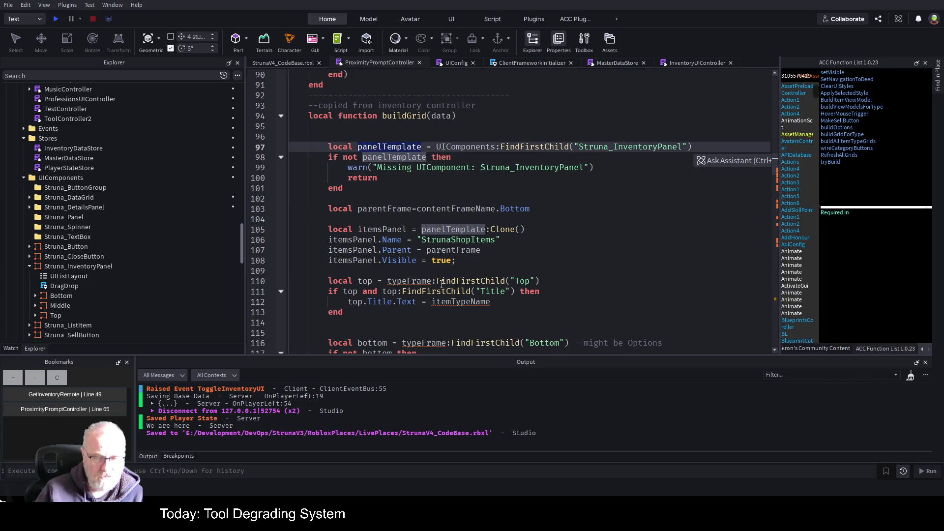
double_click(408, 281)
key(ctrl+v)
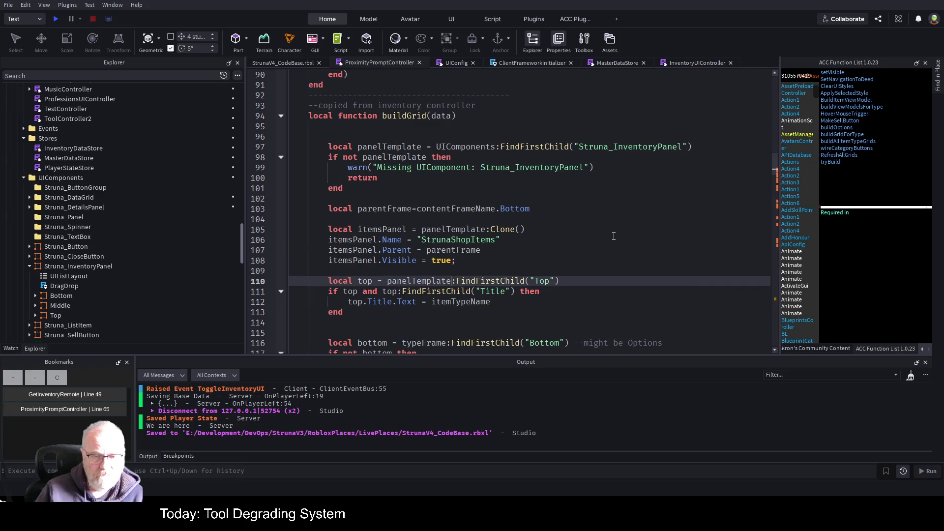
Set the title text on line 112 to "Struna Shop" and save the place
click(617, 236)
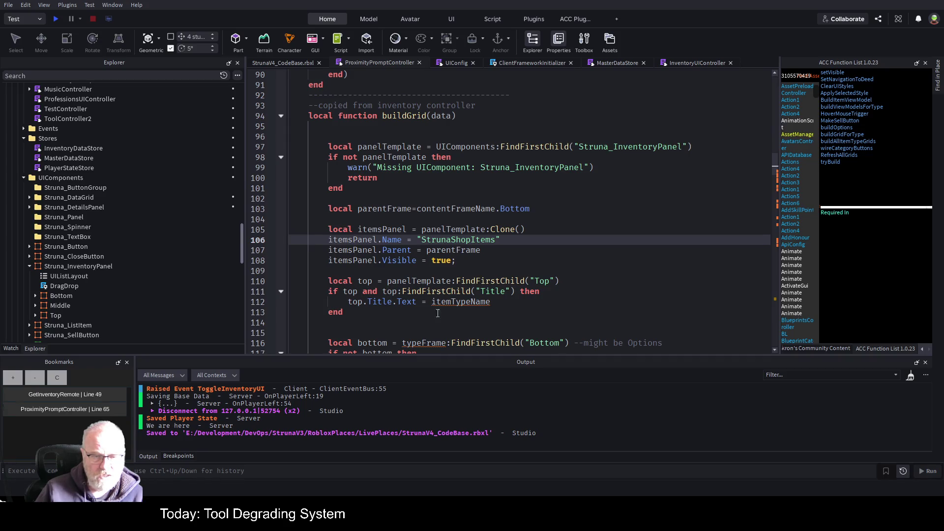
double_click(462, 302)
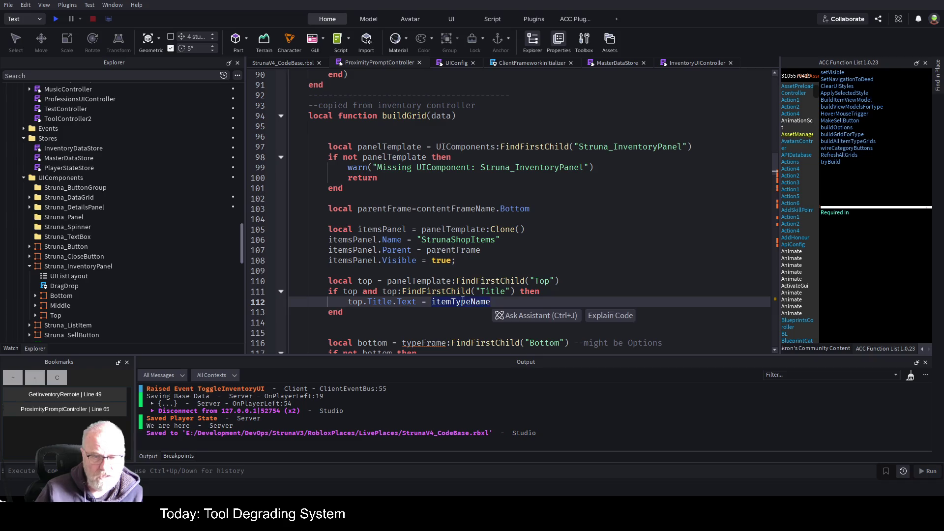
text("SAh)
text(g)
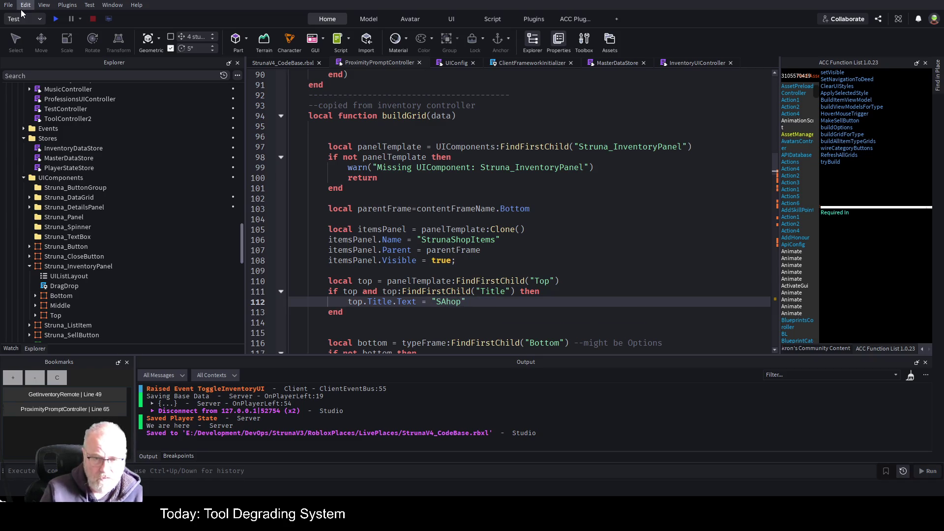
key(BackSpace)
key(BackSpace)
key(BackSpace)
text(Struna Sh)
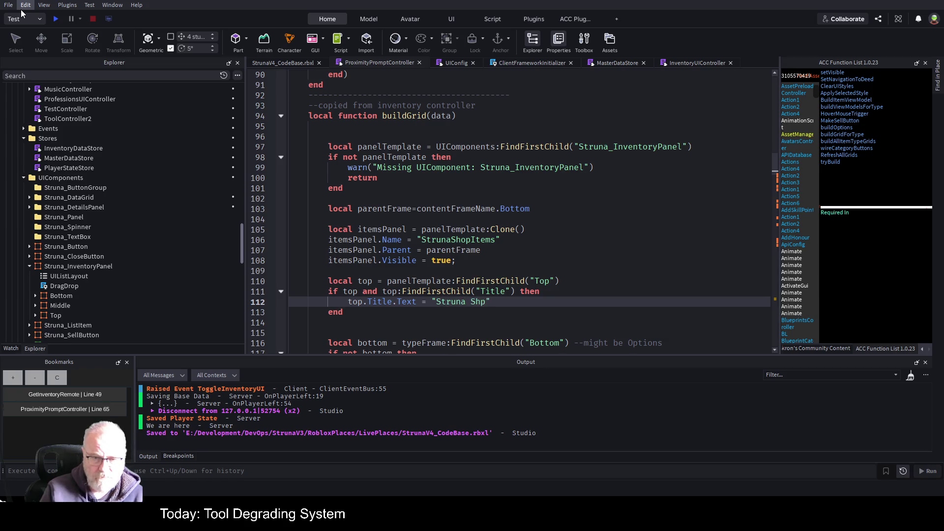
text(op)
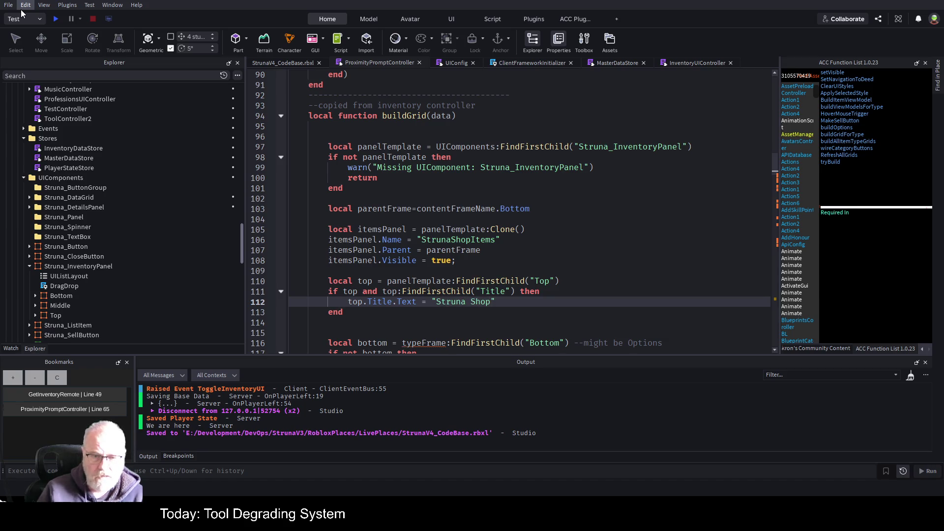
key(ctrl+s)
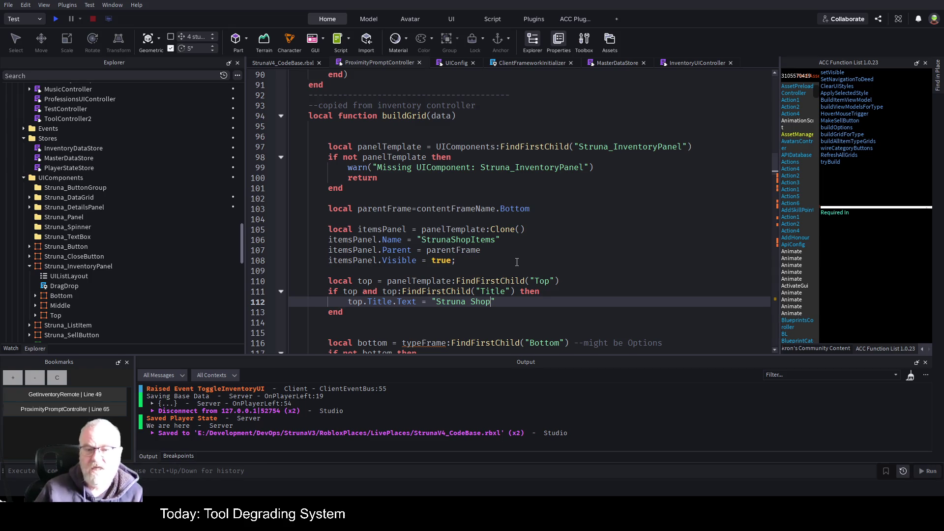
scroll(517, 262, down, 2)
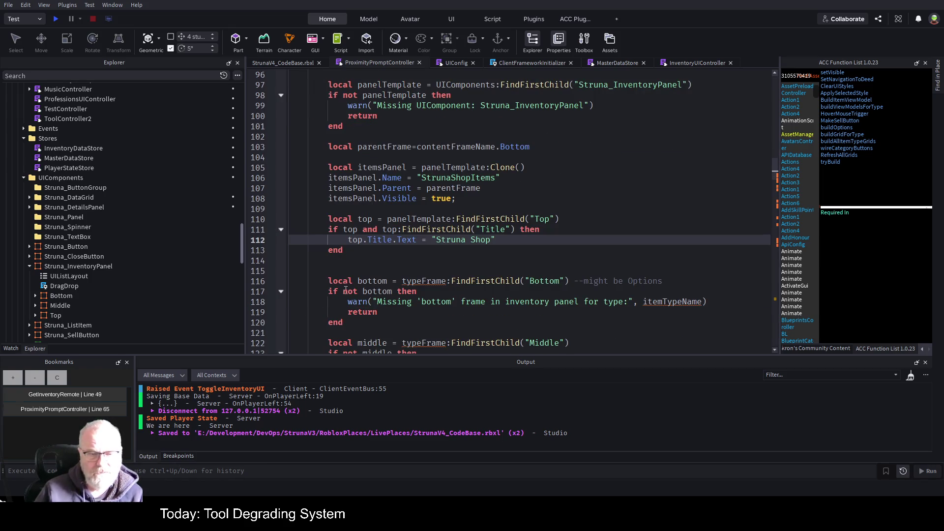
Replace typeFrame with panelTemplate in the bottom-frame lookup on line 116 and save
double_click(449, 218)
key(ctrl+c)
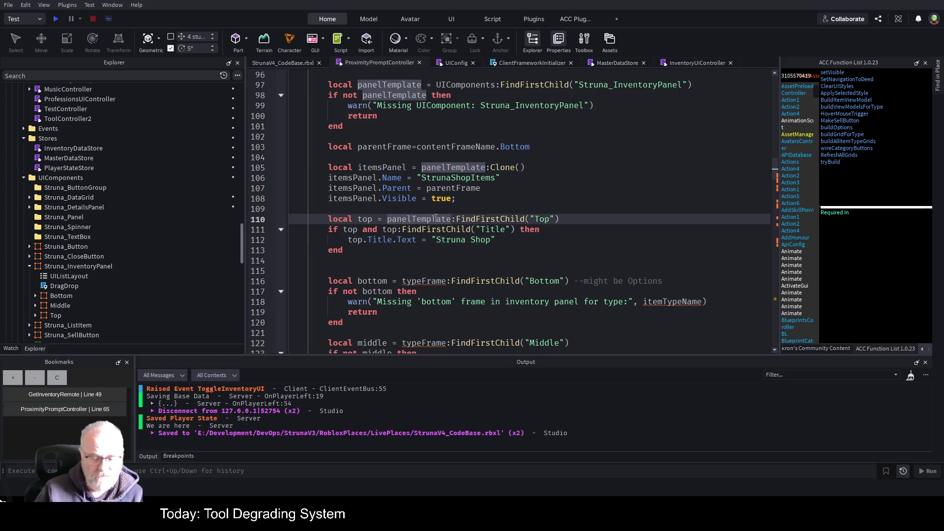
double_click(431, 281)
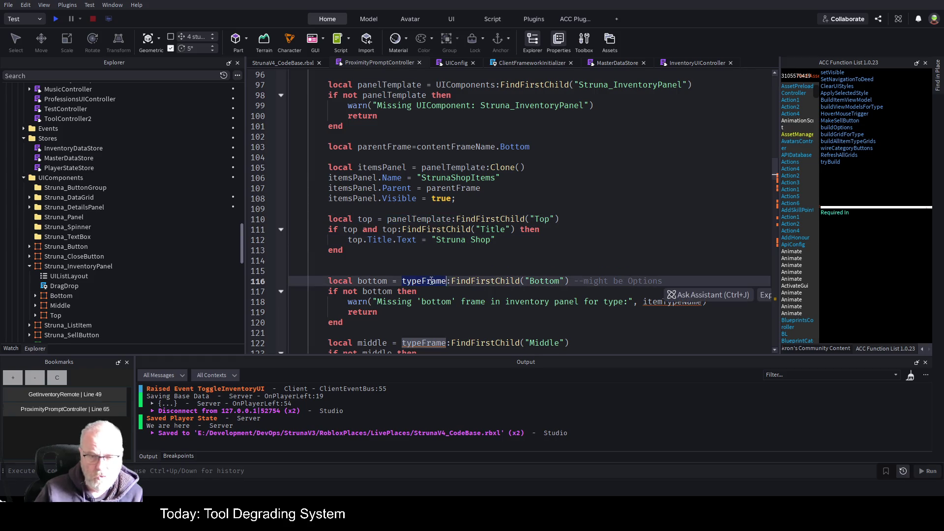
key(ctrl+v)
click(468, 260)
key(ctrl+s)
scroll(438, 238, down, 1)
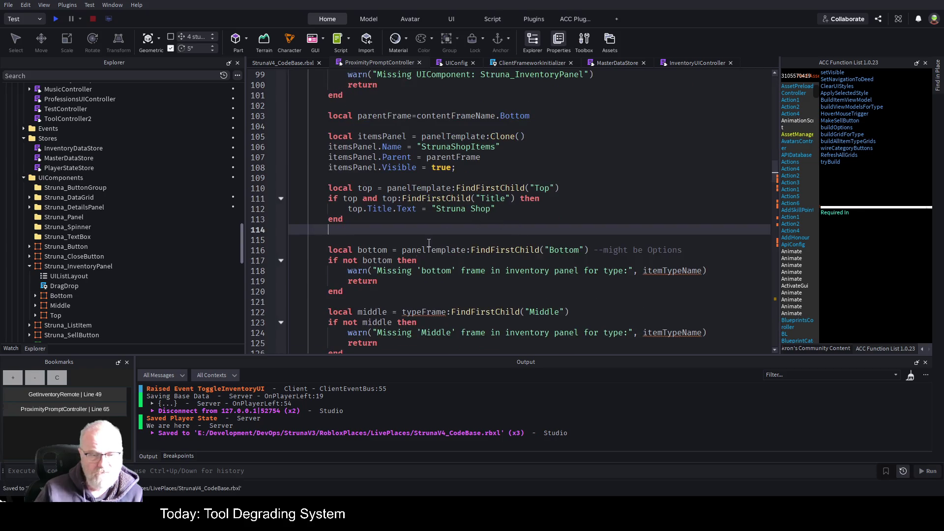
Reword the warning to "Missing 'bottom' frame in shop items panel", dropping the type argument, and save
double_click(520, 271)
text(shop)
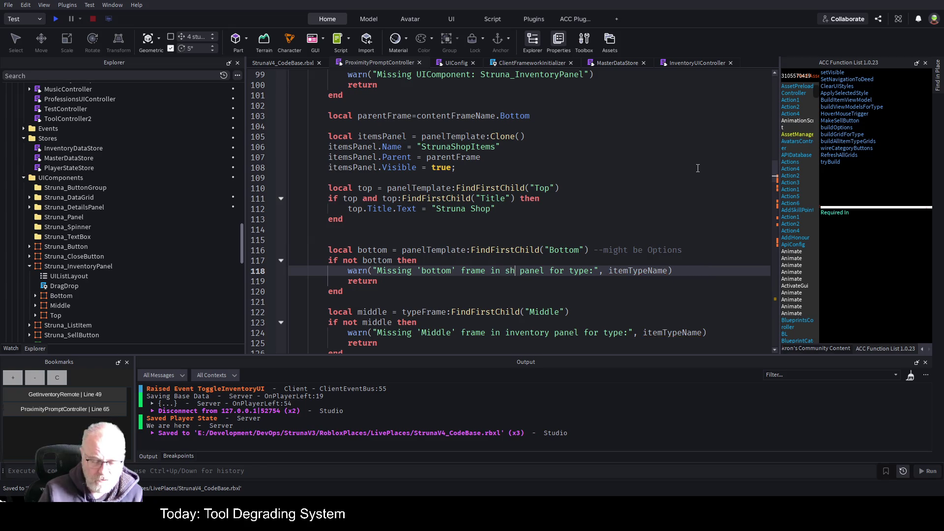
text( items)
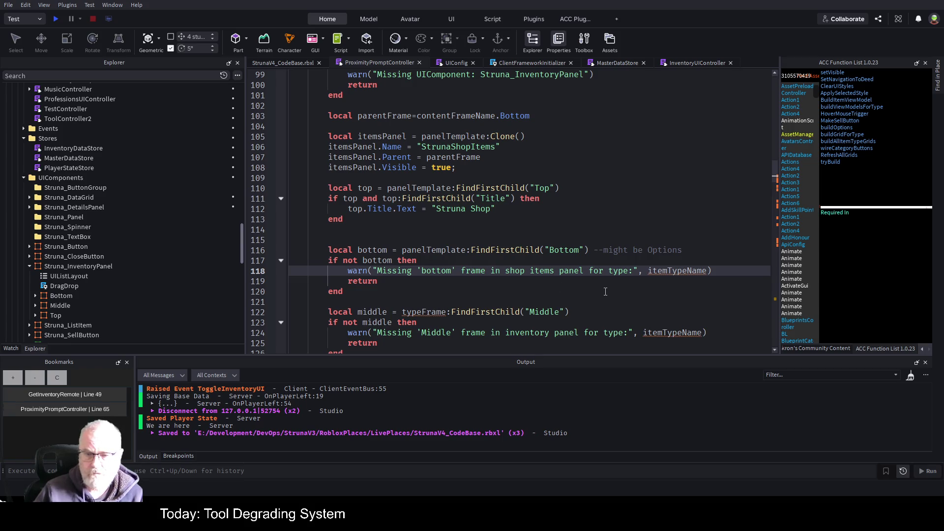
key(shift+End)
text("))
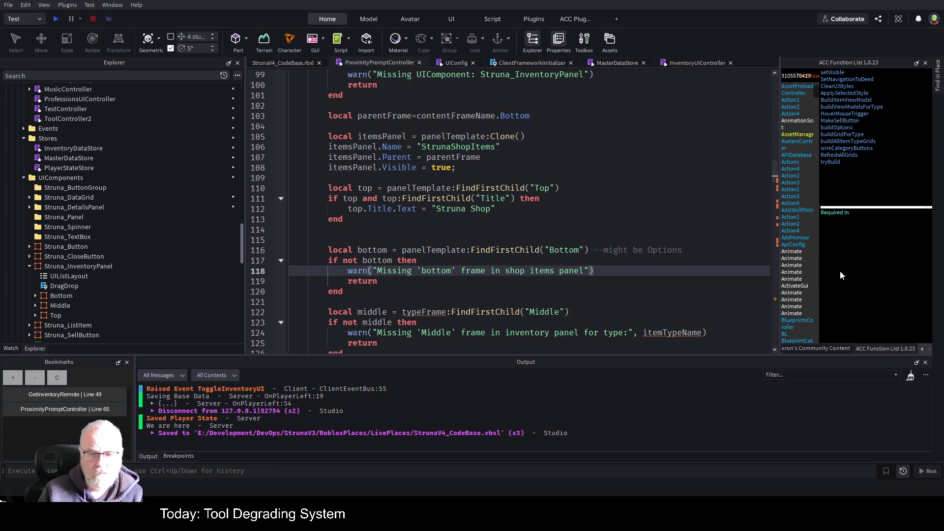
key(ctrl+s)
scroll(537, 236, down, 2)
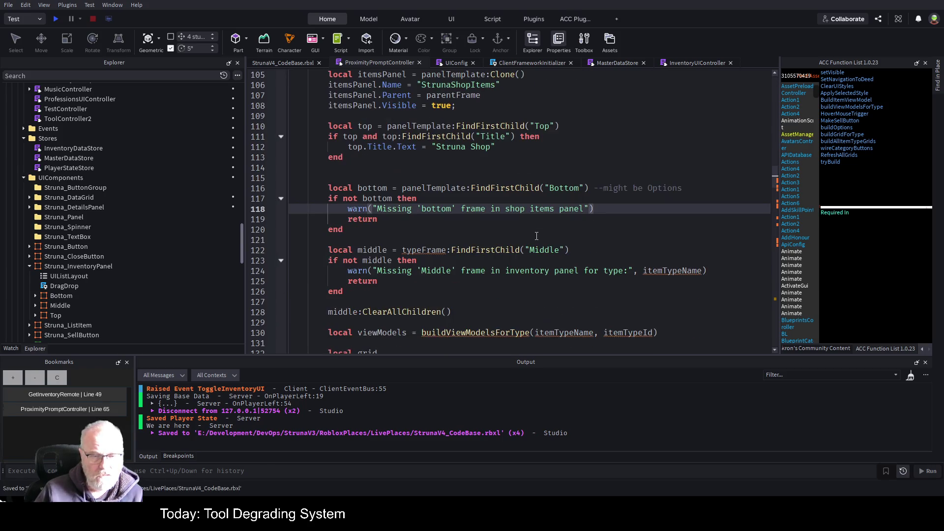
double_click(436, 192)
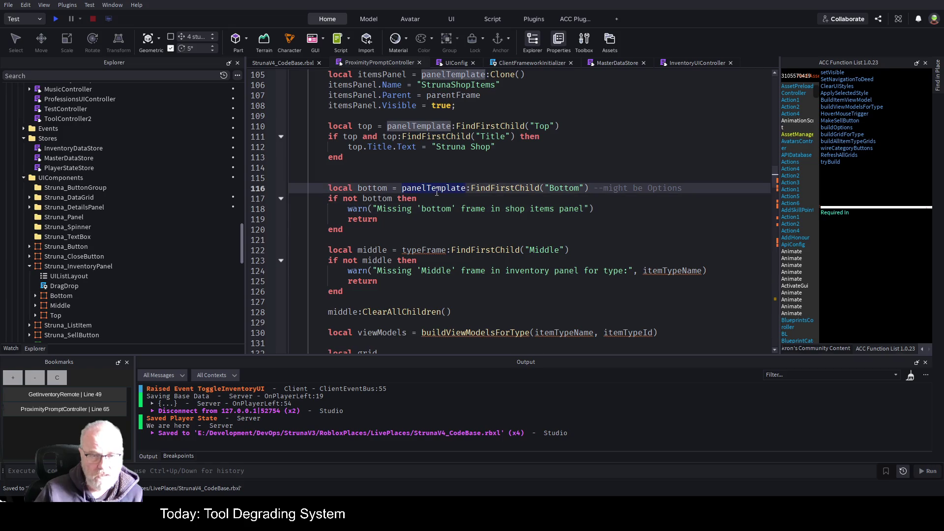
Replace typeFrame with panelTemplate in the middle-frame lookup
double_click(424, 250)
key(ctrl+v)
click(475, 208)
scroll(459, 187, up, 5)
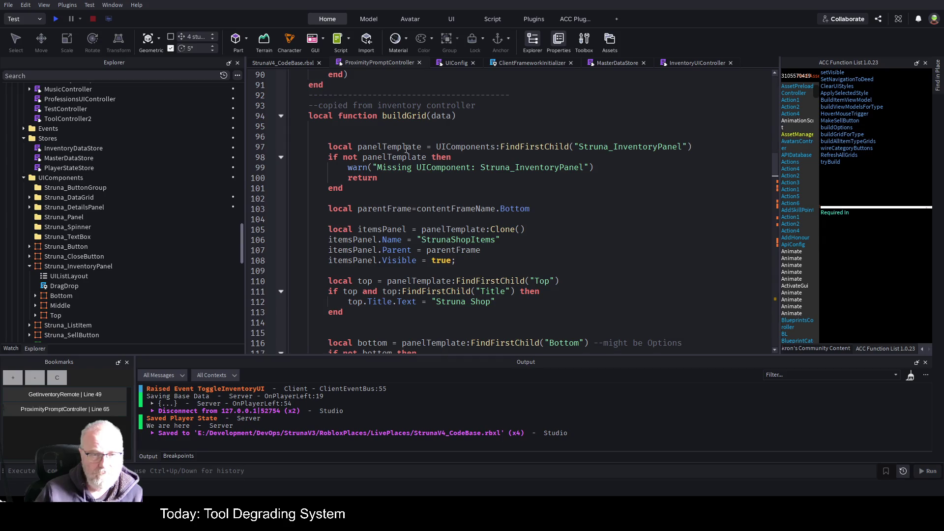
scroll(413, 148, down, 5)
scroll(465, 236, up, 5)
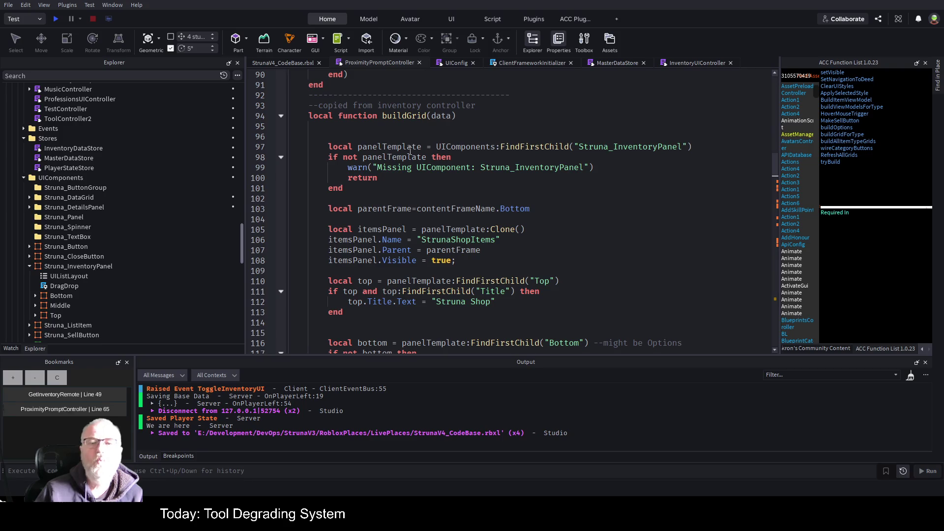
Make the Top, Bottom and Middle lookups on lines 110, 116 and 122 use itemsPanel, then save
click(615, 209)
click(388, 231)
double_click(388, 231)
key(ctrl+c)
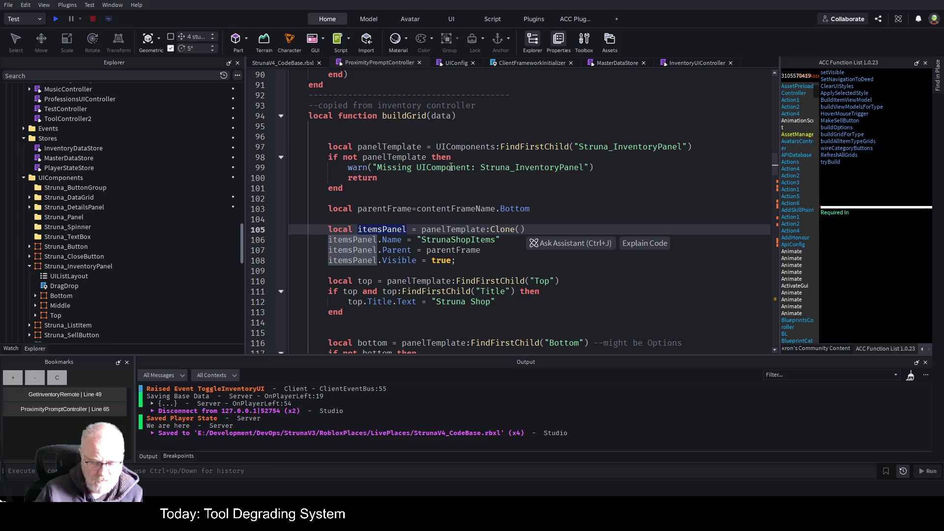
scroll(385, 201, down, 2)
double_click(407, 220)
key(ctrl+v)
scroll(436, 212, down, 3)
double_click(442, 188)
key(ctrl+v)
double_click(425, 250)
key(ctrl+v)
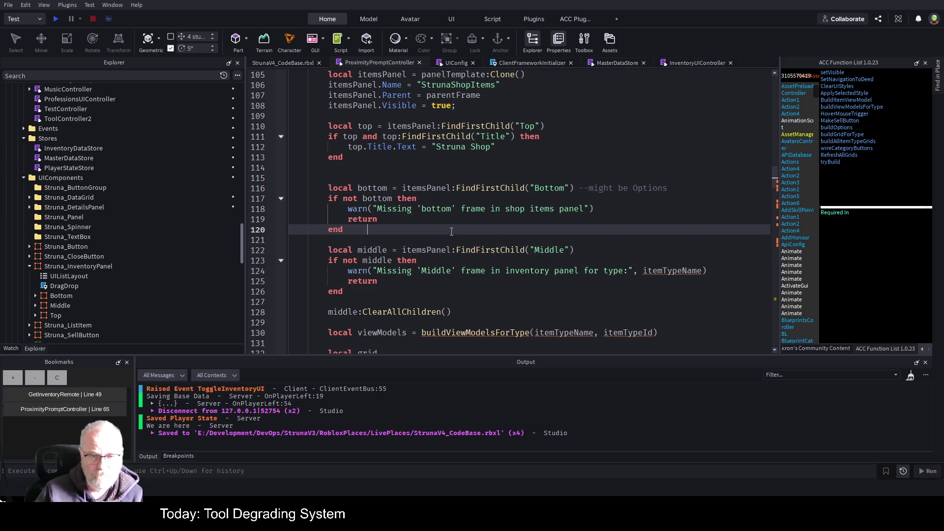
scroll(451, 231, down, 2)
click(368, 167)
key(ctrl+s)
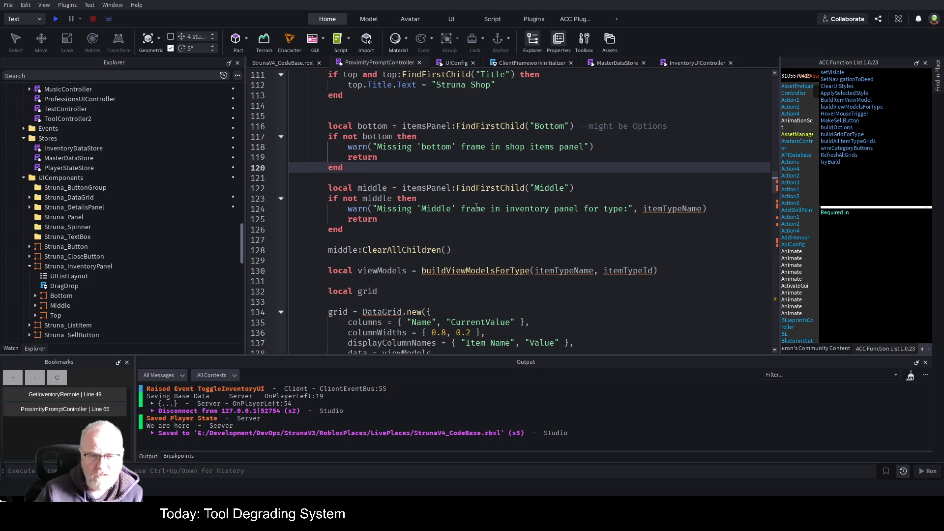
Reword the middle warning to "Missing 'Middle' frame in shop items panel" and save
double_click(515, 210)
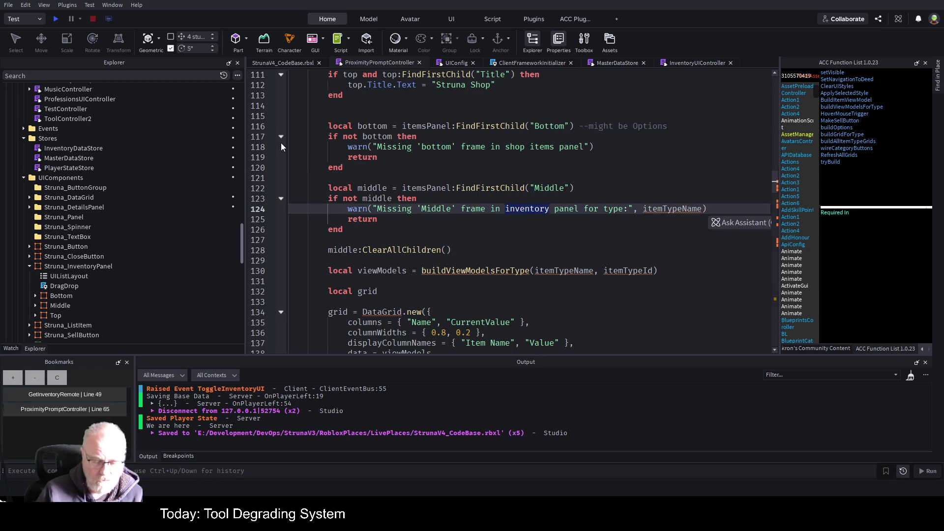
text(shop items panel)
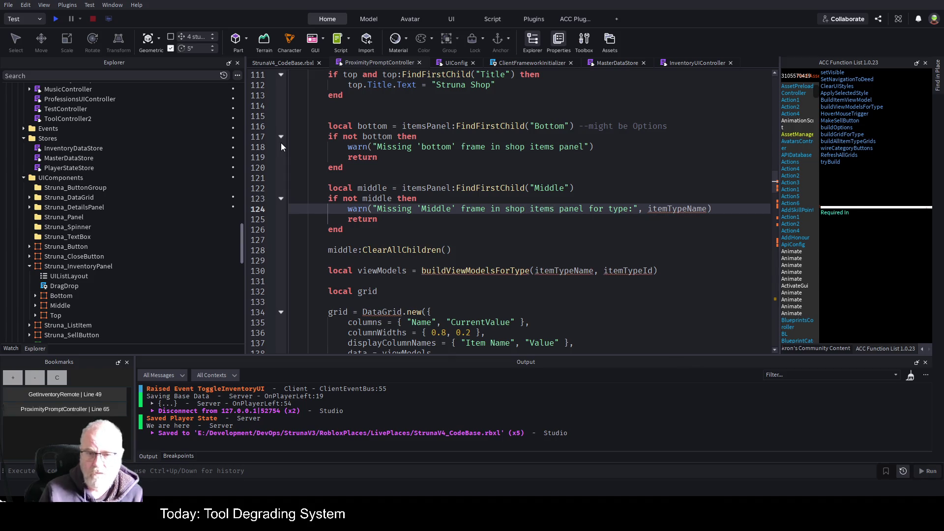
text(")
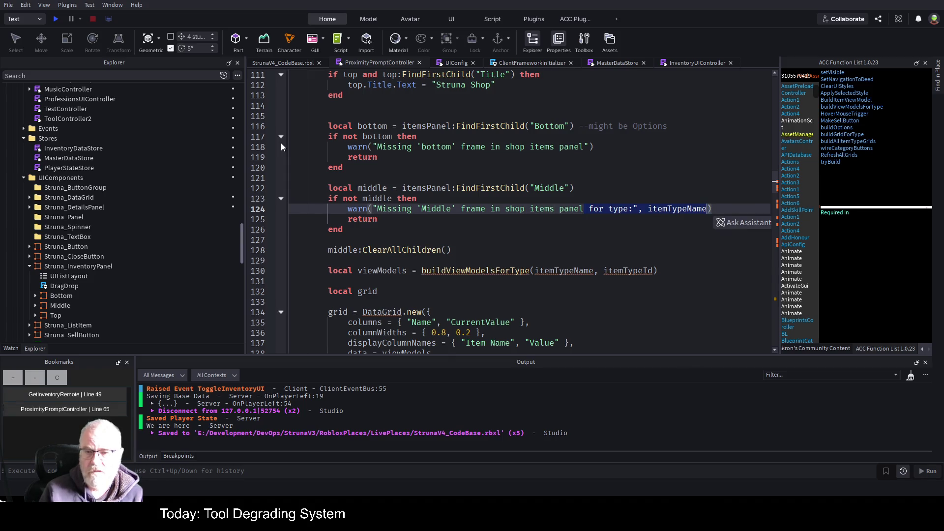
key(Escape)
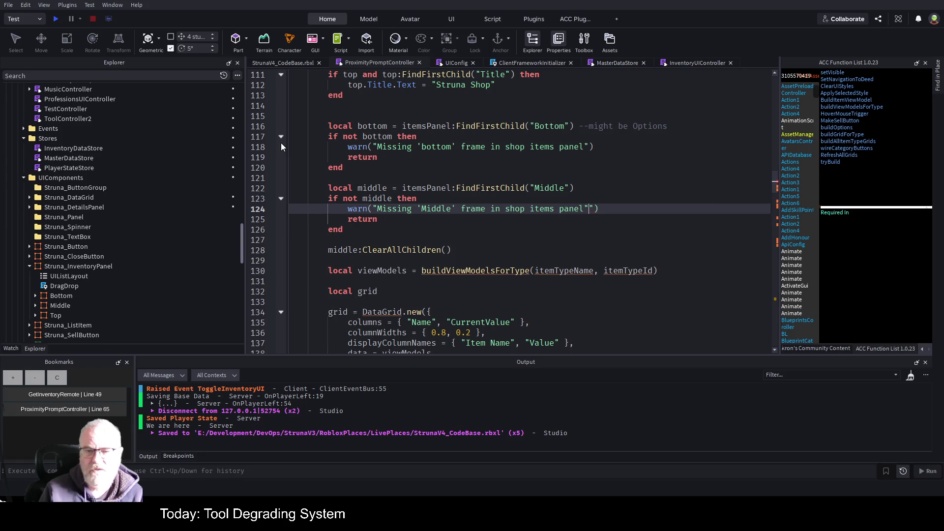
key(ctrl+s)
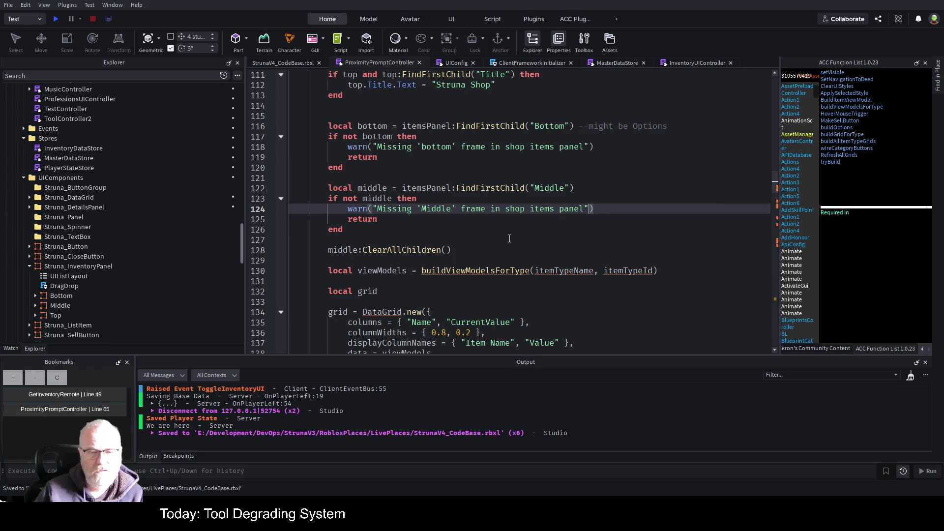
key(Down)
key(Down)
key(Down)
double_click(408, 251)
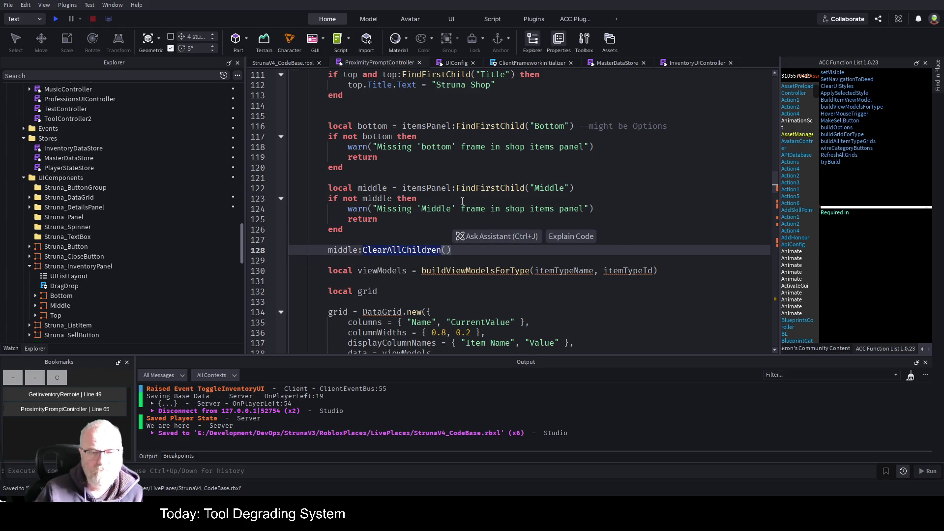
scroll(463, 201, down, 1)
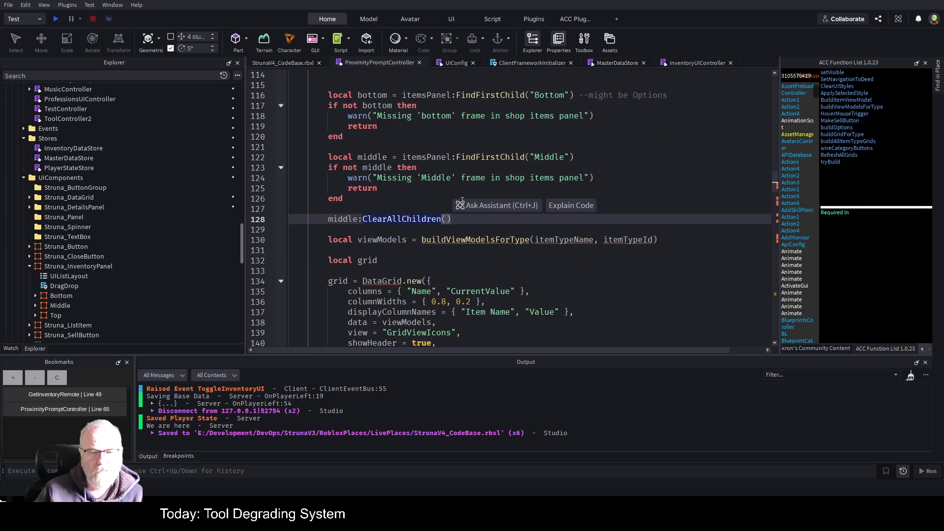
Change line 130 to 'local viewModels = data' in place of the buildViewModelsForType call, and save
click(425, 261)
click(486, 239)
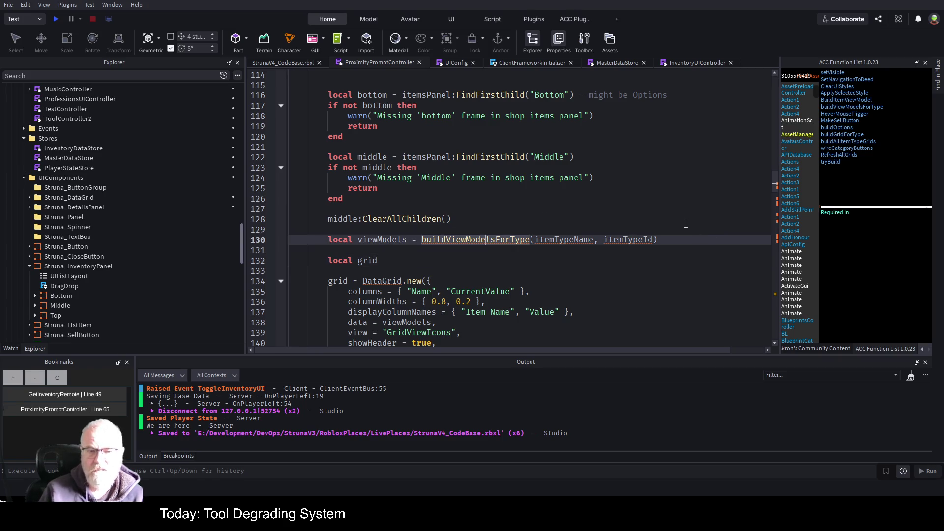
scroll(550, 134, up, 5)
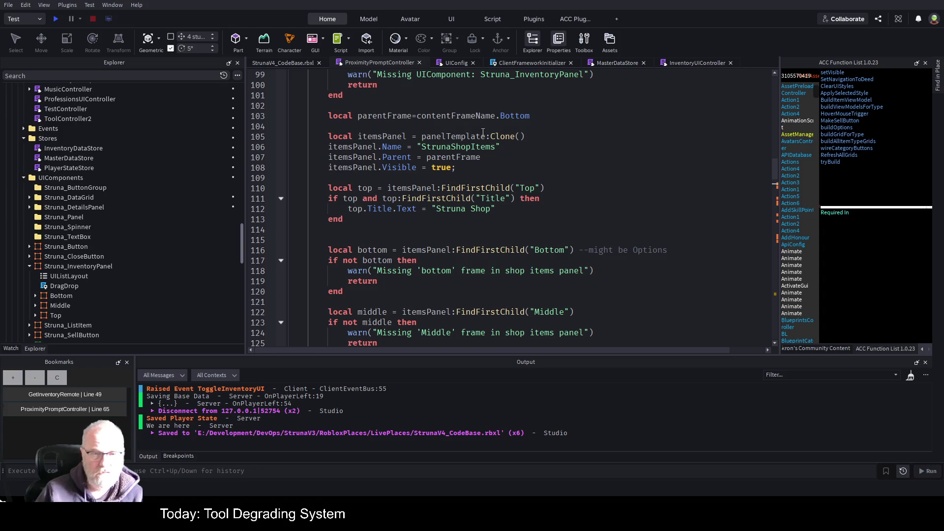
scroll(483, 132, up, 3)
scroll(512, 128, down, 10)
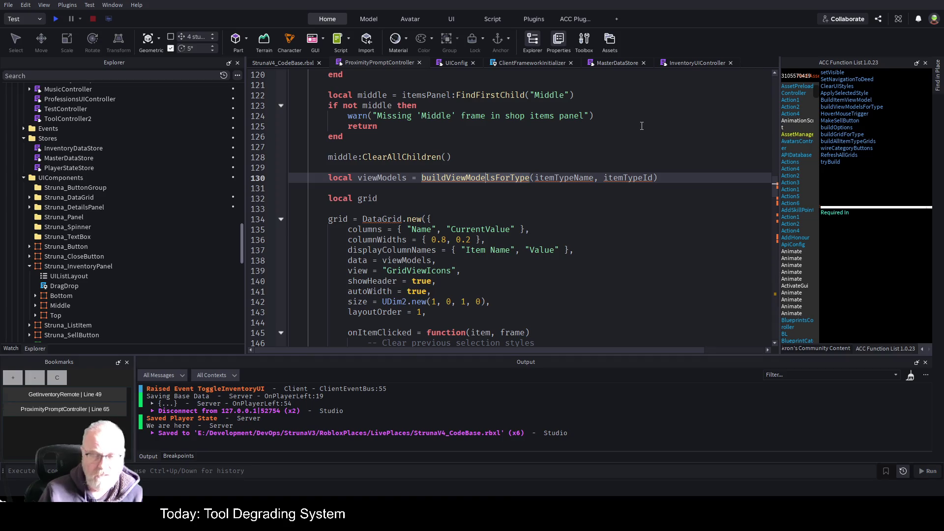
key(ctrl+Left)
key(ctrl+Left)
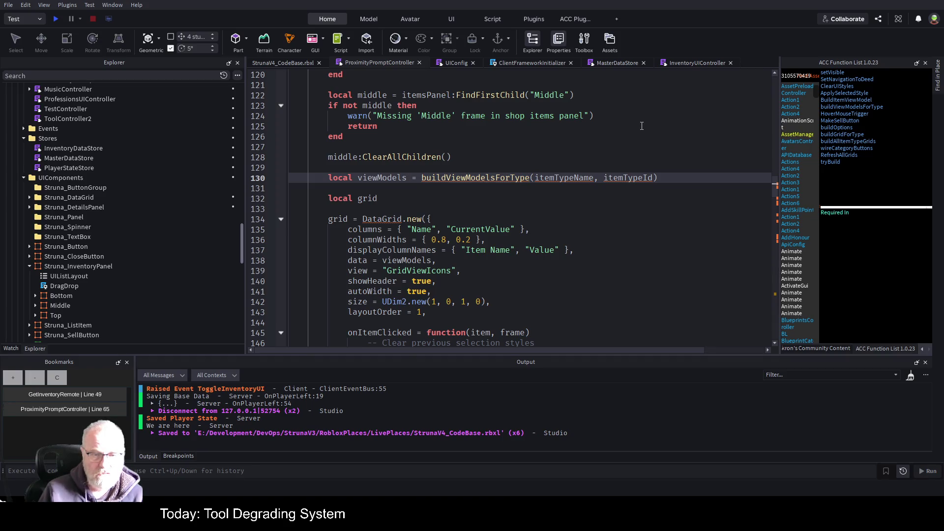
key(ctrl+Right)
key(shift+End)
text(data)
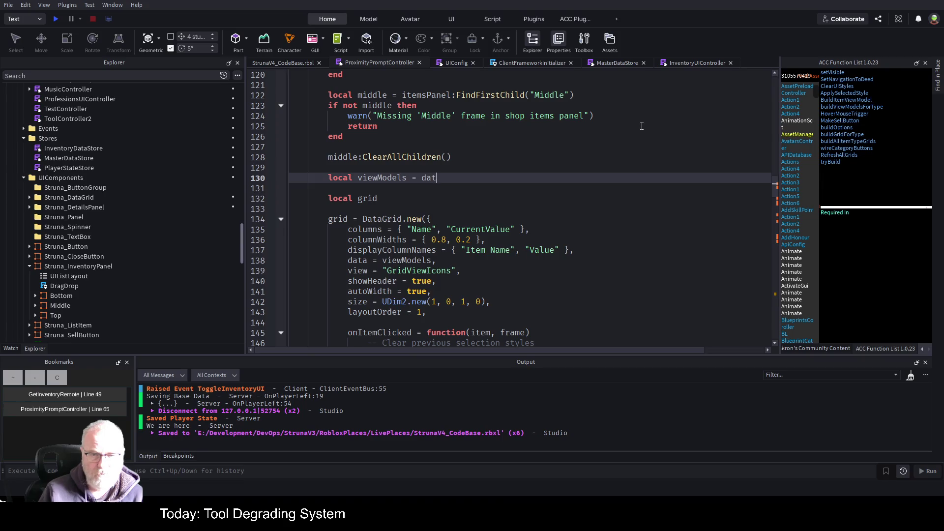
key(Down)
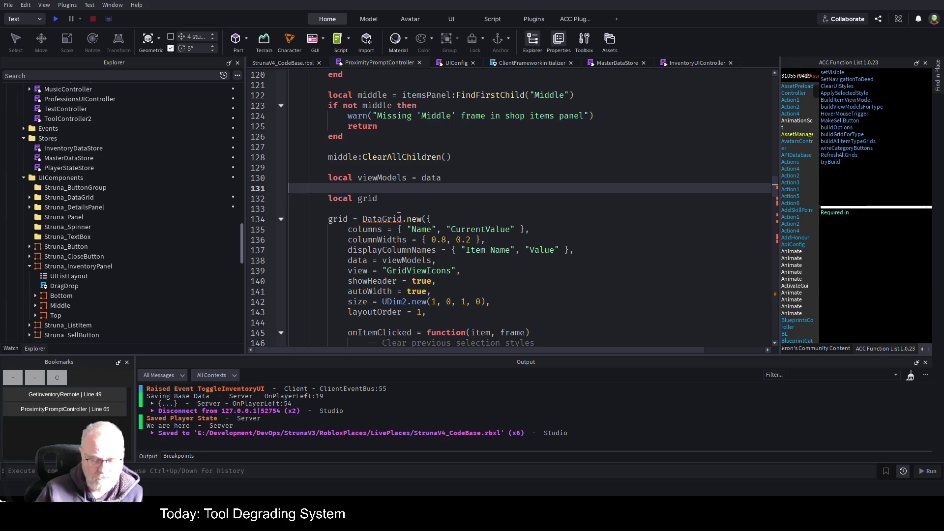
click(389, 219)
key(ctrl+s)
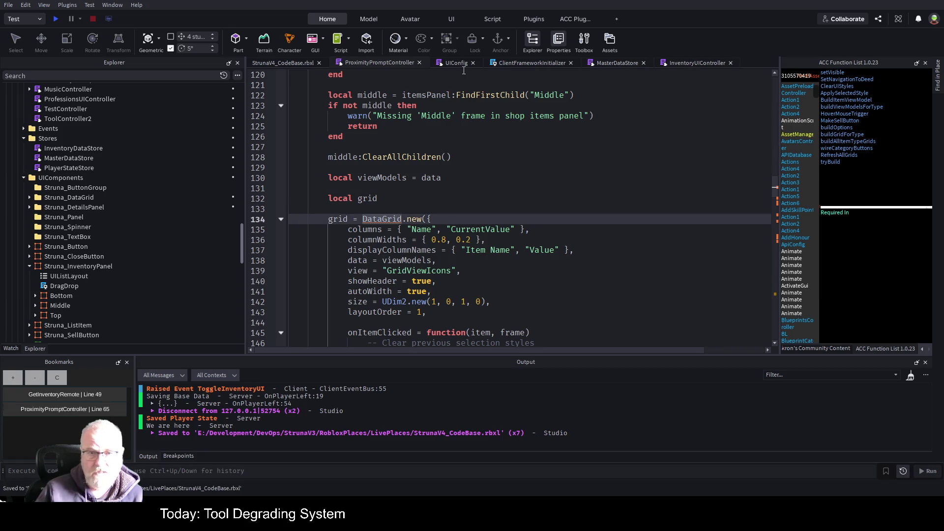
Switch to InventoryUIController and scroll to the require lines near the top of the file
click(688, 62)
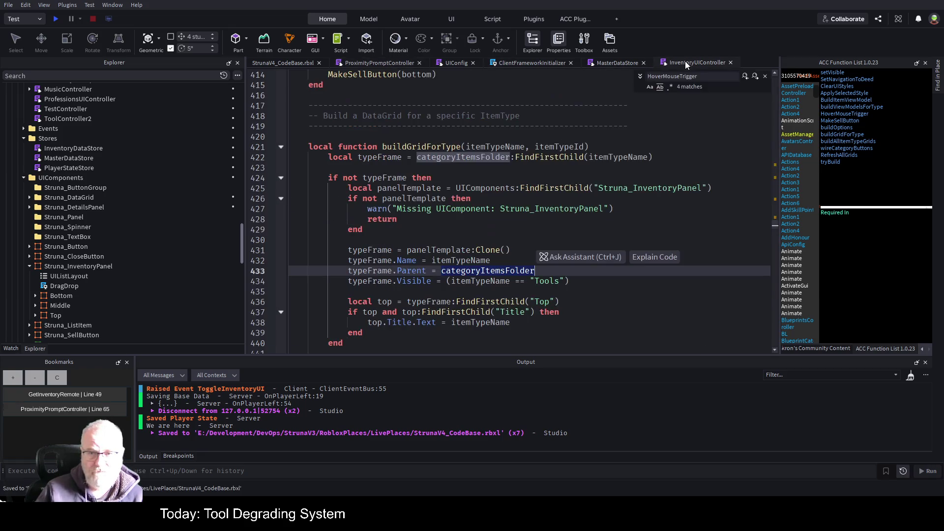
click(533, 263)
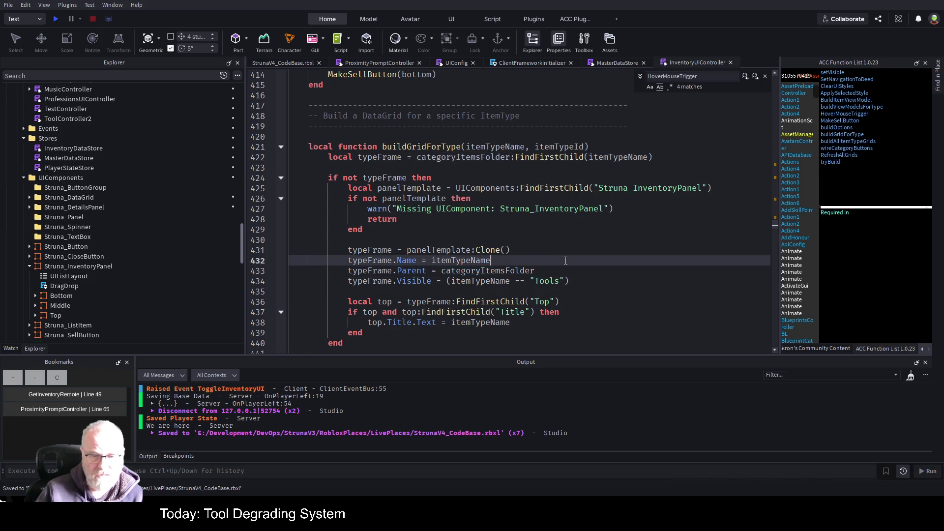
key(ctrl+Home)
scroll(430, 182, down, 1)
scroll(430, 182, down, 9)
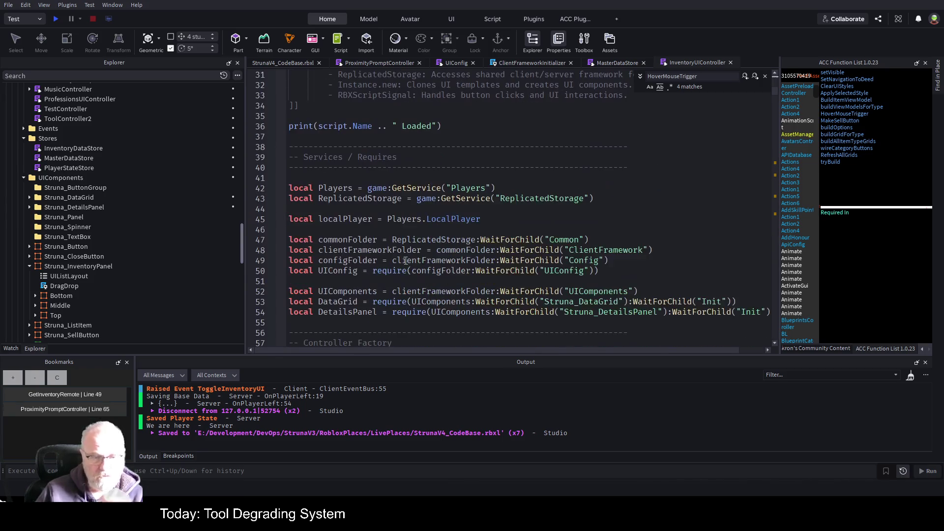
scroll(404, 239, down, 2)
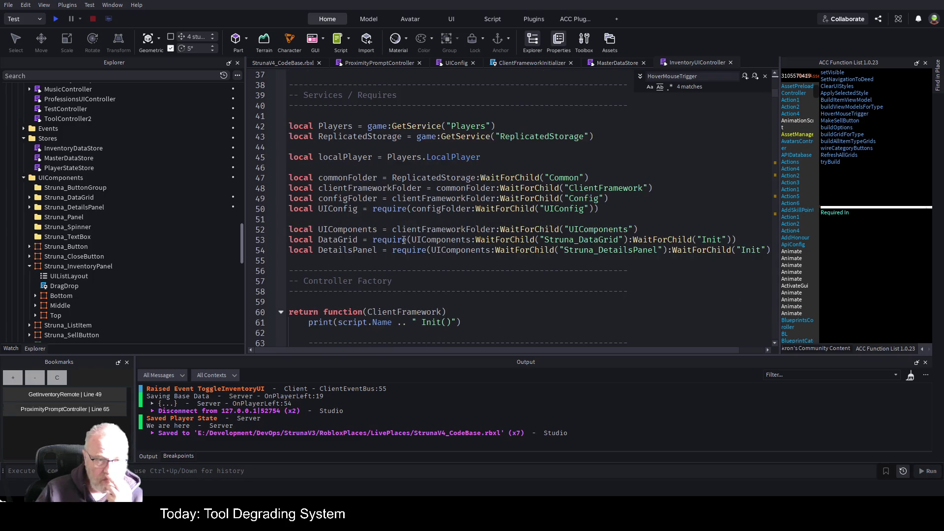
Copy the DataGrid and DetailsPanel require lines, 53–54, and return to ProximityPromptController
click(637, 240)
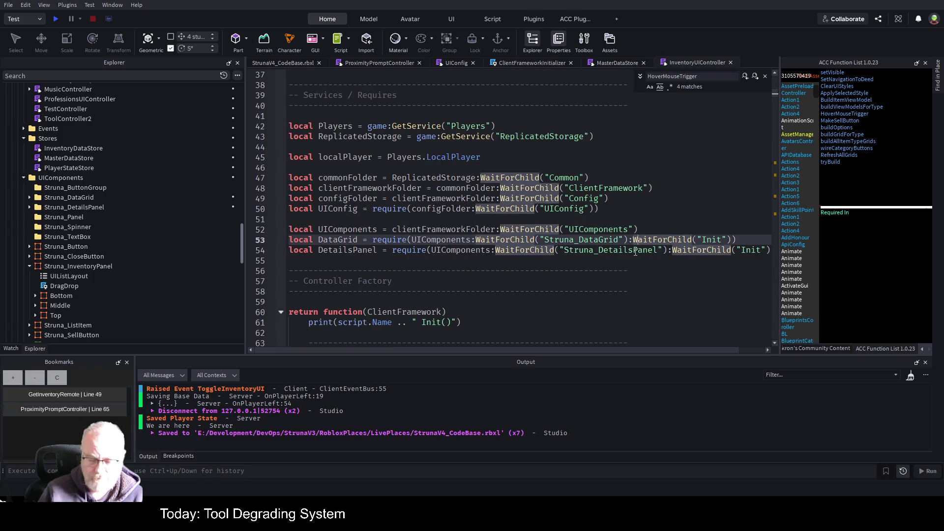
key(Home)
key(shift+End)
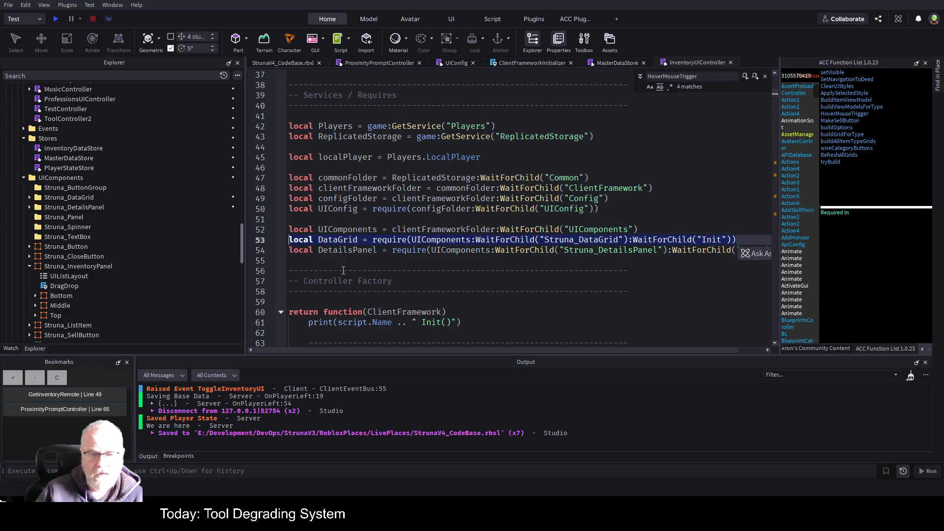
key(shift+Down)
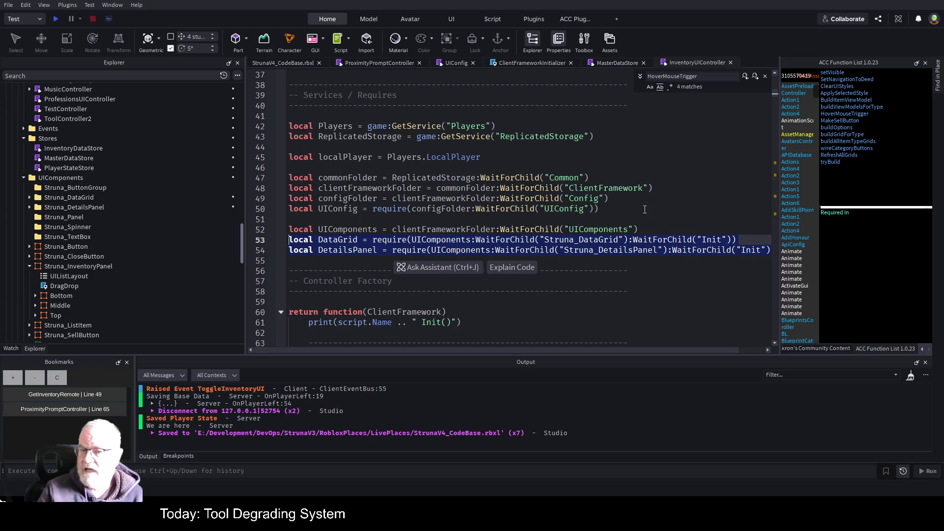
click(391, 62)
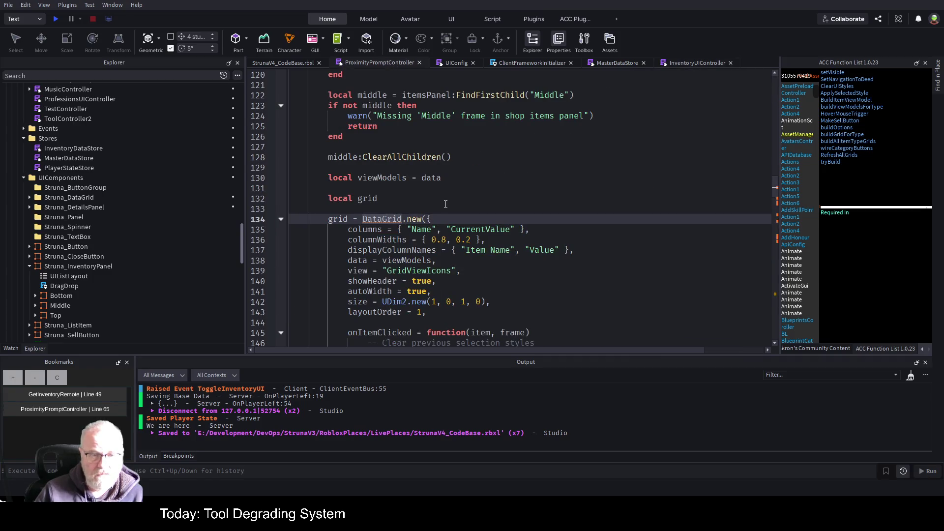
Paste the DataGrid and DetailsPanel requires onto the empty line 95 in buildGrid, then save
scroll(445, 203, up, 13)
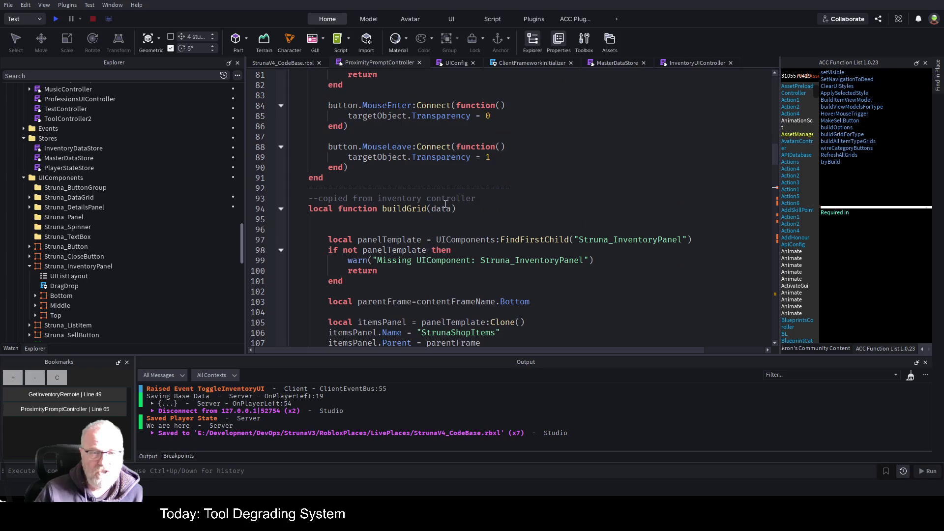
click(407, 217)
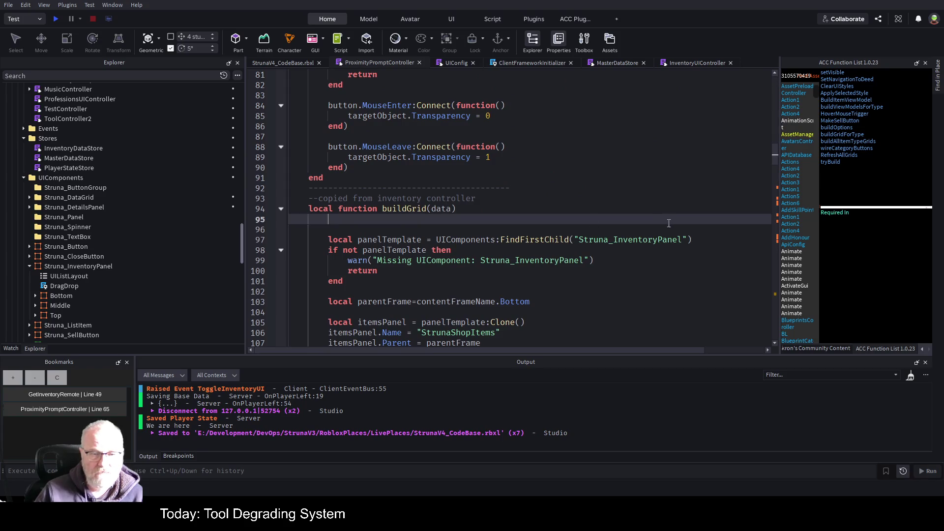
key(Return)
key(ctrl+v)
key(Return)
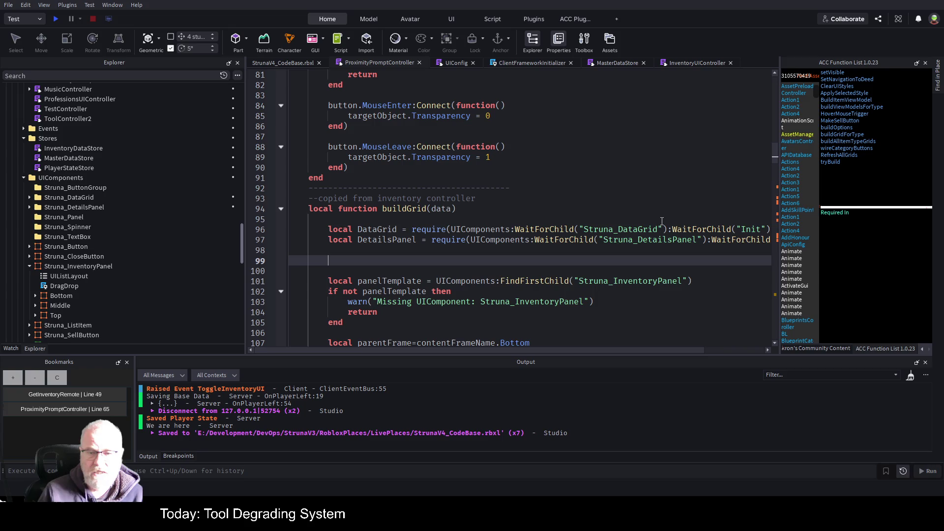
key(ctrl+s)
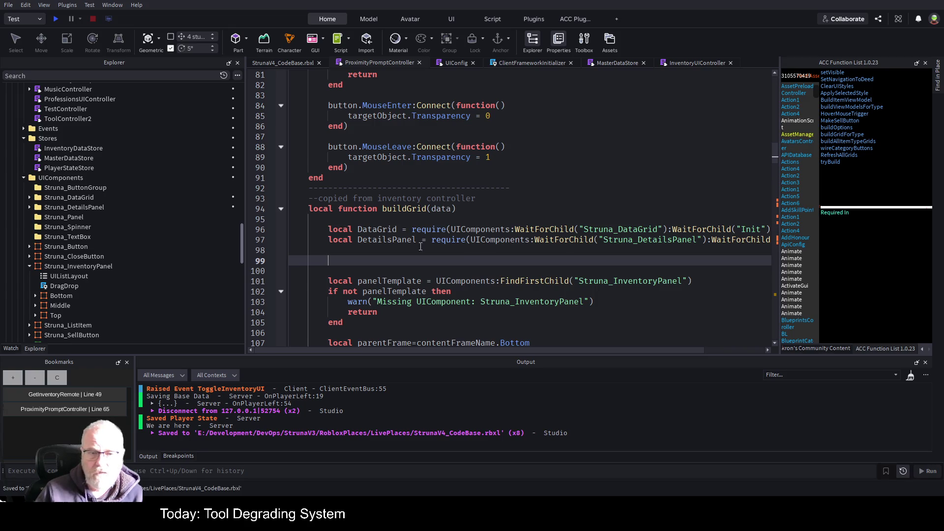
Review buildGrid's DataGrid setup and select the clear-previous-selection if block in onItemClicked
click(281, 208)
click(280, 209)
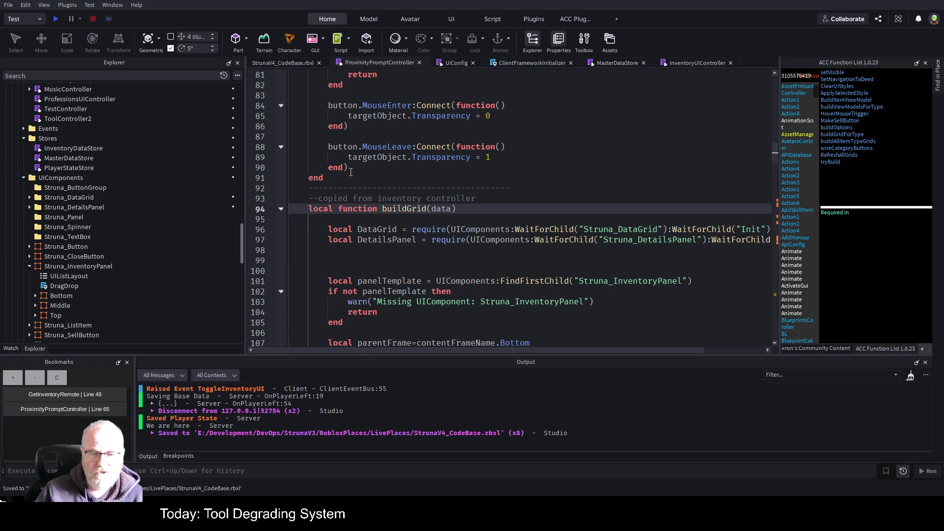
scroll(466, 211, down, 2)
scroll(466, 211, down, 7)
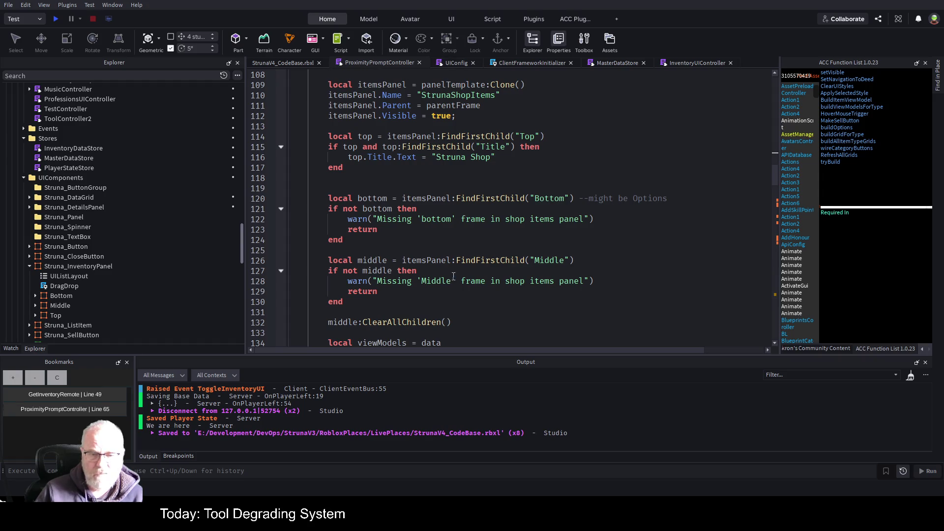
scroll(500, 262, down, 10)
scroll(318, 236, up, 4)
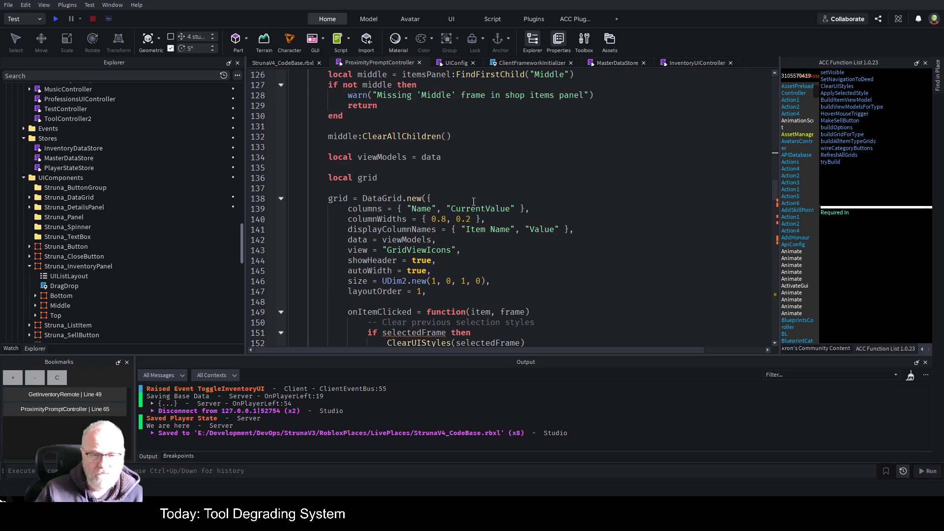
scroll(499, 206, down, 1)
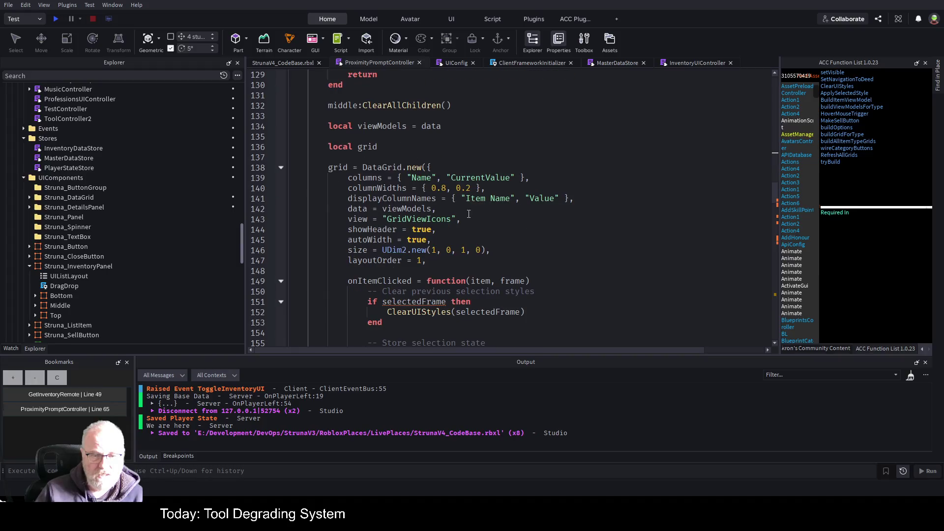
double_click(430, 218)
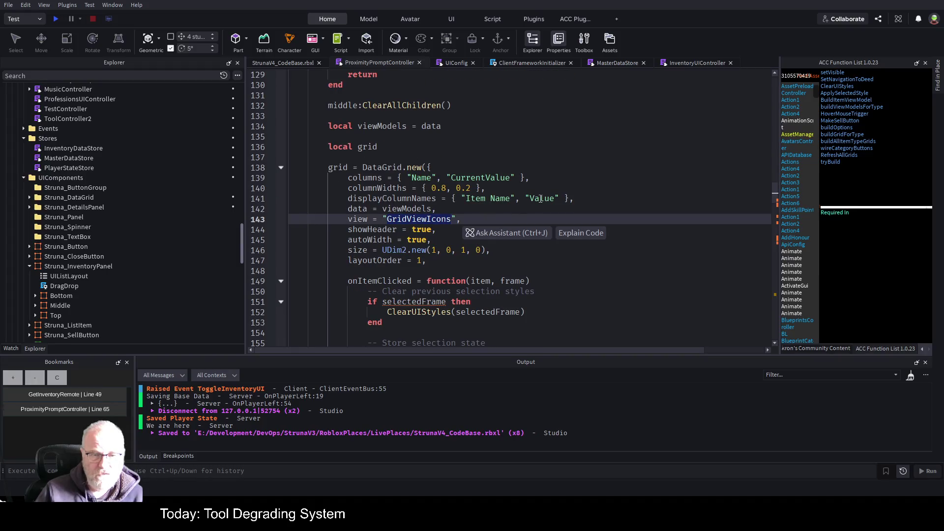
scroll(489, 172, down, 2)
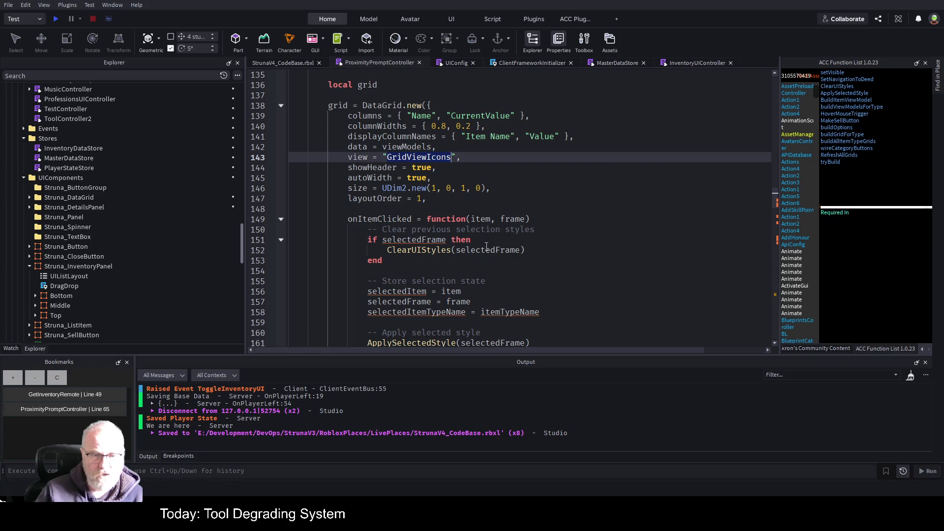
click(573, 264)
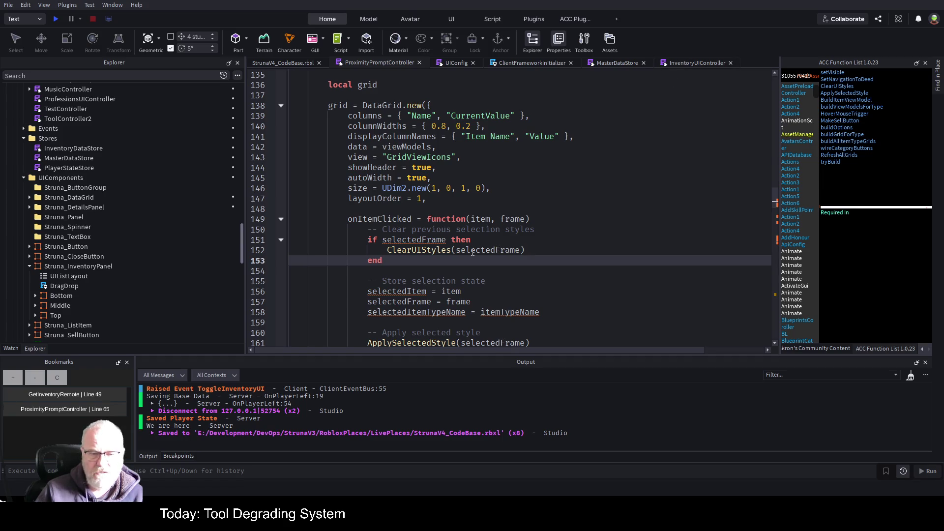
drag(367, 240, 383, 260)
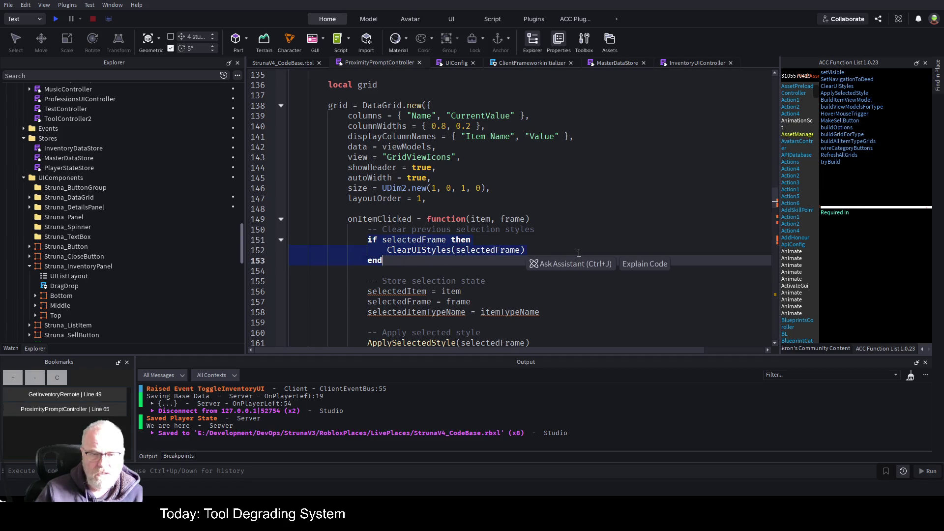
Comment out the clear-selection if block and declare selectedItemTypeName as nil with a scope comment
key(ctrl+slash)
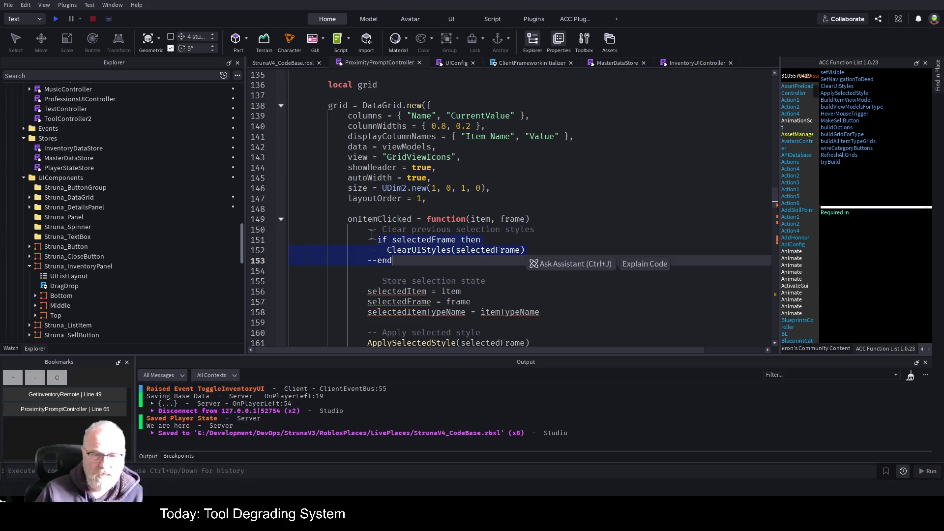
click(555, 208)
scroll(509, 205, down, 2)
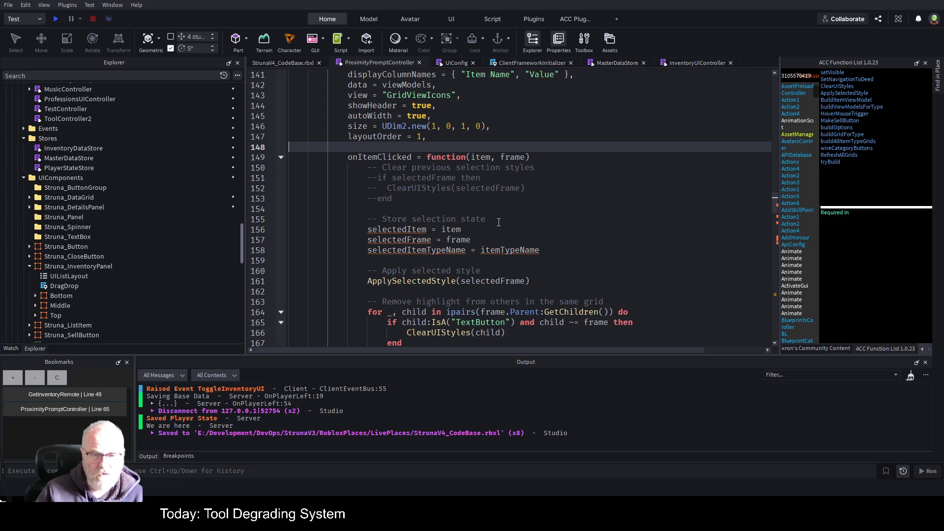
click(408, 229)
scroll(509, 212, up, 5)
scroll(509, 212, up, 14)
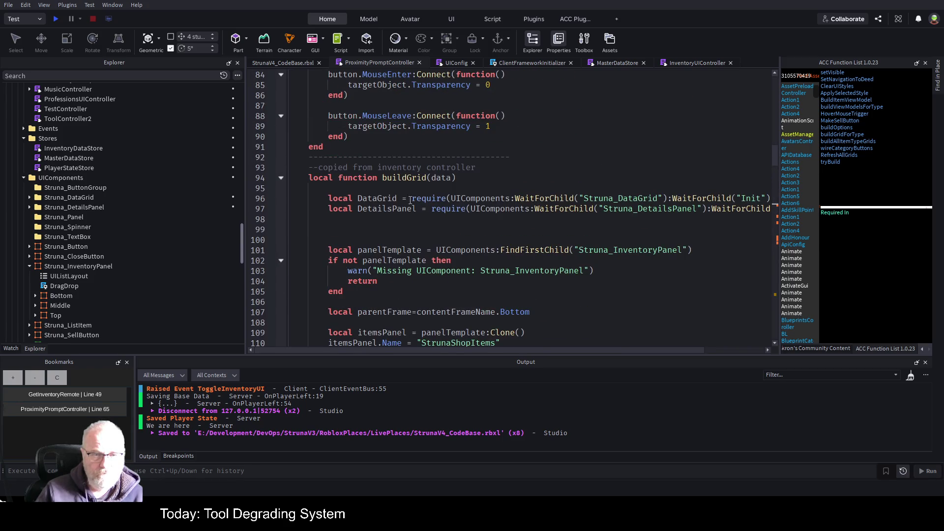
click(425, 187)
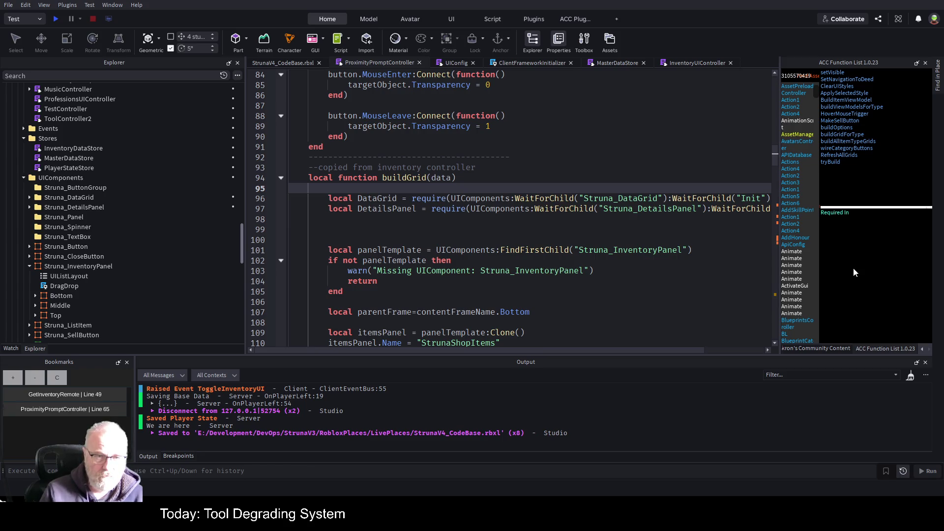
key(Return)
key(Return)
key(Return)
key(Up)
key(Up)
text(cal selectedItem)
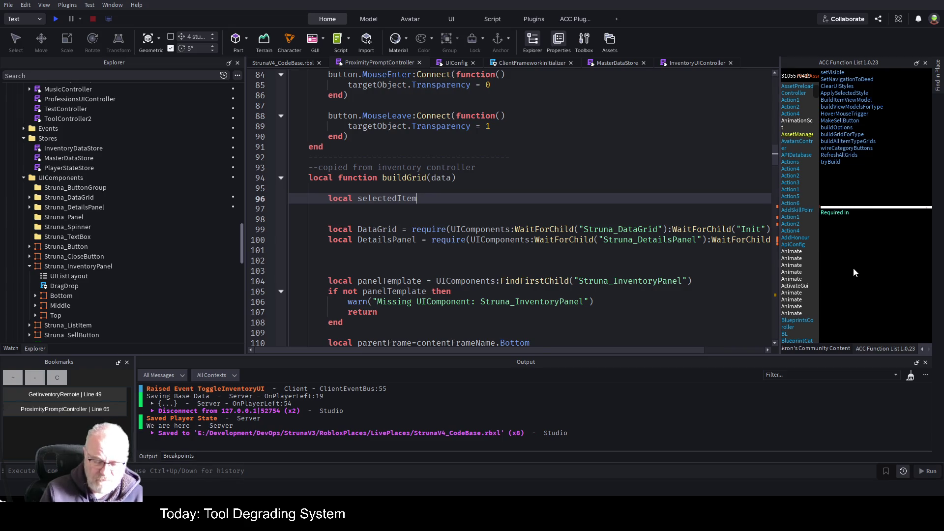
text( = nil;)
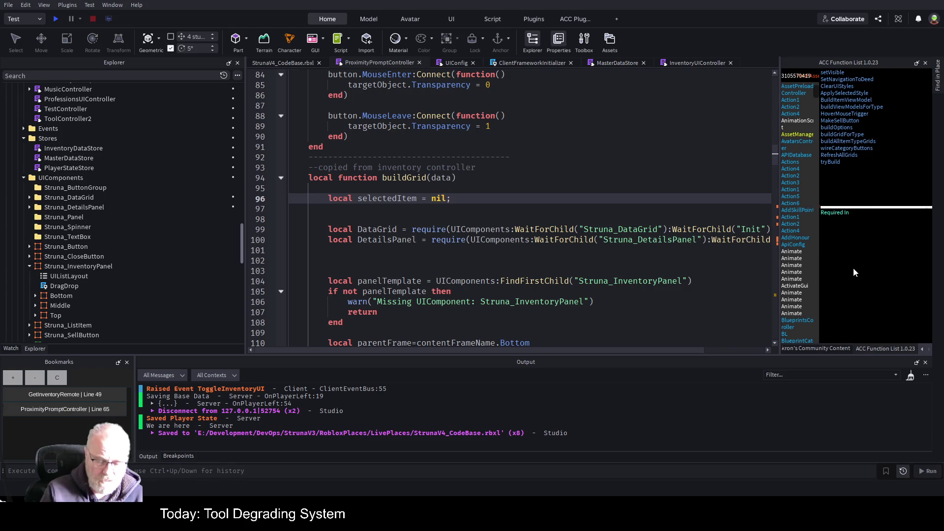
text( --norma)
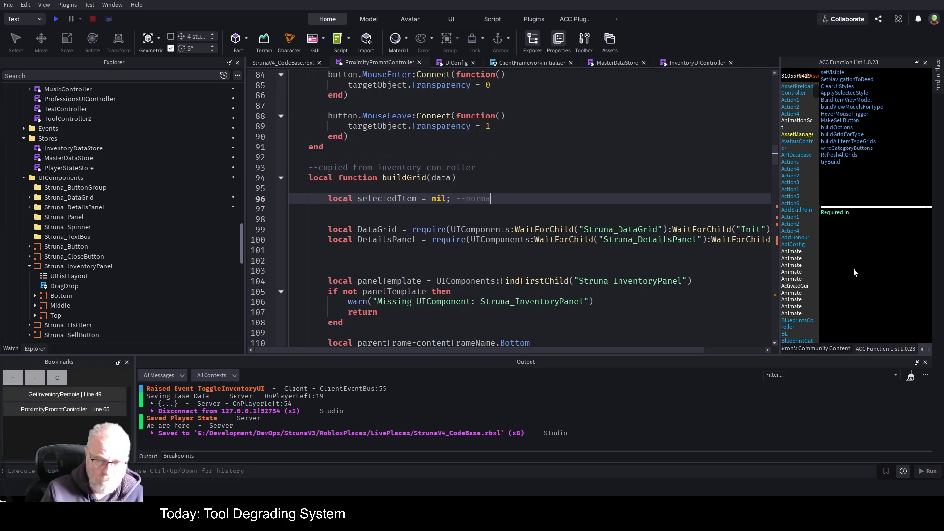
text(lly out s)
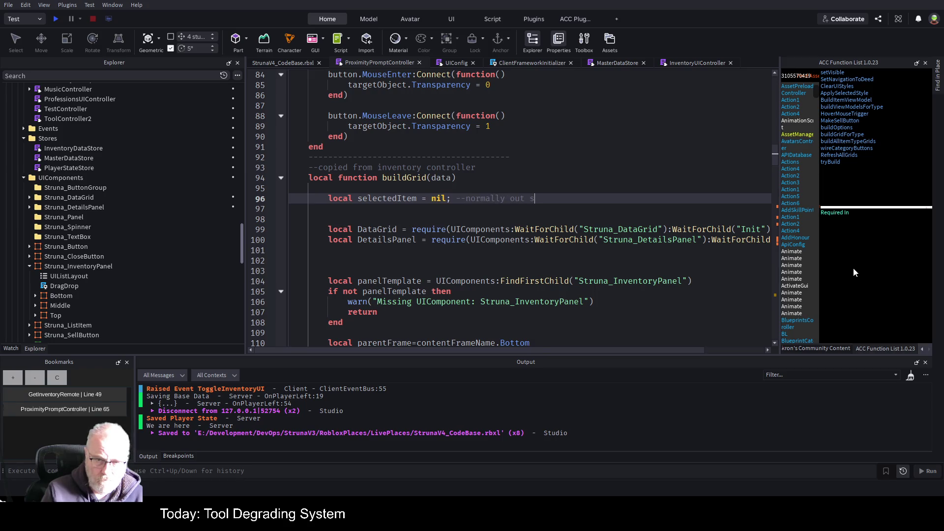
text(ide of this fu)
text(nction in scop)
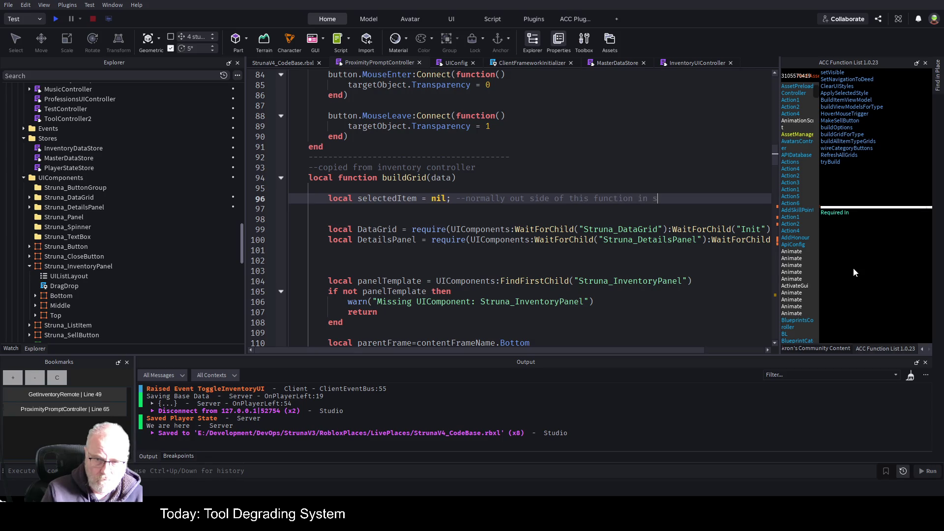
key(ctrl+s)
Declare 'local selectedFrame = nil' on line 97 with a comment about the selected GUI object, then save
scroll(519, 239, down, 8)
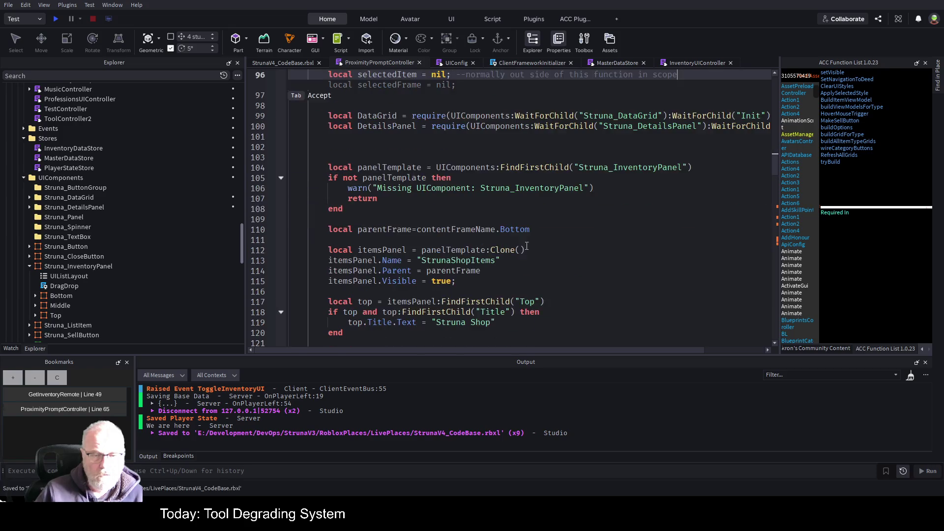
scroll(519, 239, down, 11)
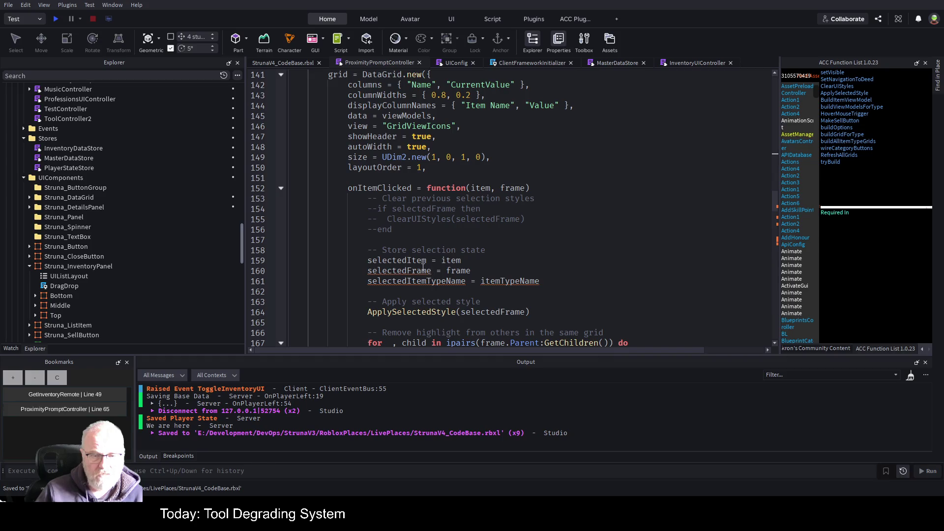
click(422, 269)
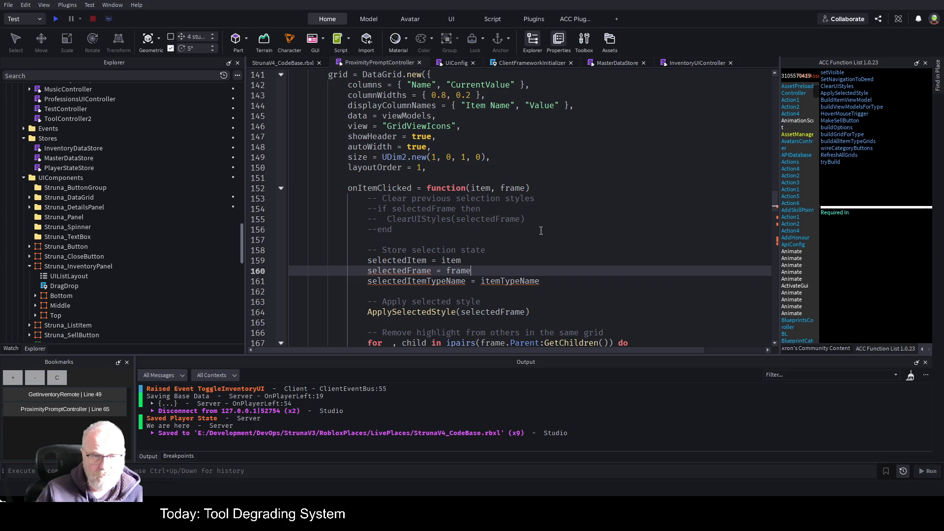
scroll(522, 223, up, 4)
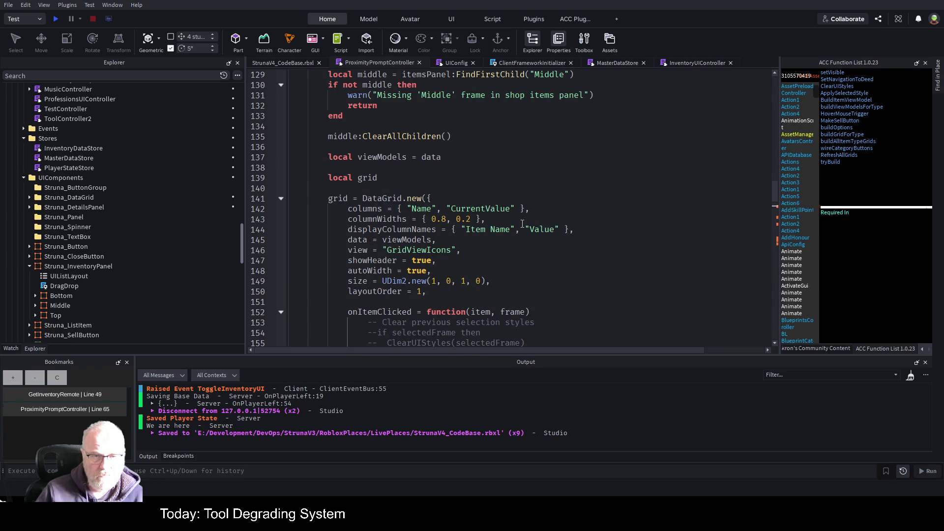
scroll(523, 224, down, 3)
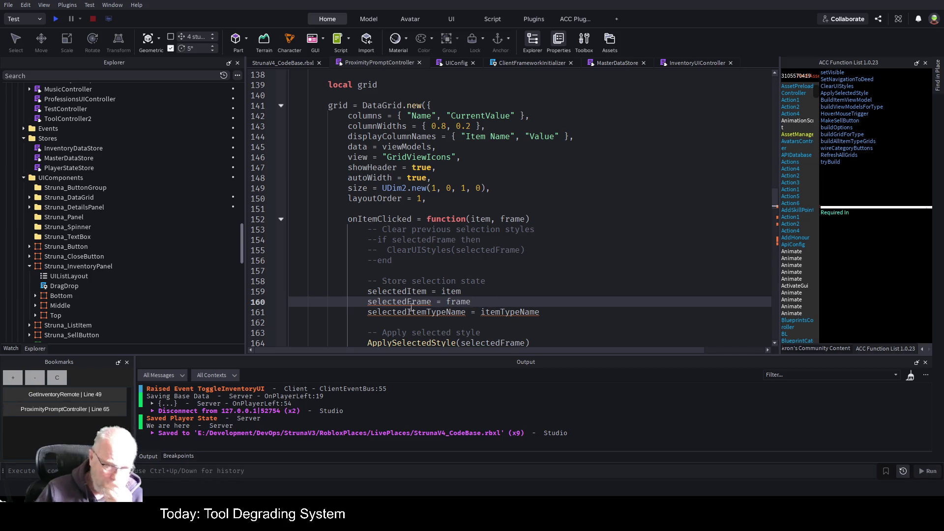
click(652, 229)
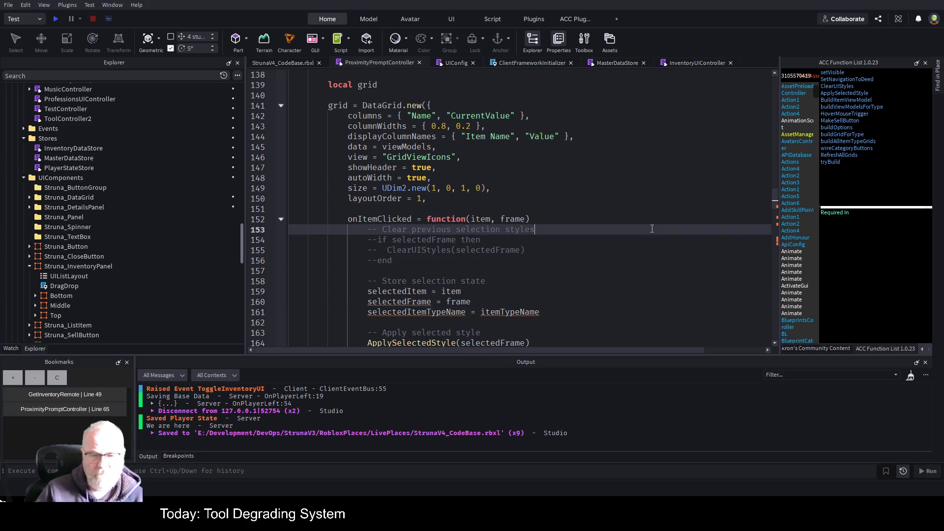
double_click(394, 303)
scroll(559, 230, up, 16)
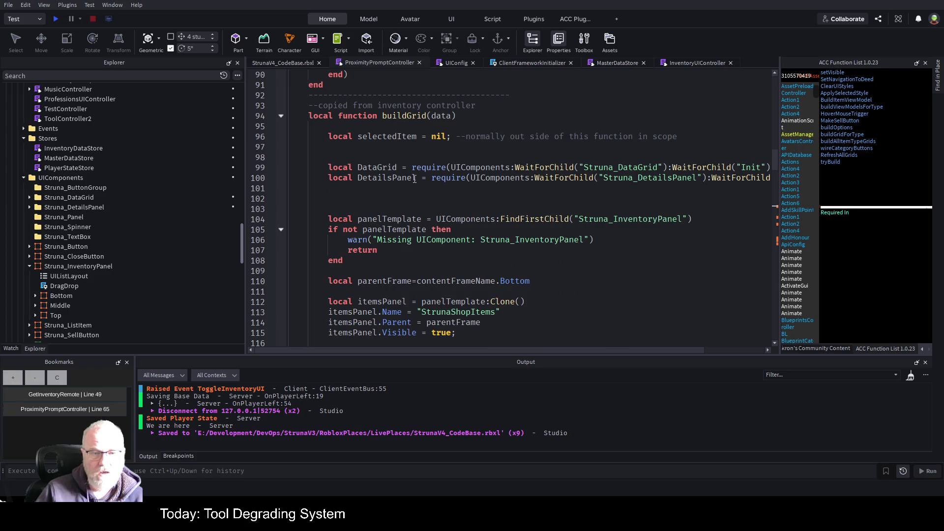
click(731, 148)
text(cal selectedFrame = nil;)
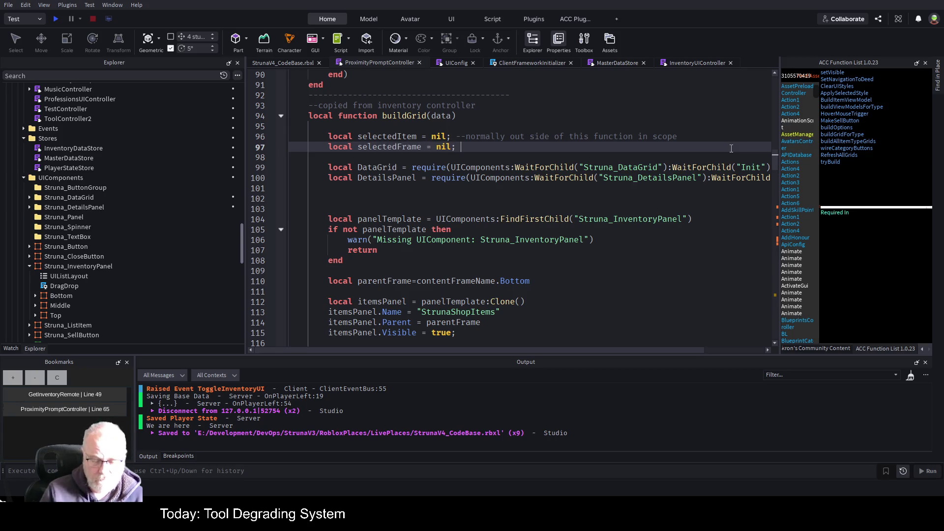
text(-the selec)
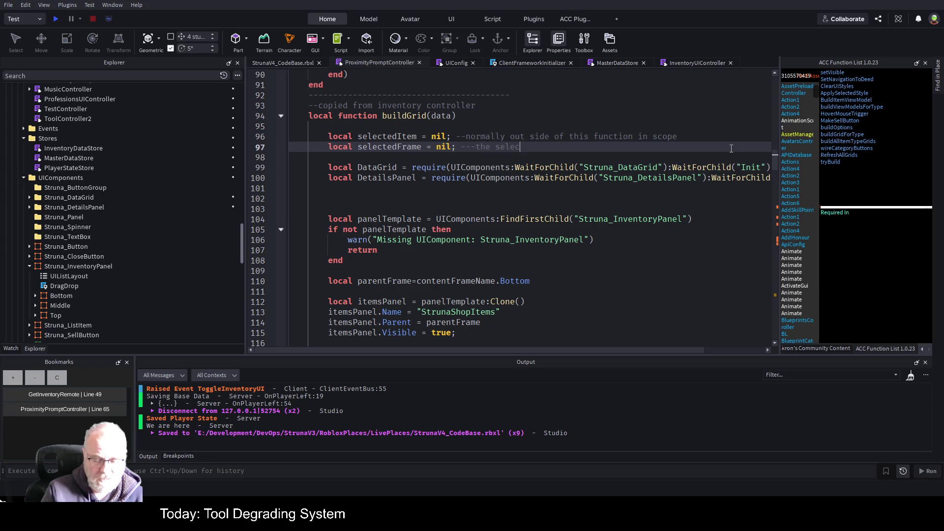
text(ted gui o)
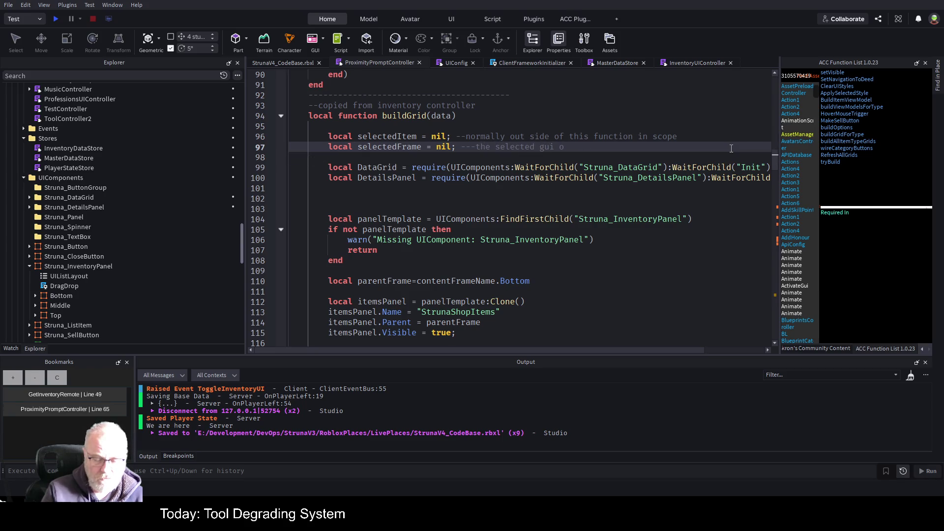
text(bject, aghain )
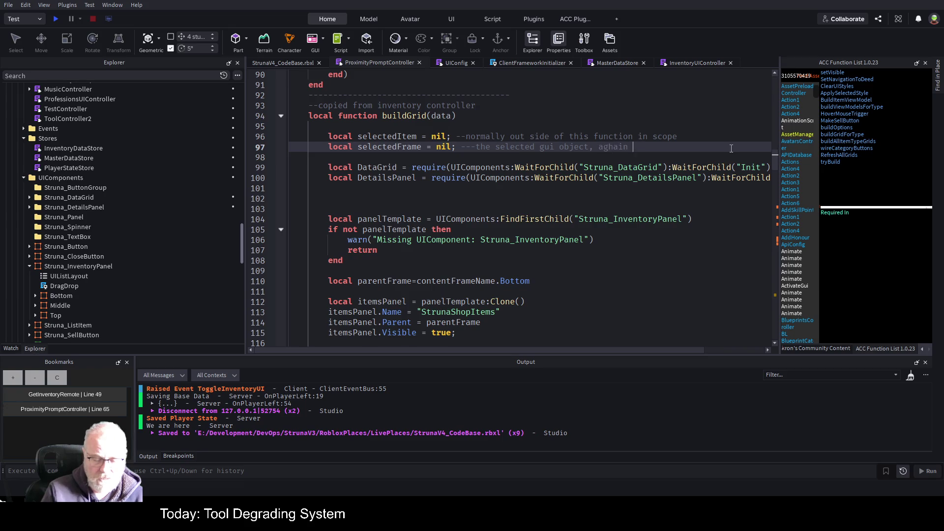
text(mov4e outside of)
text( func fo)
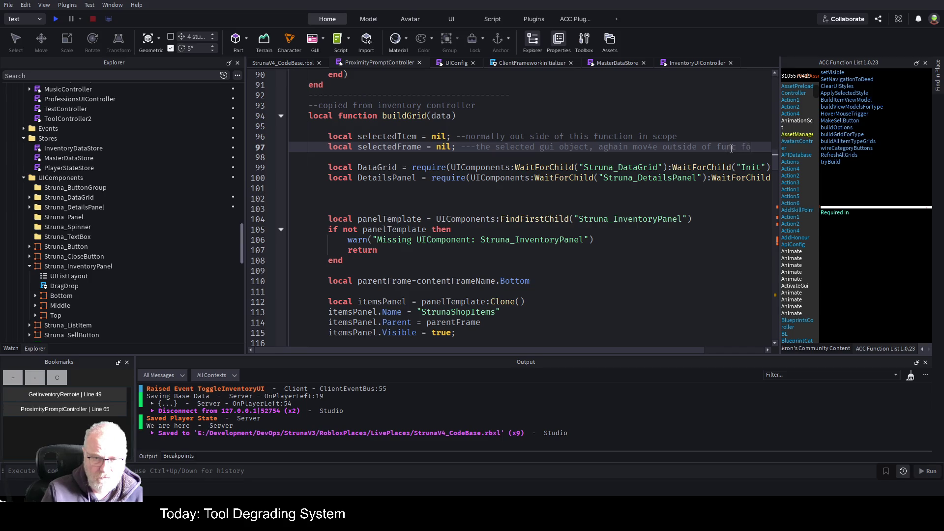
text(r scoipe)
key(ctrl+s)
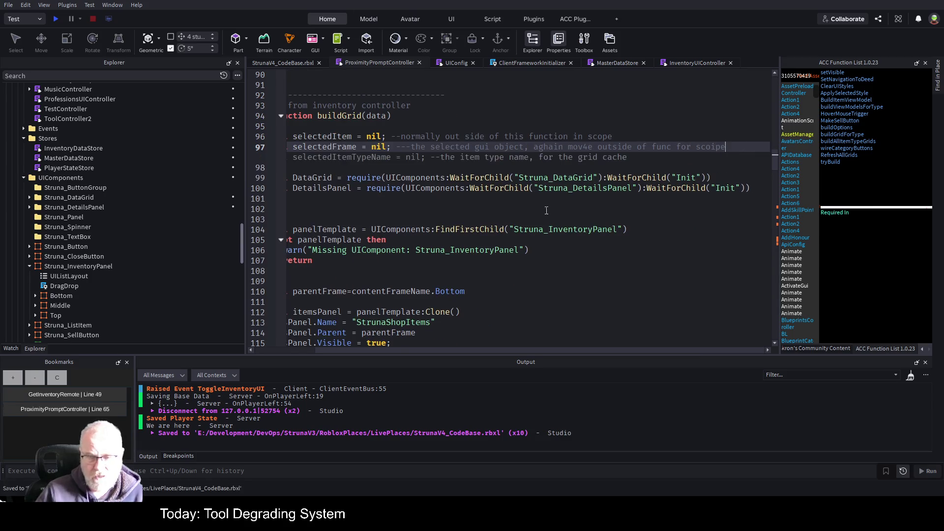
Uncomment the clear-previous-selection styles block on lines 154–156
scroll(432, 295, down, 8)
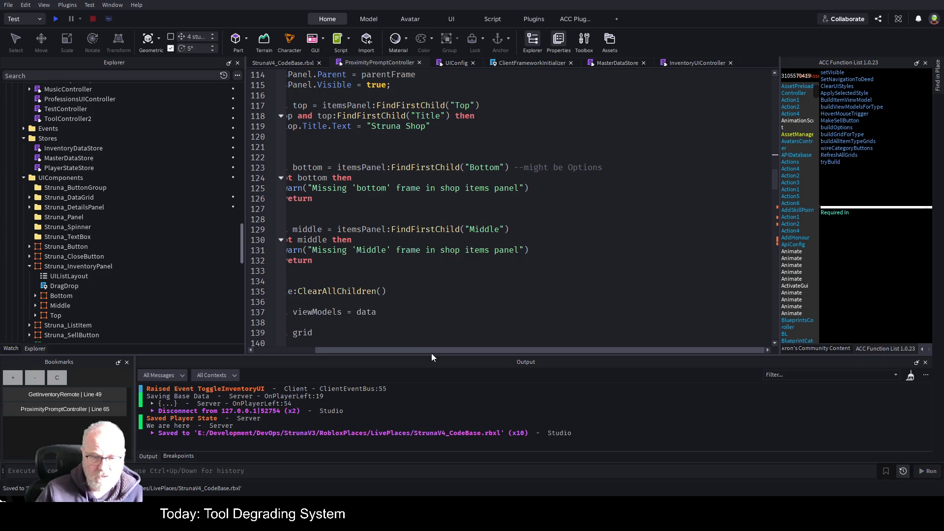
drag(431, 351, 370, 351)
scroll(472, 209, down, 4)
scroll(473, 209, down, 4)
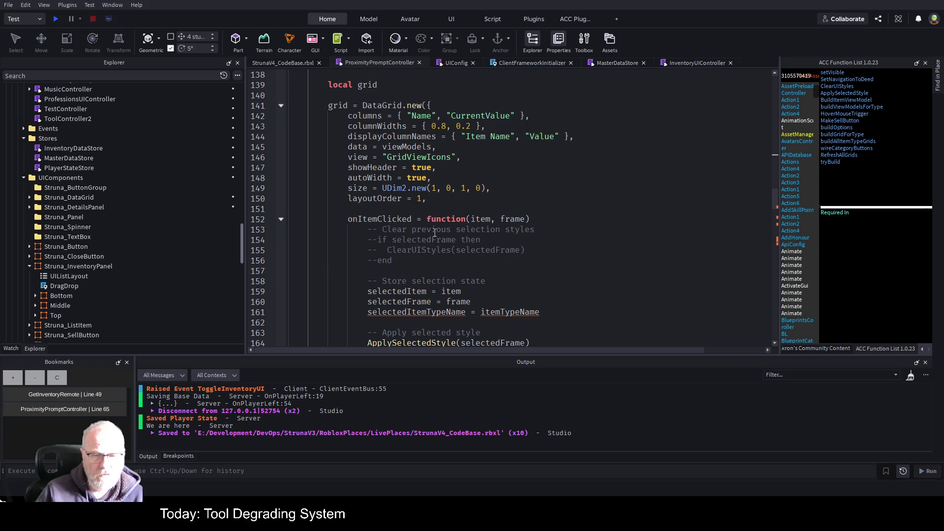
drag(401, 260, 289, 240)
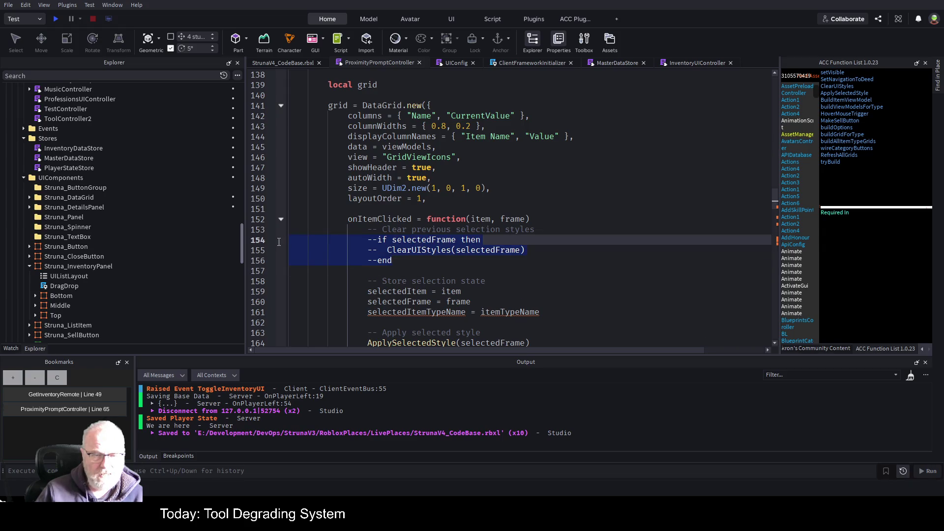
key(ctrl+slash)
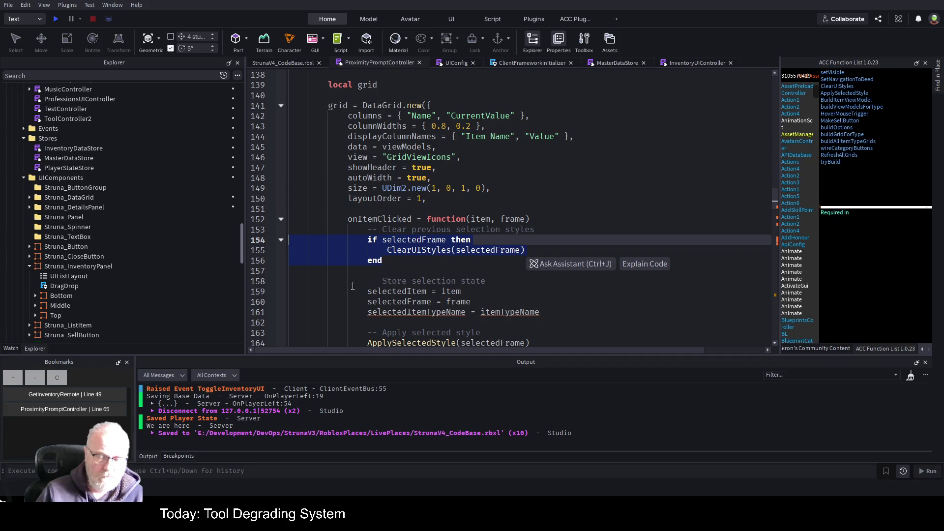
click(537, 217)
Comment out the selectedItemTypeName assignment on line 161 with --
scroll(526, 195, down, 2)
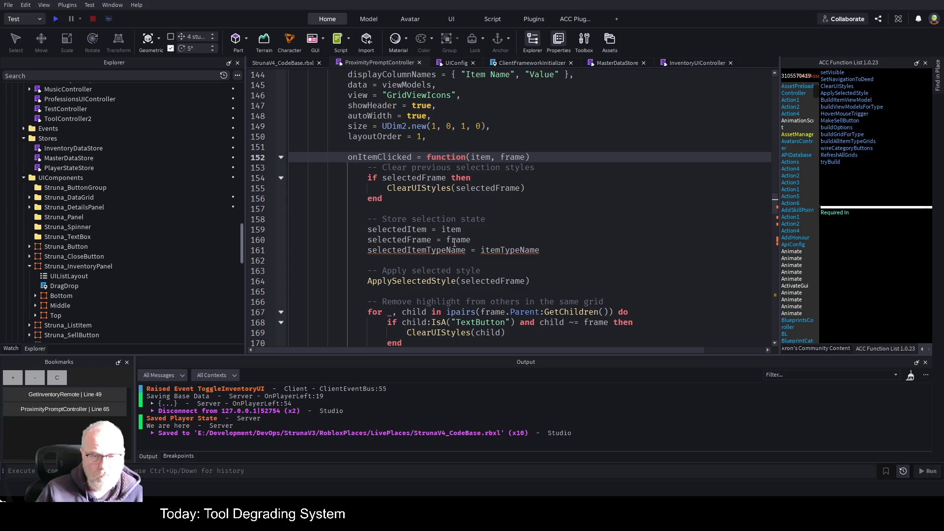
click(428, 250)
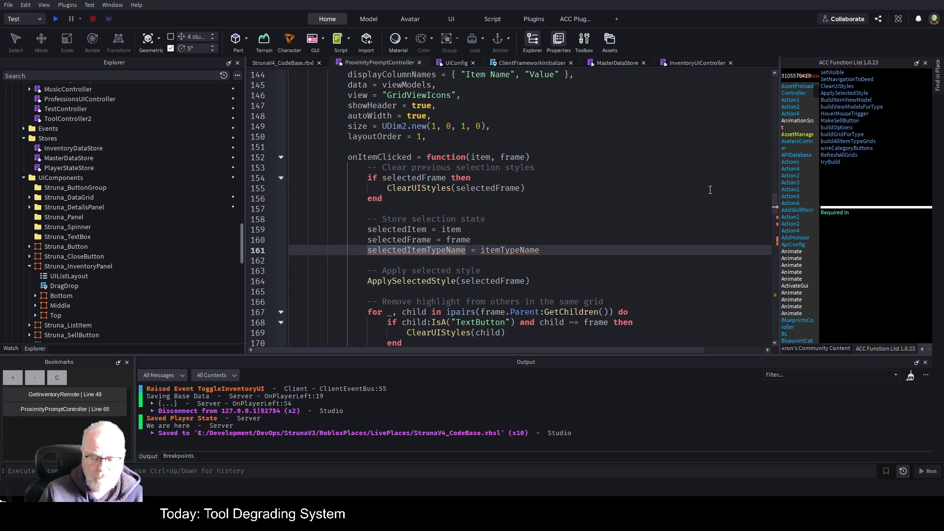
text(--)
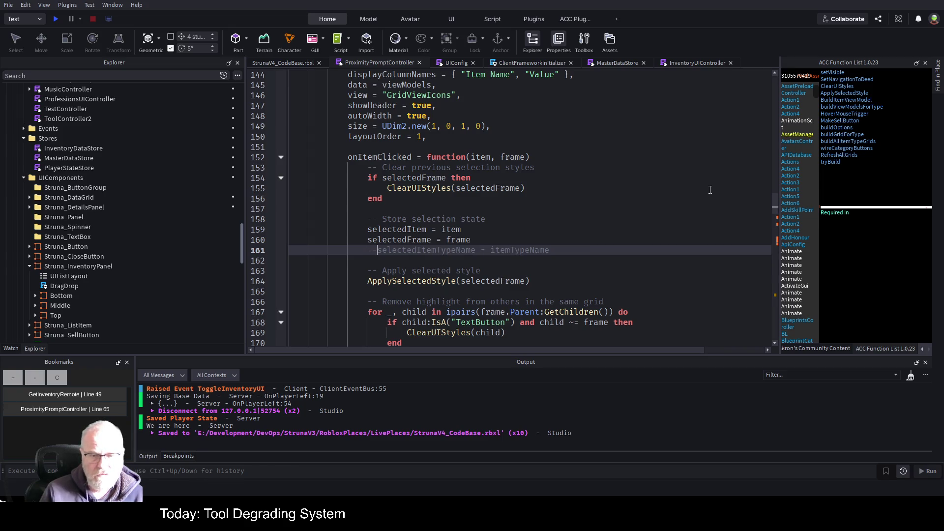
key(BackSpace)
key(BackSpace)
key(End)
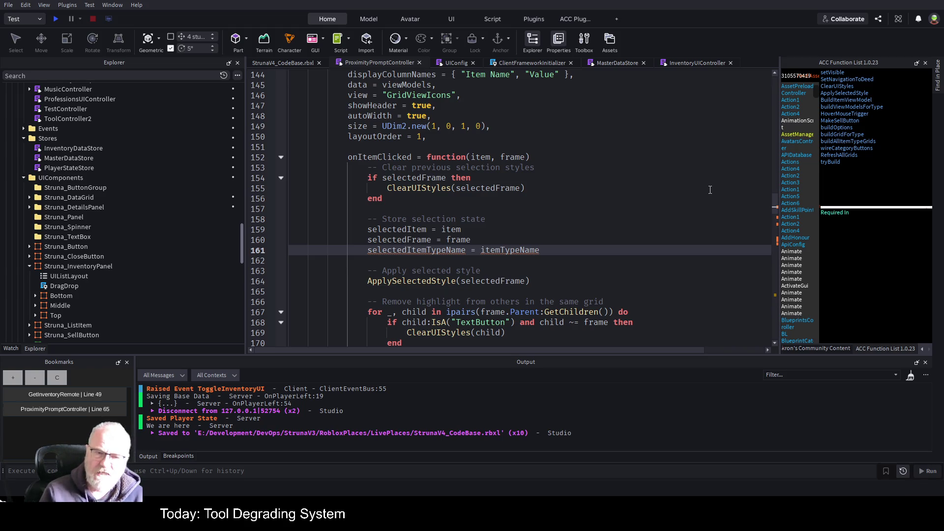
text(--)
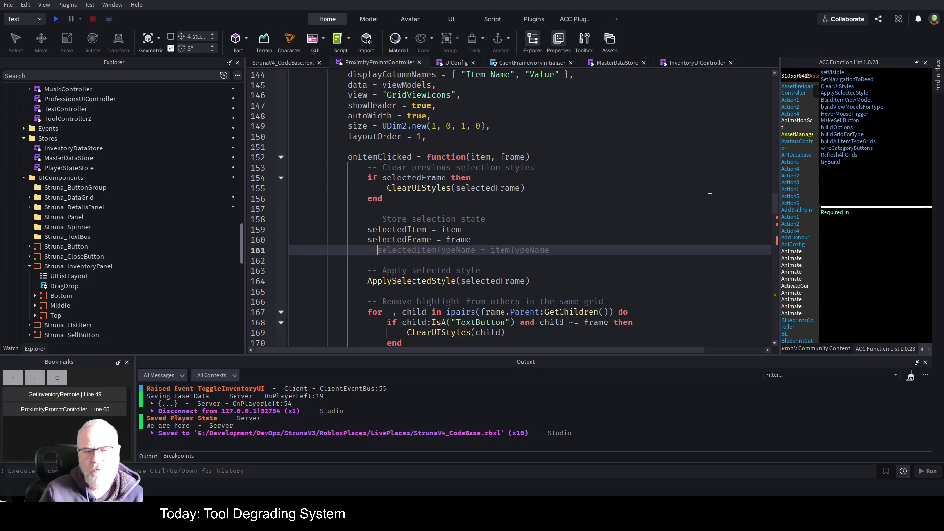
Delete the Deeds prototyping if-block on lines 174–185
scroll(517, 204, down, 2)
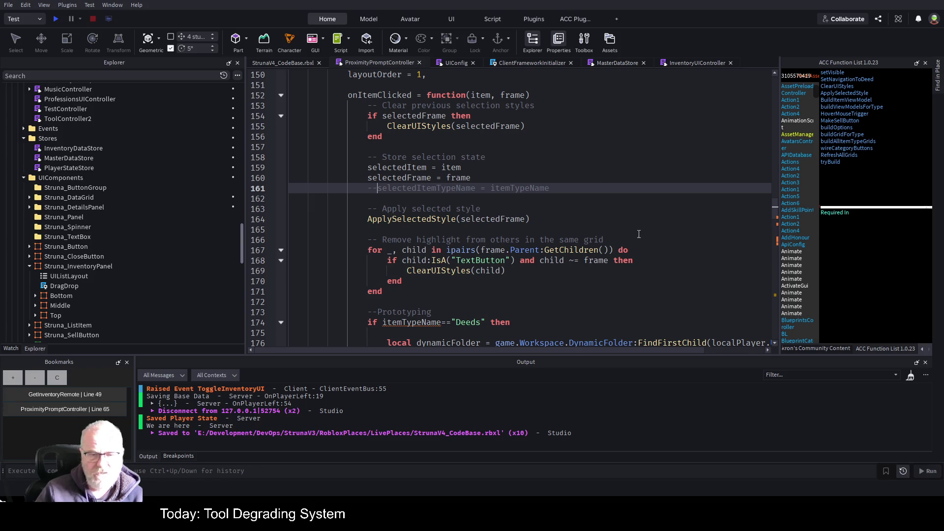
scroll(403, 270, down, 1)
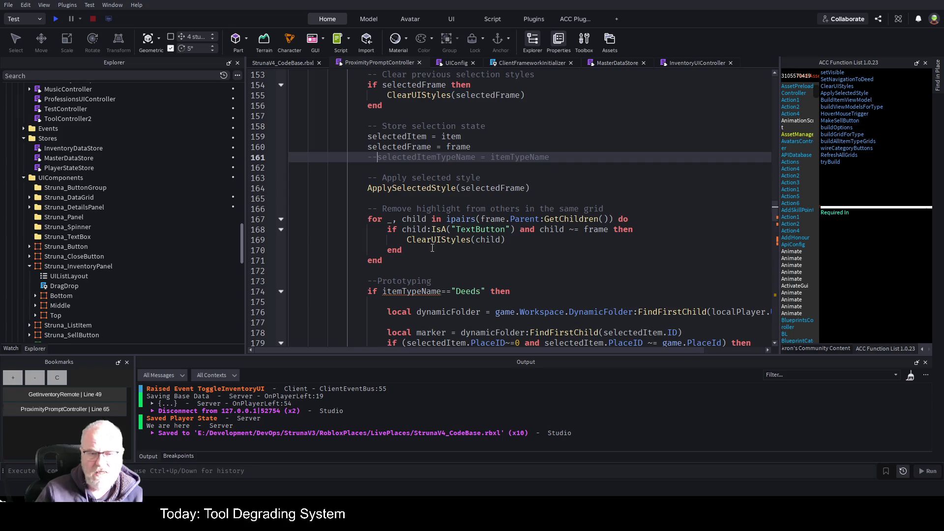
scroll(470, 234, down, 1)
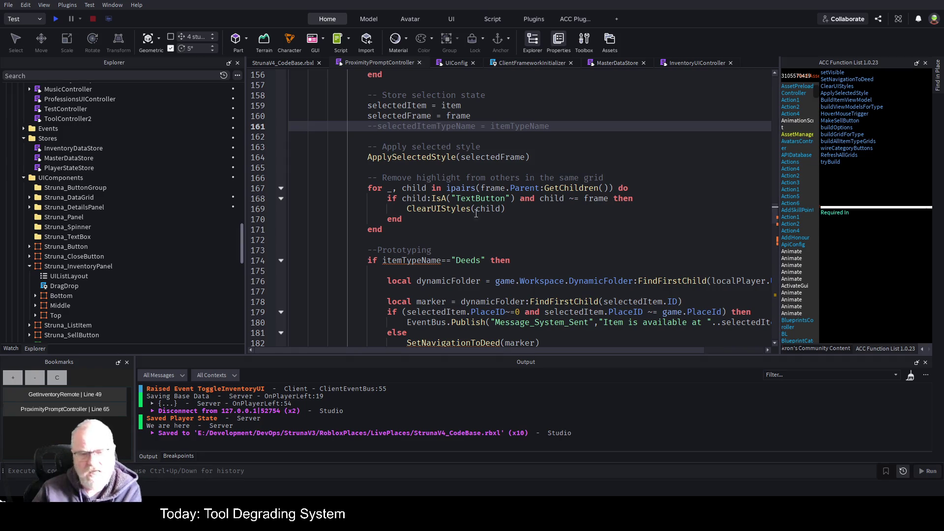
scroll(476, 214, down, 2)
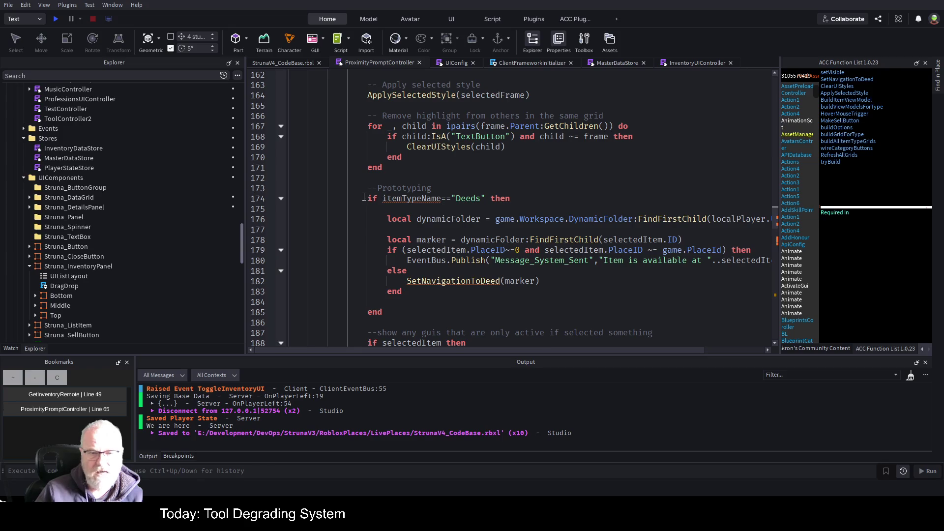
mouse_move(364, 197)
mouse_down()
mouse_move(406, 282)
mouse_move(405, 308)
mouse_up()
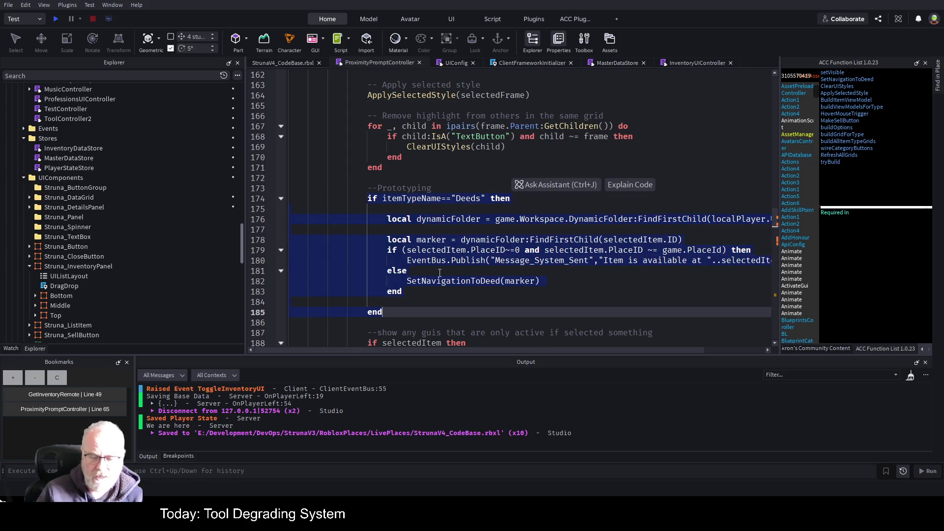
key(Delete)
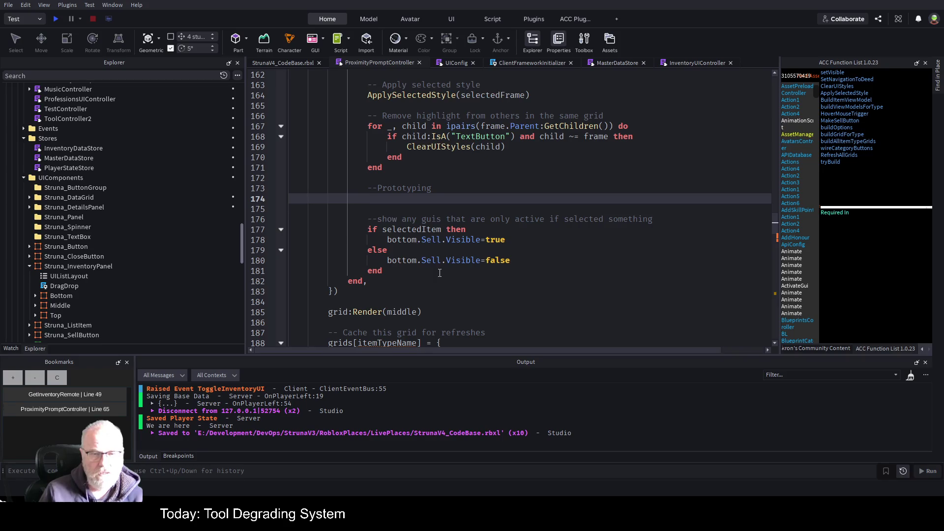
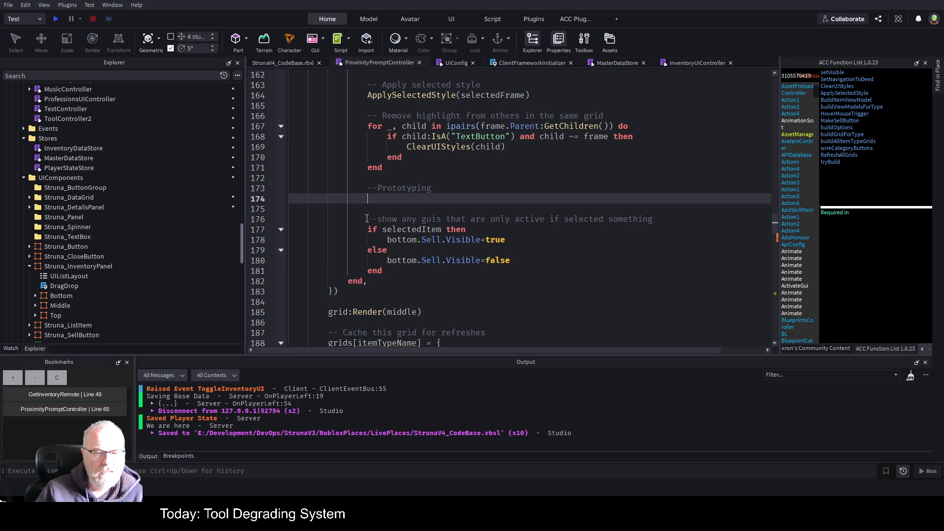
Check the Bottom frame in Explorer and where bottom is defined in the script
mouse_move(374, 229)
mouse_down()
mouse_move(394, 251)
mouse_move(451, 277)
mouse_move(464, 268)
mouse_up()
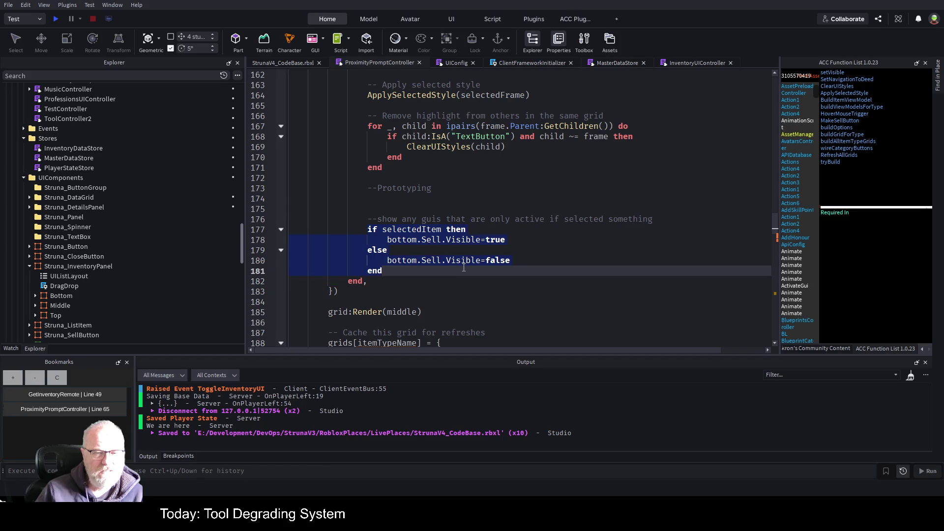
click(35, 296)
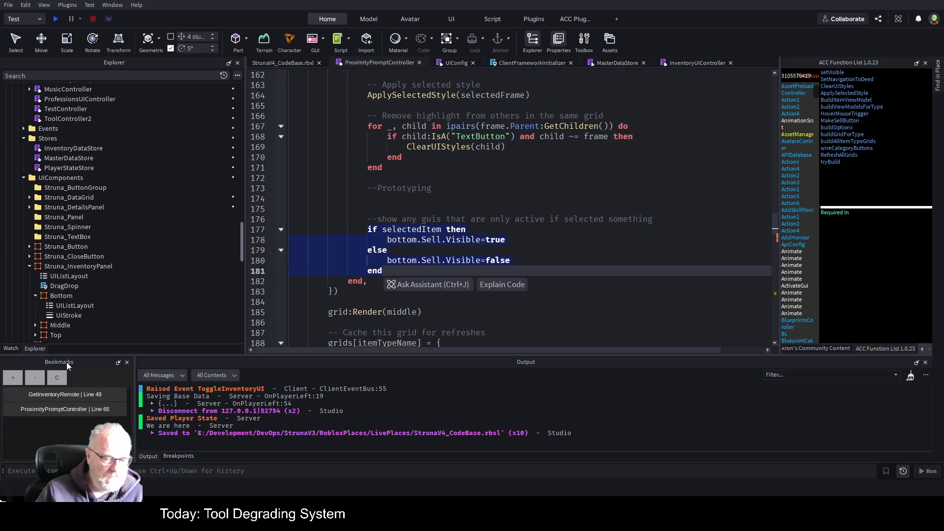
click(34, 296)
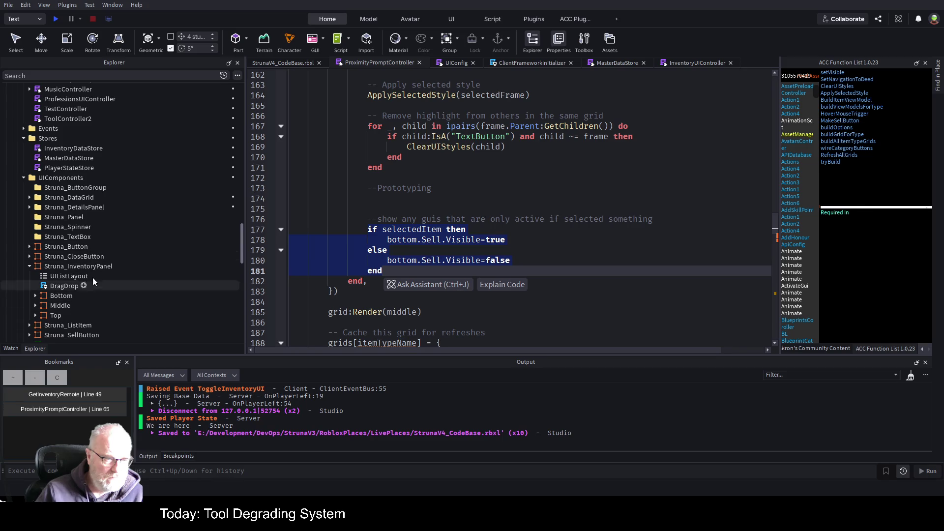
click(487, 219)
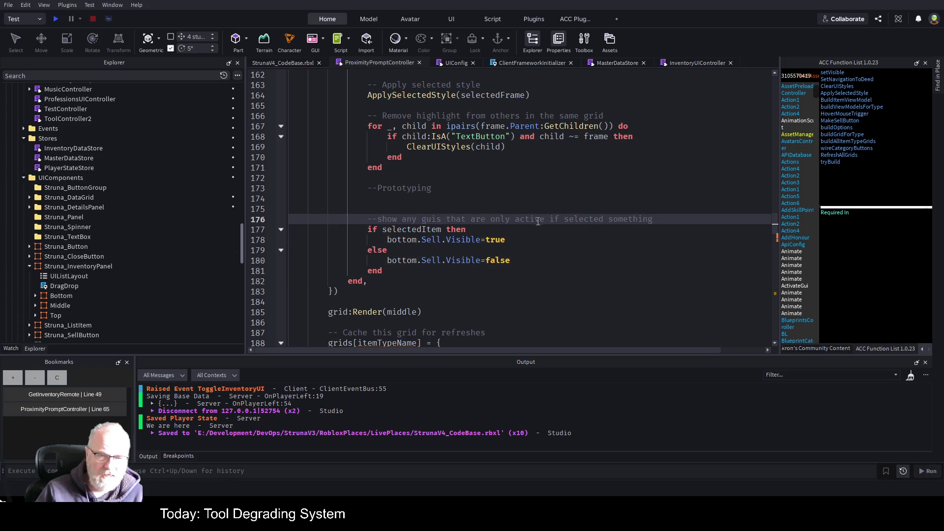
double_click(406, 239)
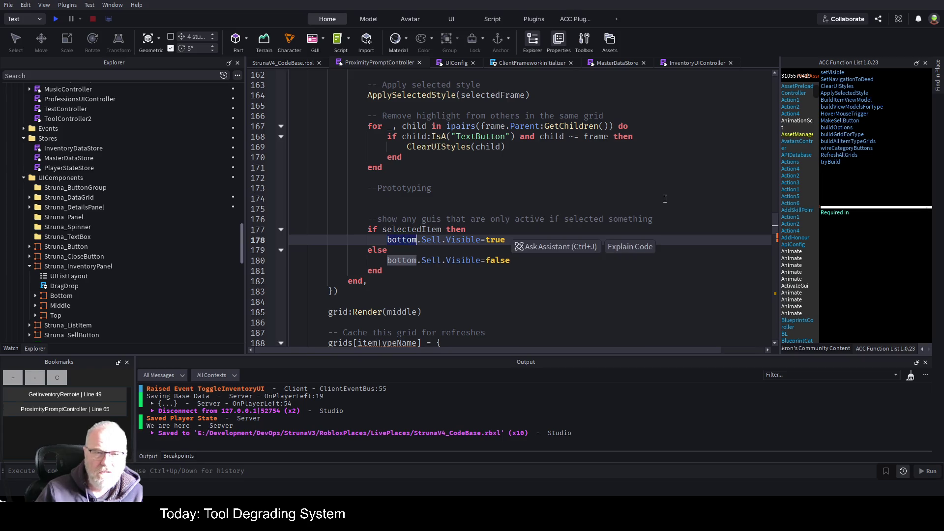
scroll(650, 216, up, 15)
scroll(650, 216, up, 8)
scroll(650, 216, down, 4)
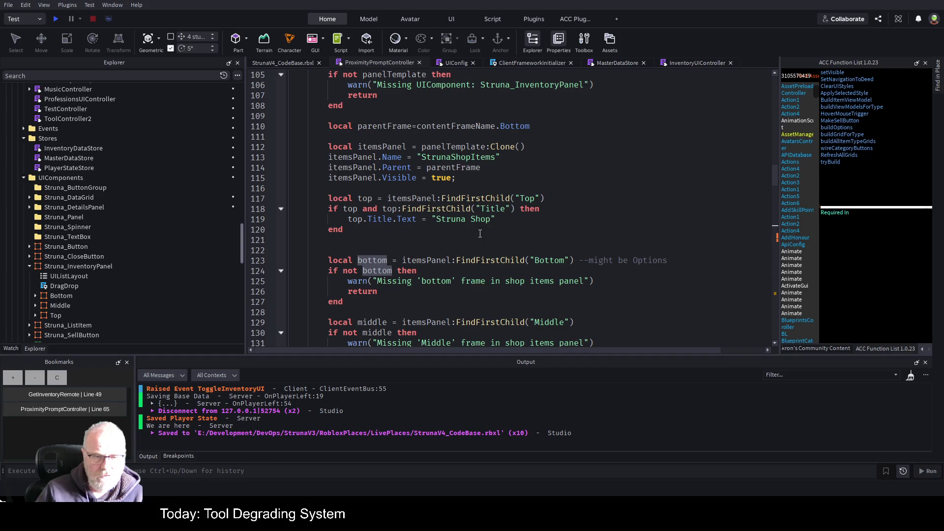
scroll(480, 234, down, 16)
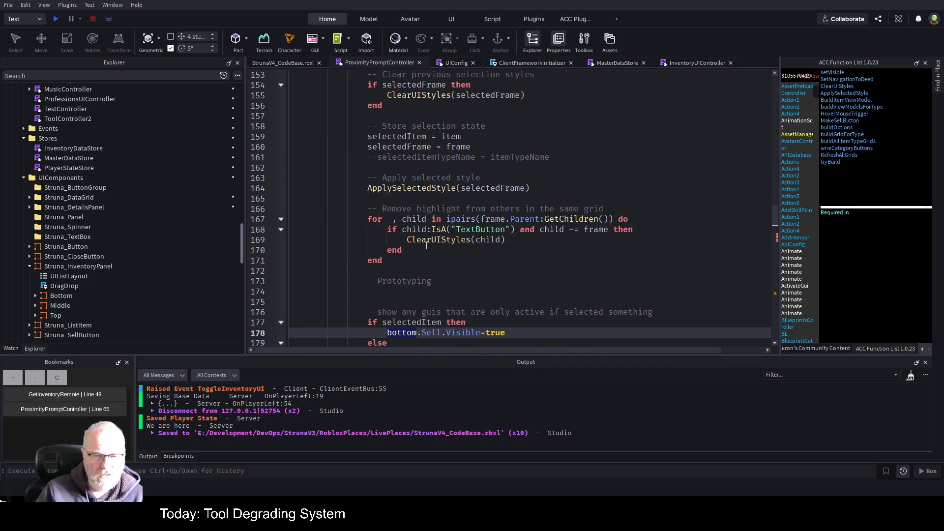
scroll(426, 245, down, 4)
scroll(428, 241, down, 1)
scroll(431, 241, up, 1)
Comment out the Sell visibility block on lines 177–181
drag(363, 197, 383, 239)
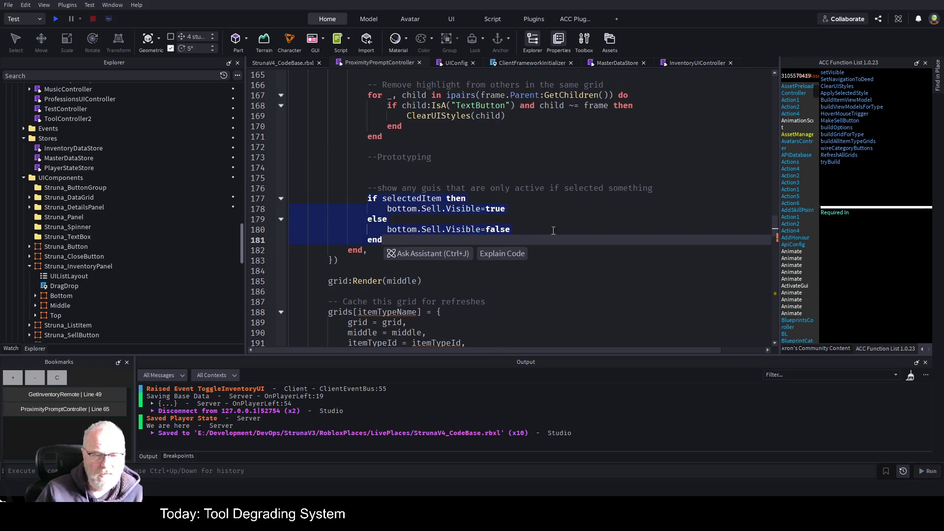
key(ctrl+slash)
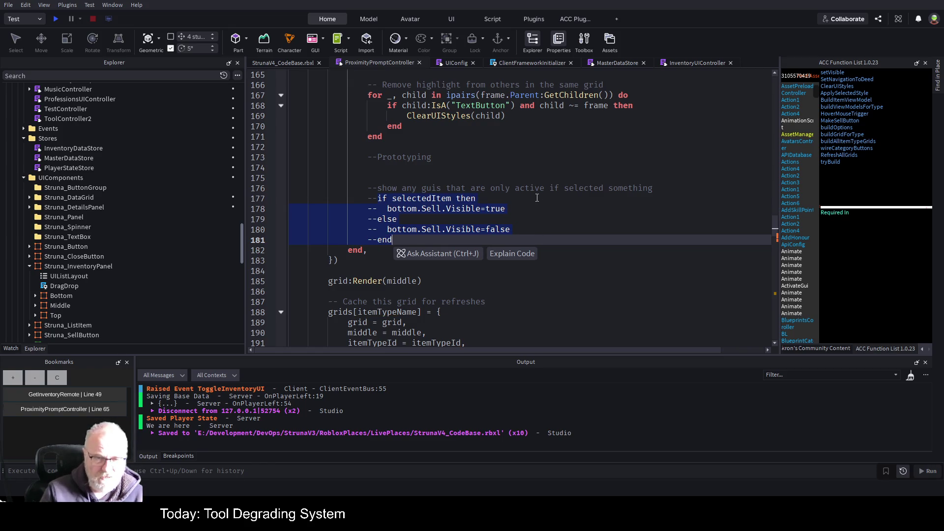
click(582, 219)
Comment out the grid caching code on lines 187–195 through the buildOptions call
scroll(546, 202, down, 2)
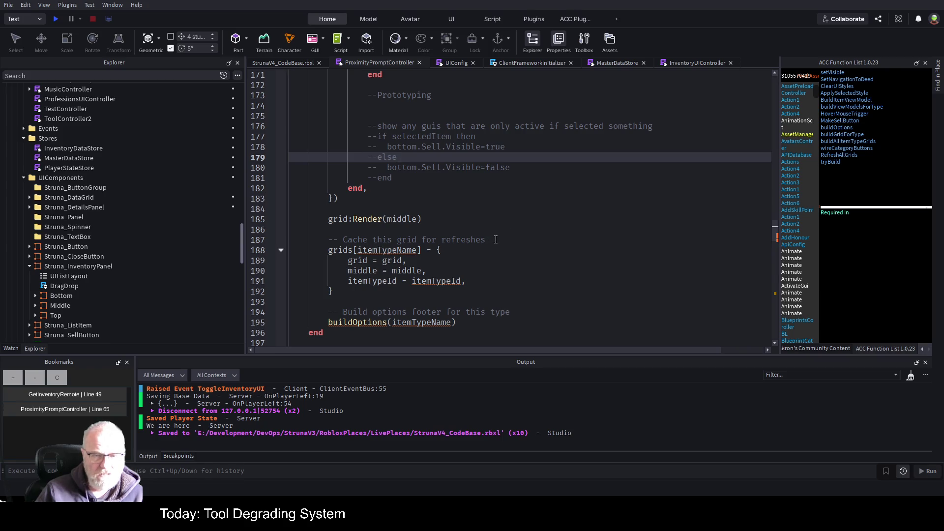
scroll(584, 225, down, 1)
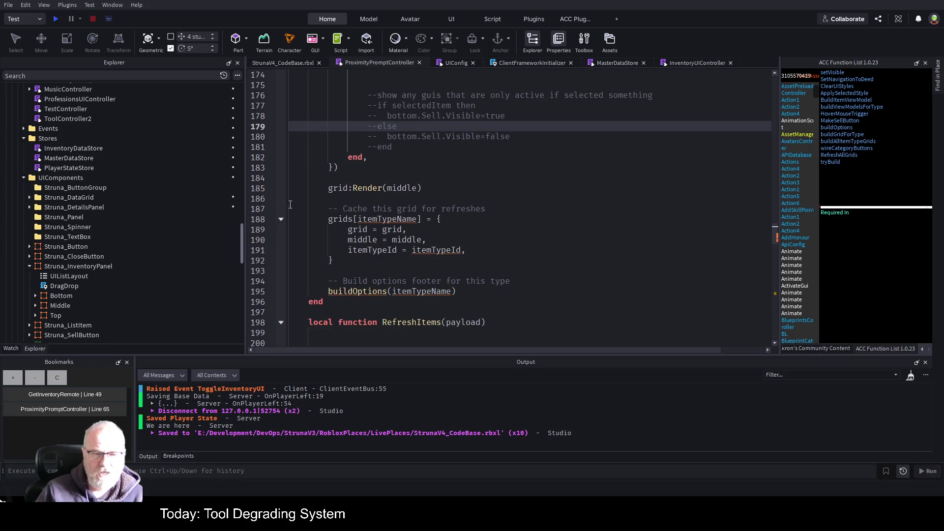
drag(328, 208, 563, 261)
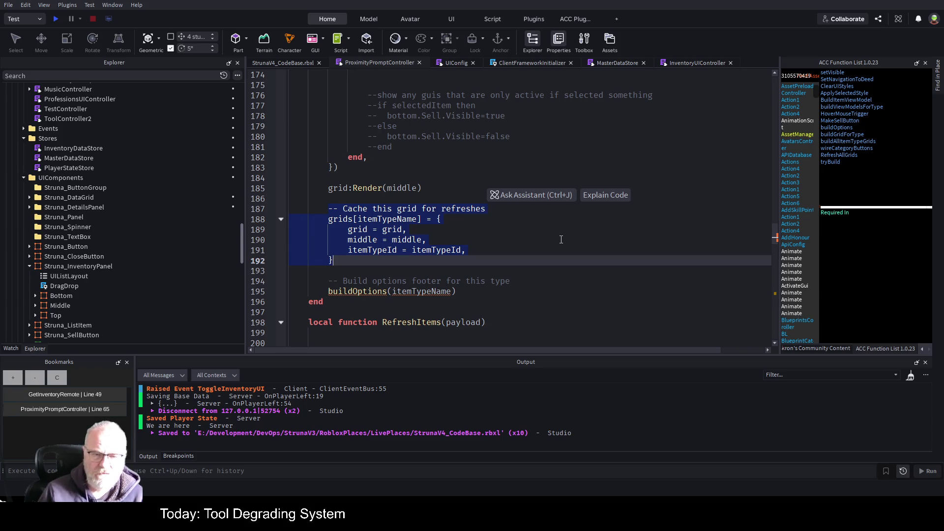
key(shift+Down)
key(shift+Down)
key(shift+Down)
key(shift+End)
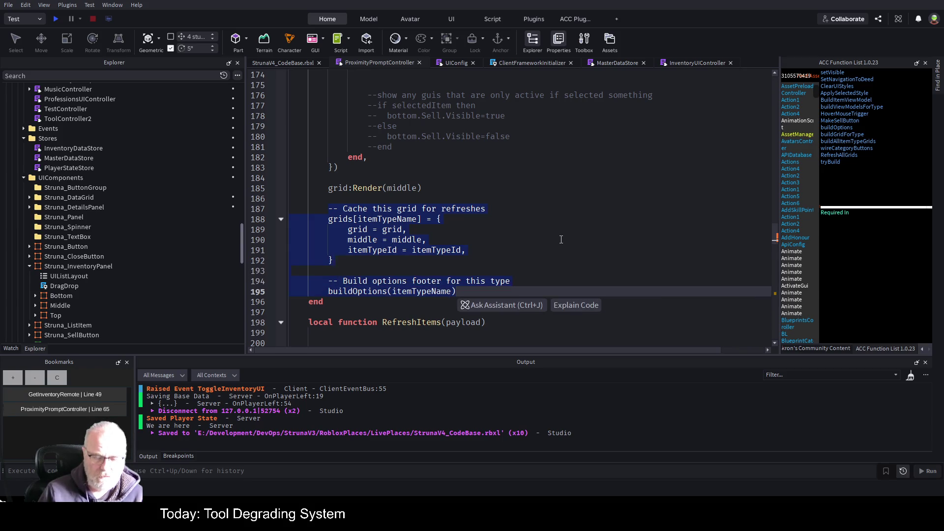
key(ctrl+slash)
click(476, 178)
Save the place with Ctrl+S
key(ctrl+s)
scroll(535, 255, up, 3)
scroll(532, 257, down, 4)
scroll(532, 257, down, 5)
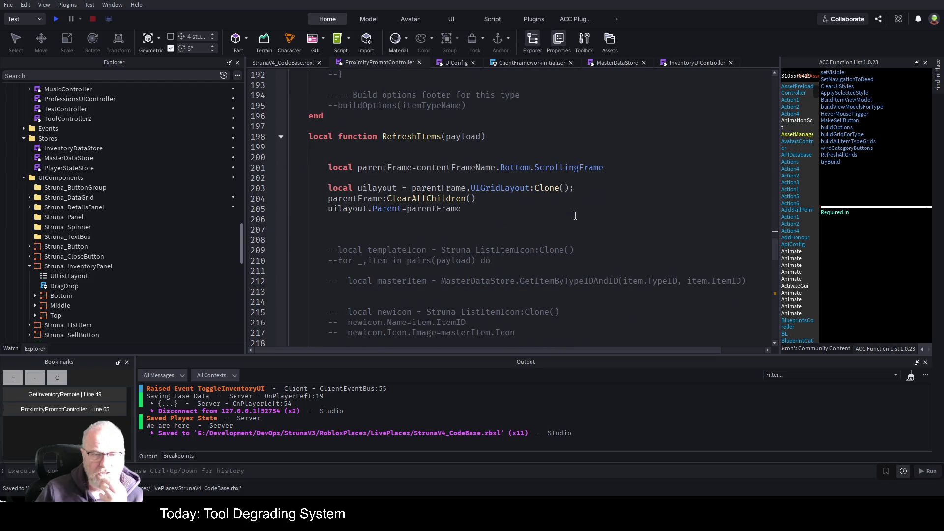
scroll(575, 216, up, 20)
scroll(509, 205, up, 10)
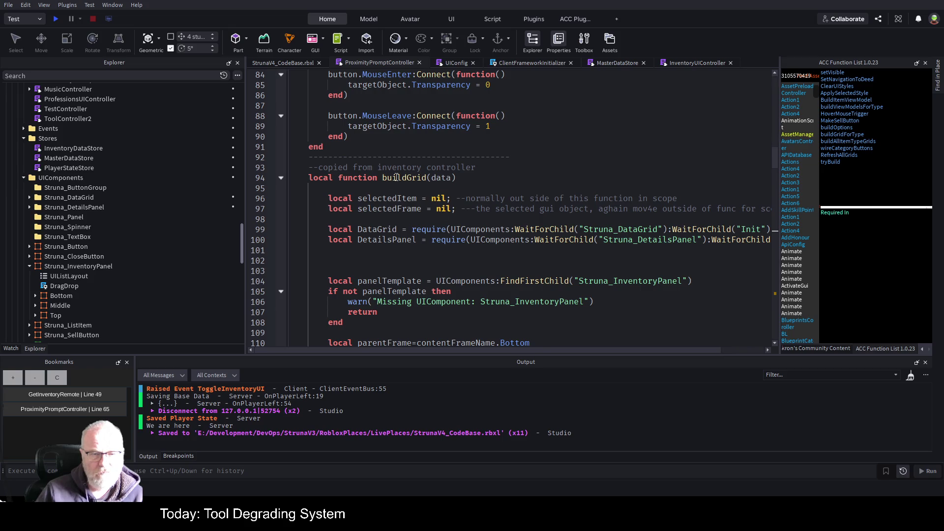
click(396, 178)
scroll(509, 244, down, 12)
scroll(509, 244, down, 20)
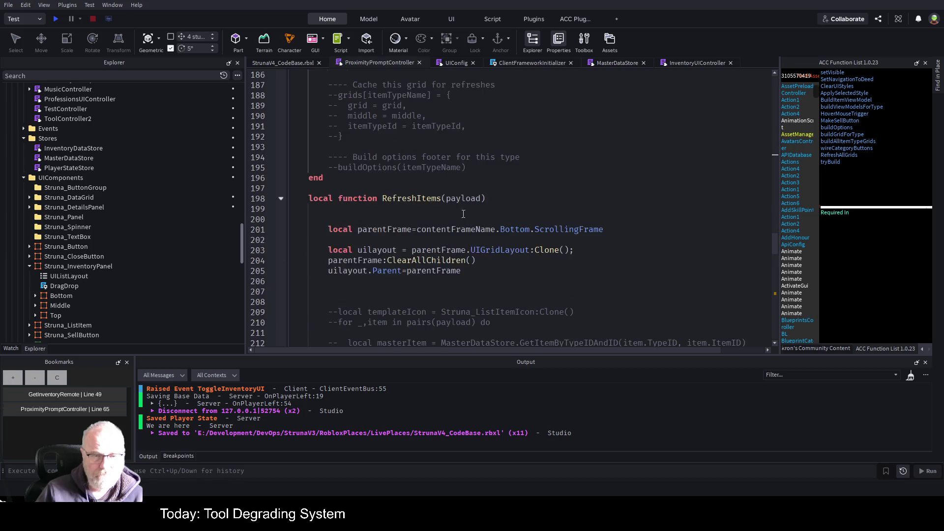
scroll(463, 214, down, 4)
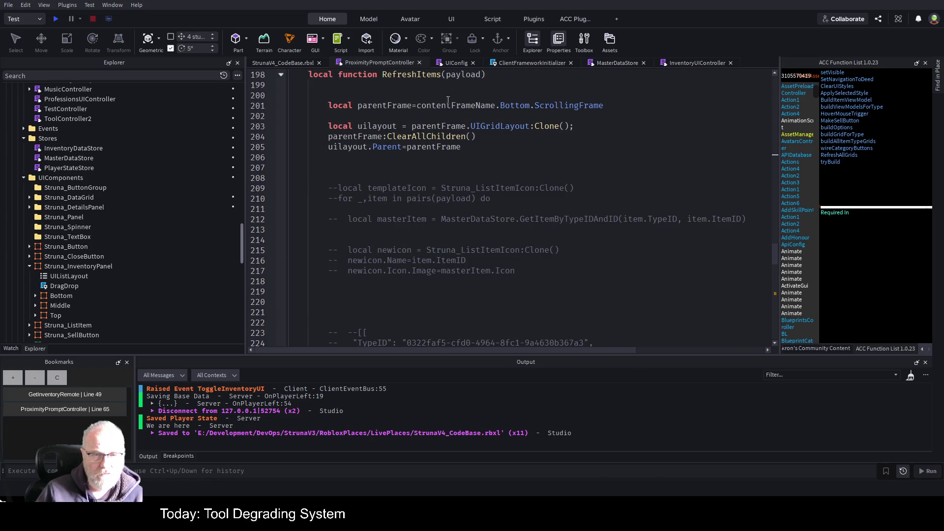
click(499, 162)
text(buildGrid)
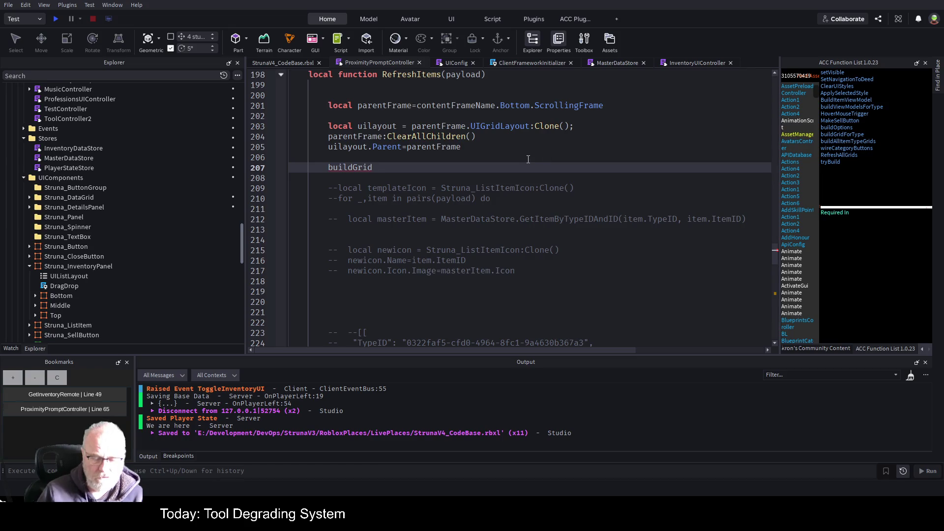
text((data))
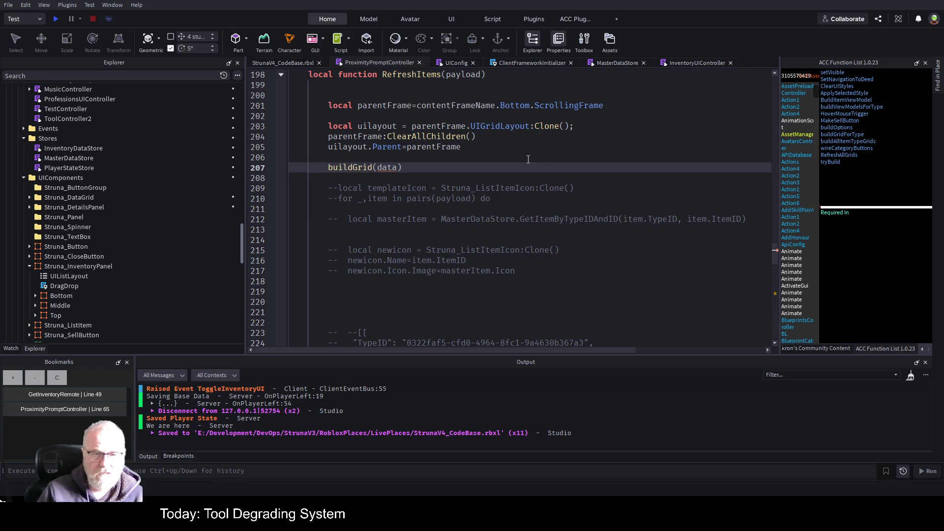
click(485, 154)
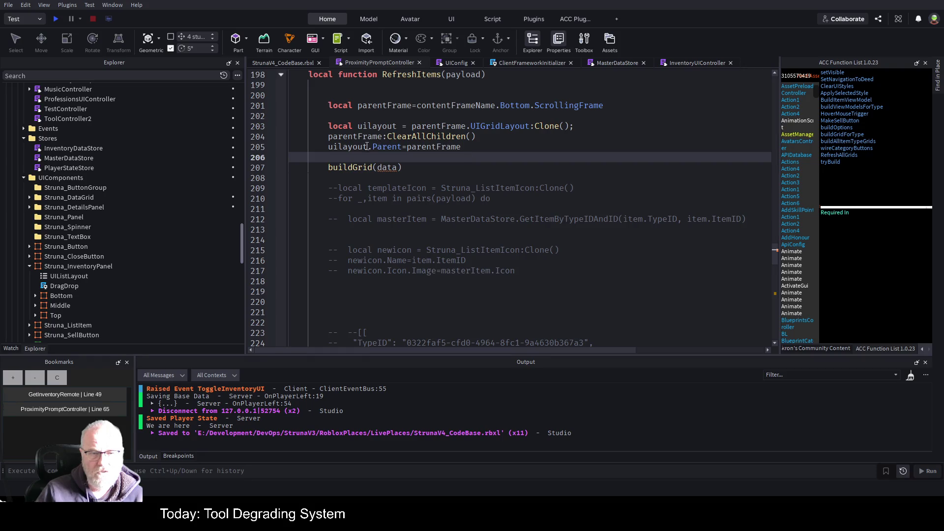
double_click(469, 76)
key(ctrl+c)
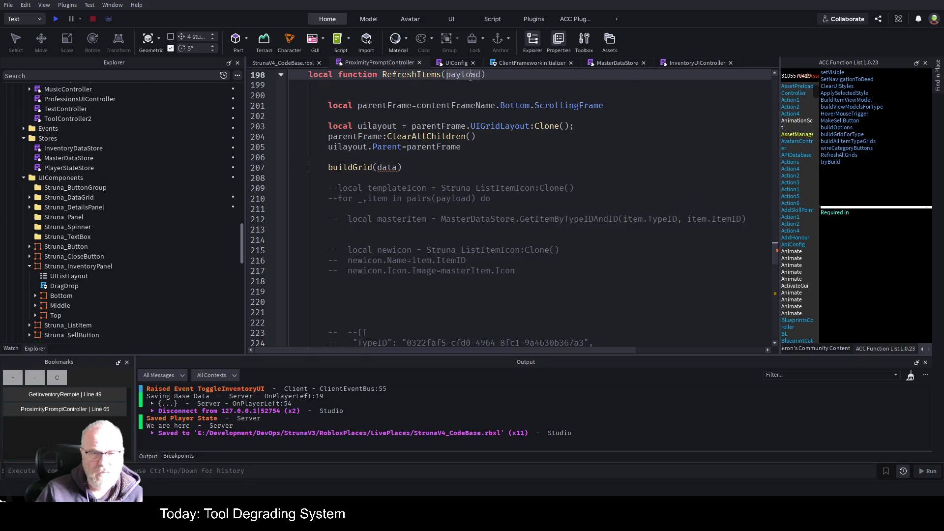
double_click(387, 167)
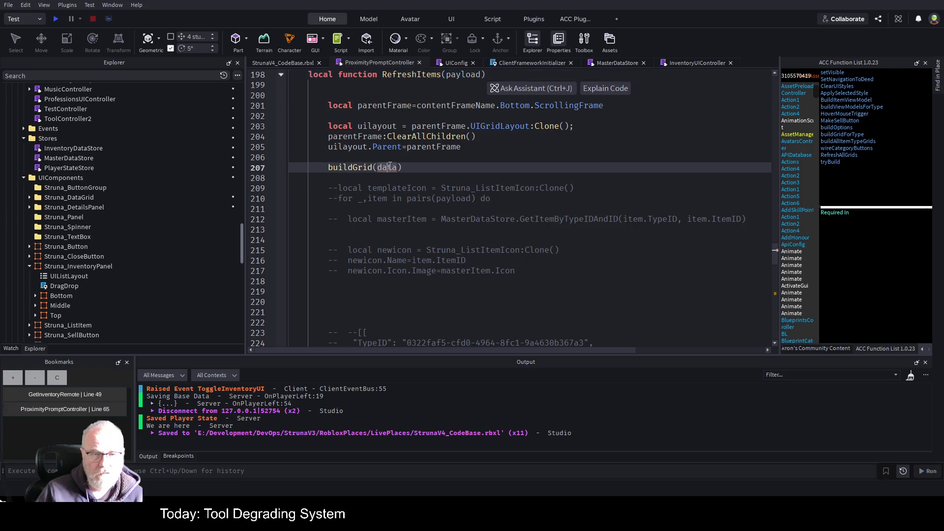
key(ctrl+v)
click(485, 152)
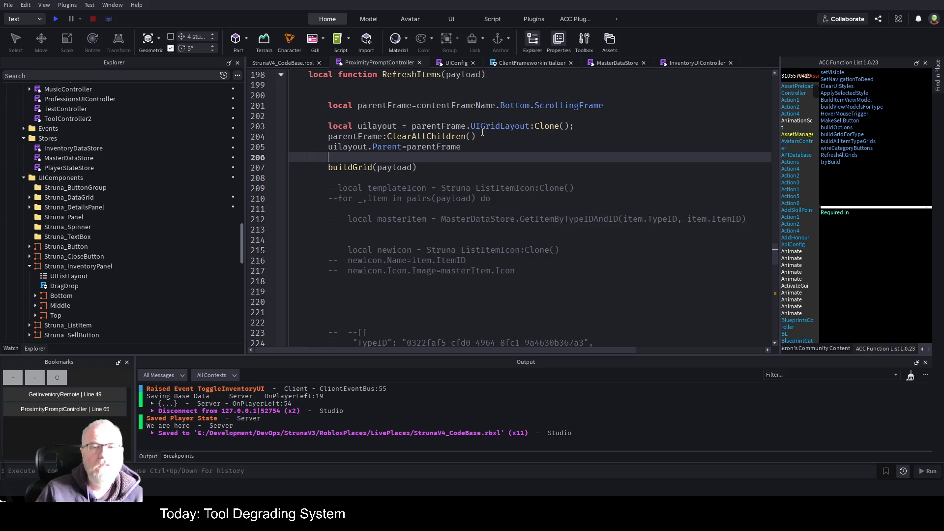
mouse_move(467, 147)
mouse_down()
mouse_move(329, 118)
mouse_move(316, 97)
mouse_up()
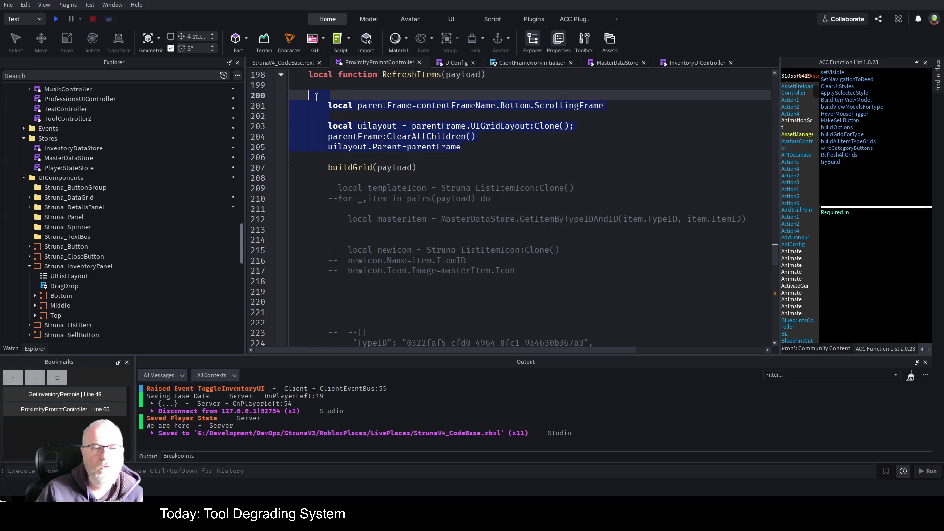
key(ctrl+slash)
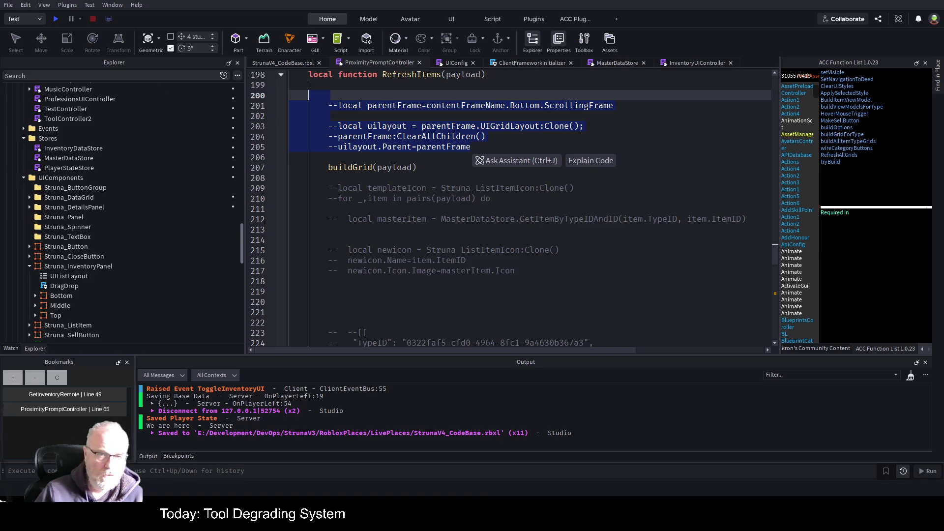
click(495, 126)
key(ctrl+s)
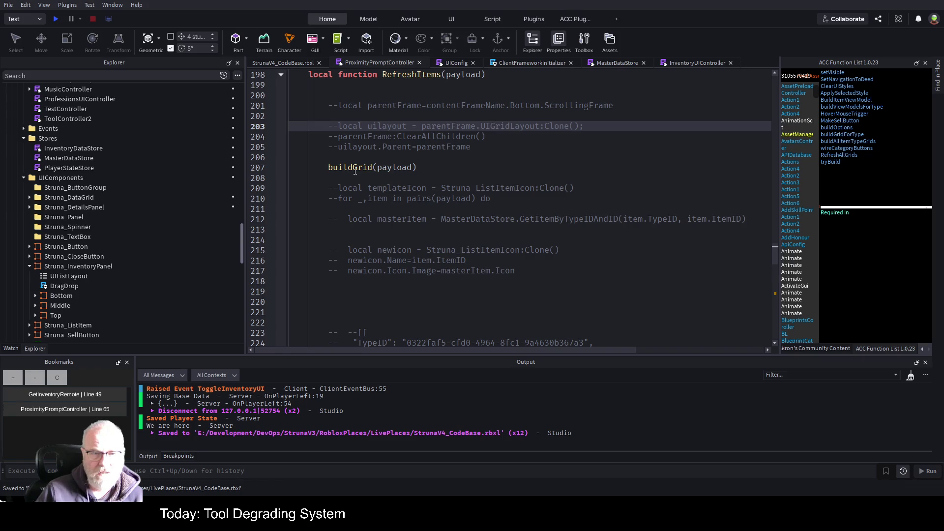
click(369, 167)
key(F12)
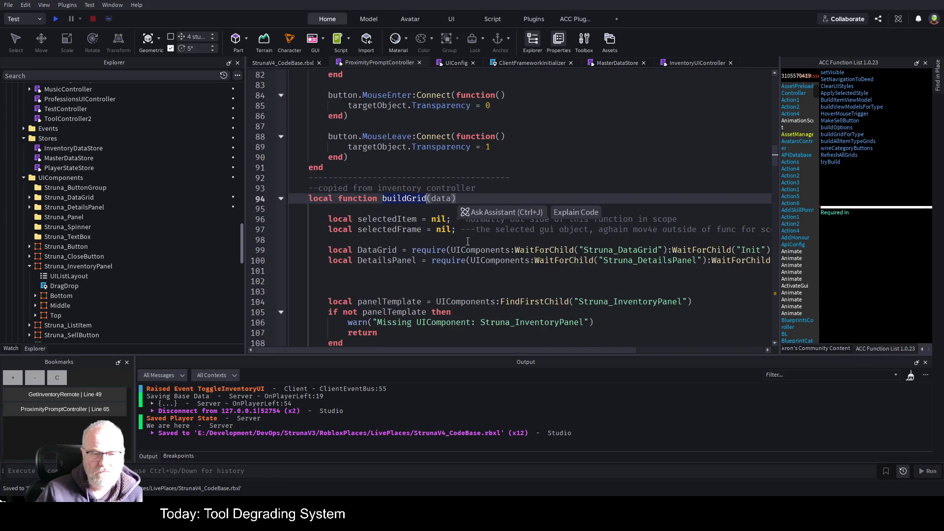
click(610, 272)
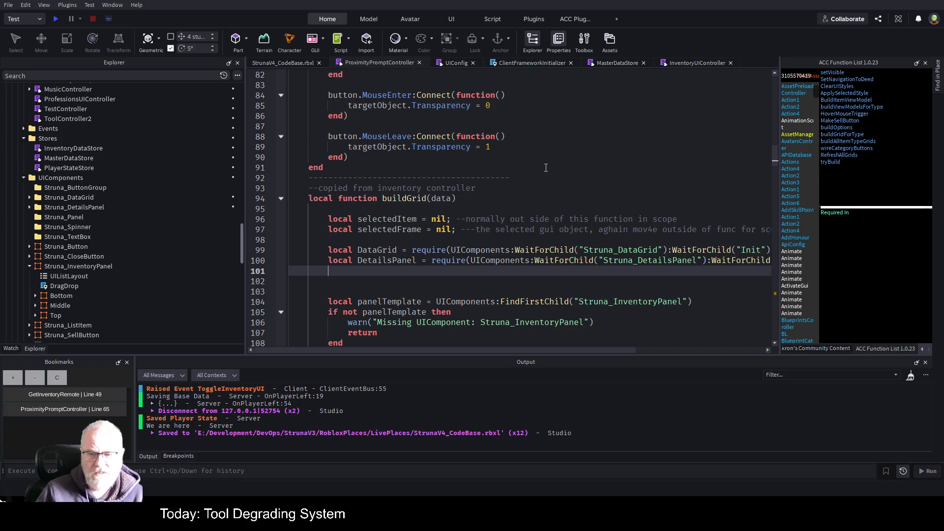
scroll(447, 193, down, 3)
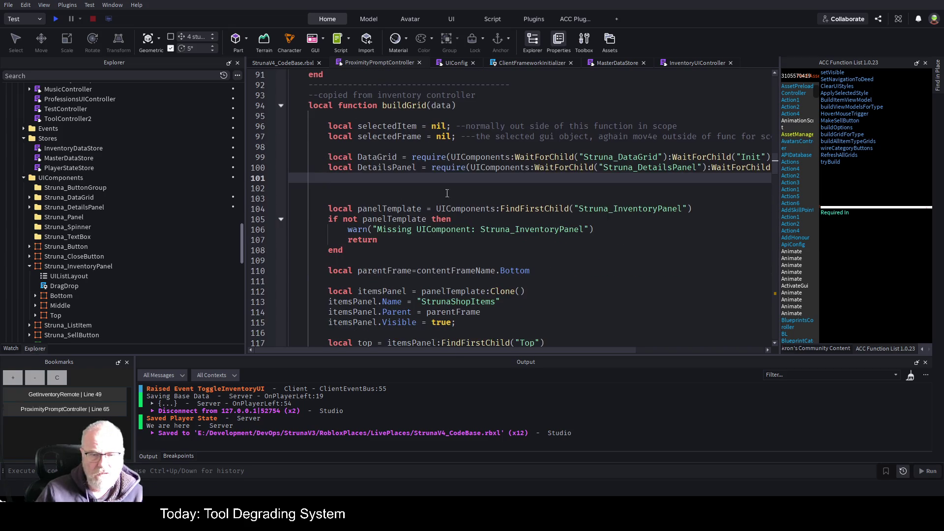
double_click(645, 209)
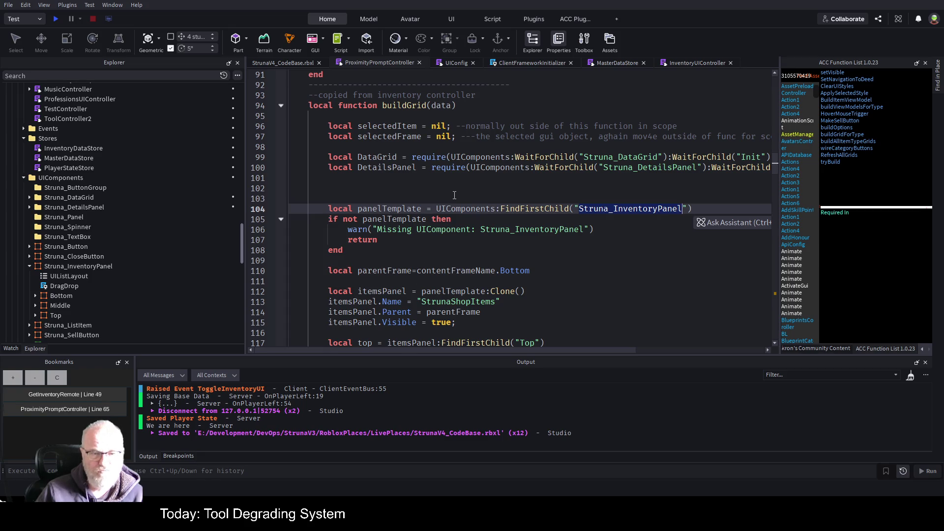
scroll(566, 272, down, 5)
scroll(565, 272, down, 20)
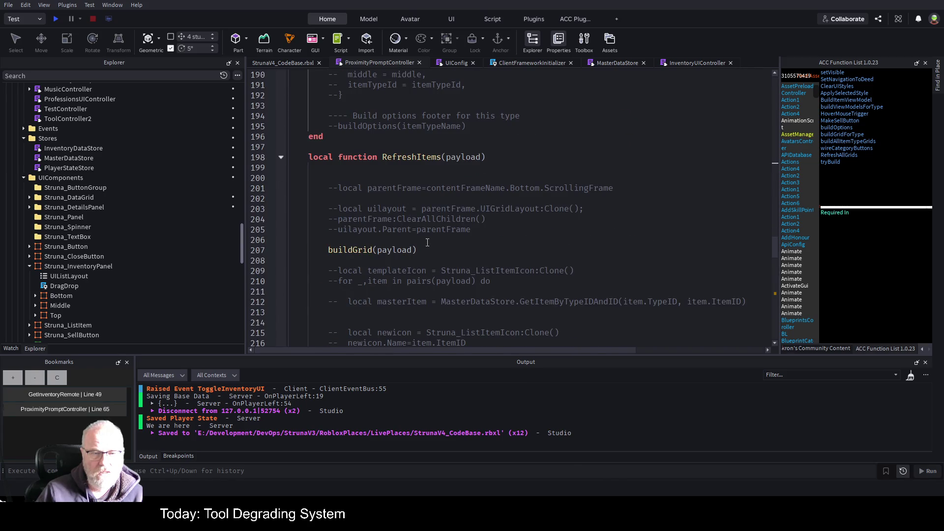
Uncomment the parent frame and grid layout lines, and check the buildGrid call and shopScreenGui
drag(345, 173, 461, 229)
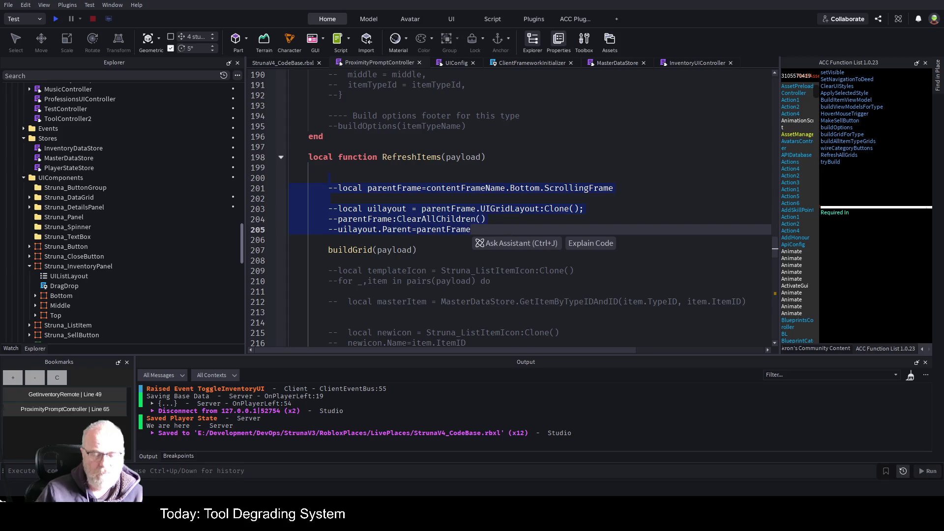
key(ctrl+/)
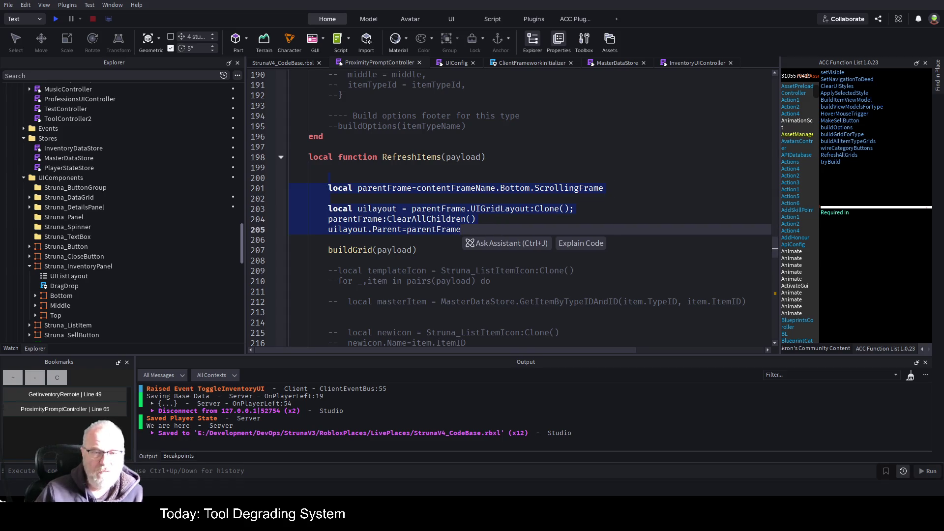
click(349, 249)
double_click(350, 249)
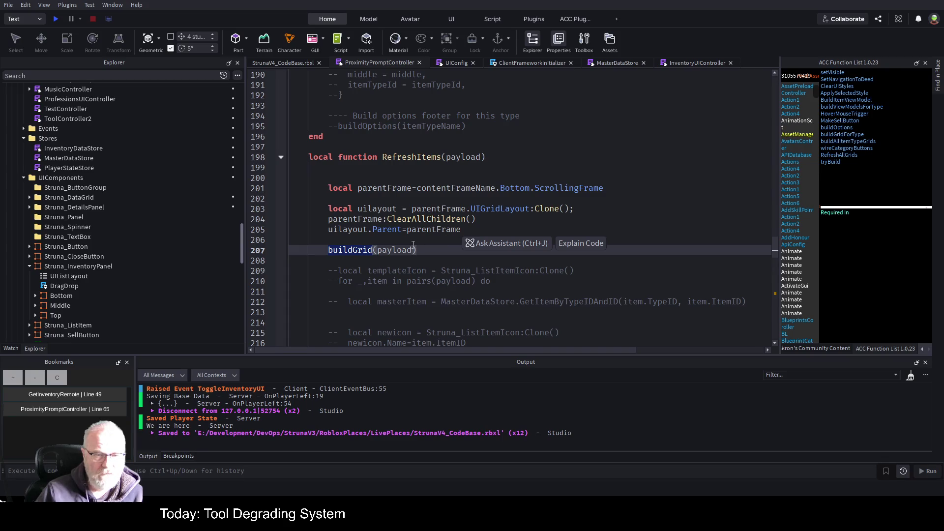
click(452, 239)
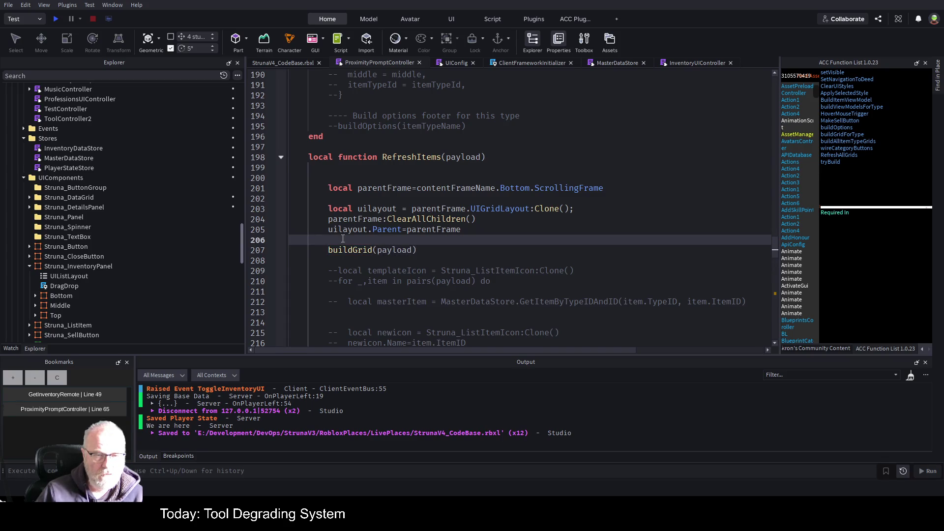
scroll(455, 246, down, 7)
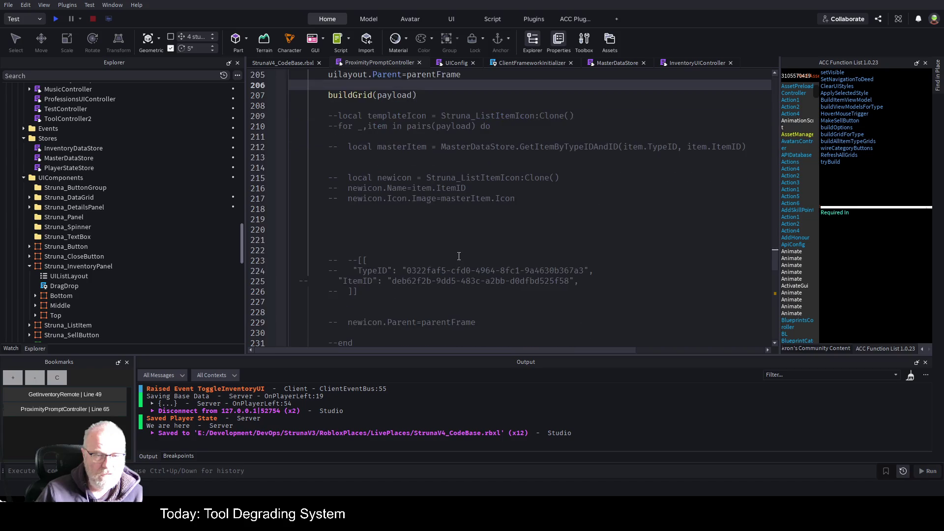
double_click(360, 294)
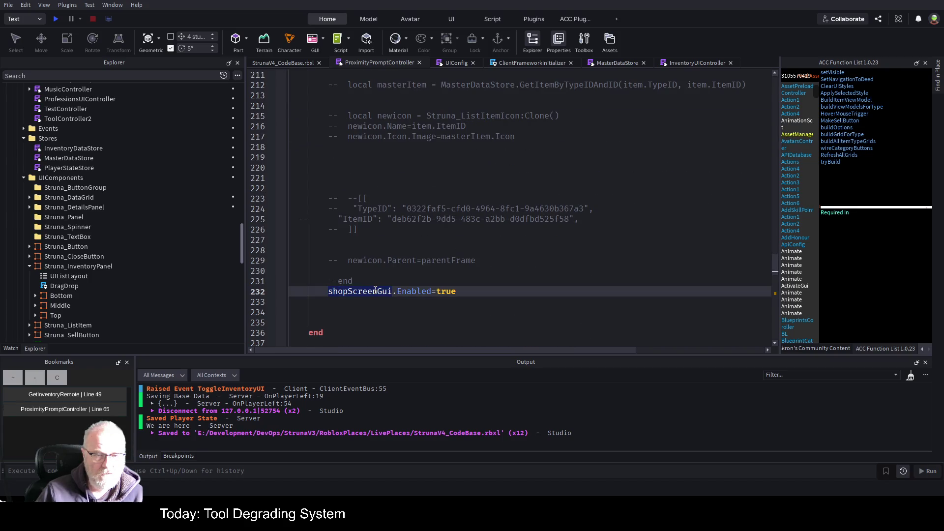
scroll(495, 222, up, 4)
scroll(495, 222, up, 3)
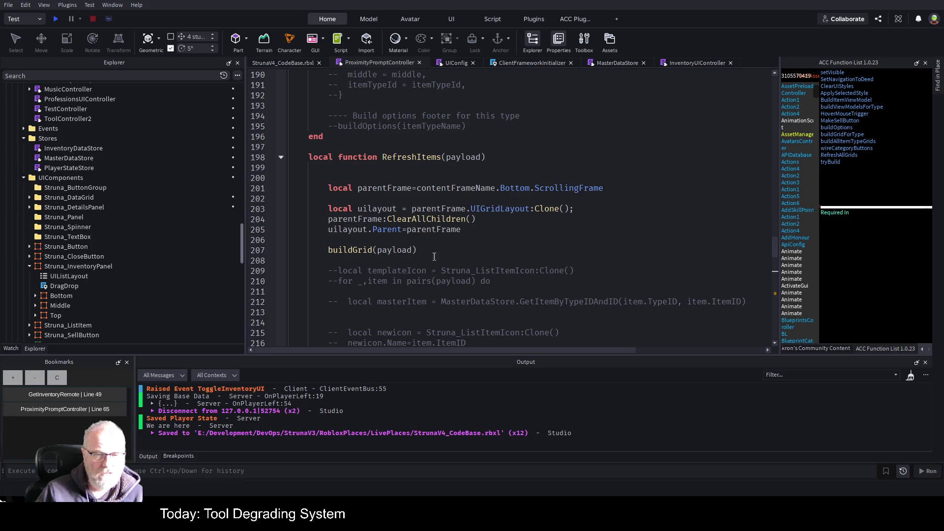
Jump to the buildGrid definition and review the StrunaShopItems clone and Middle-frame clearing
click(370, 250)
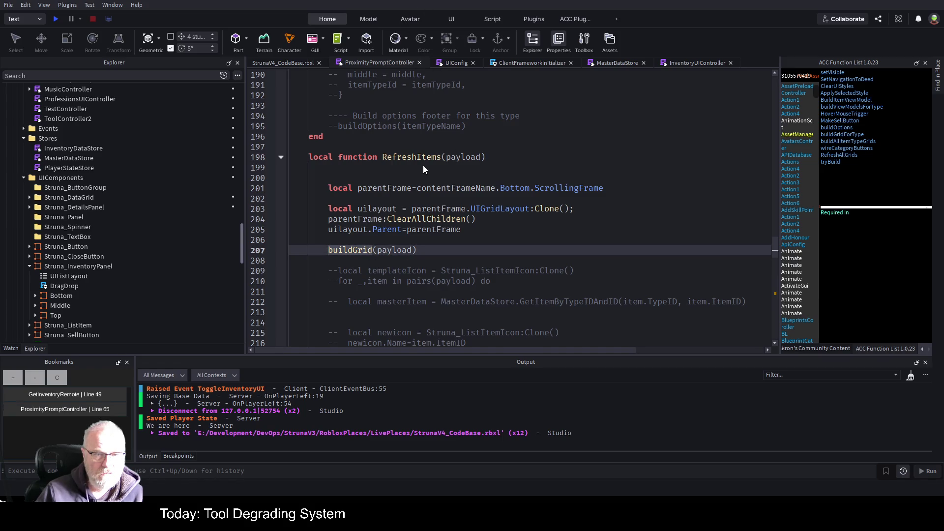
ctrl+click(349, 251)
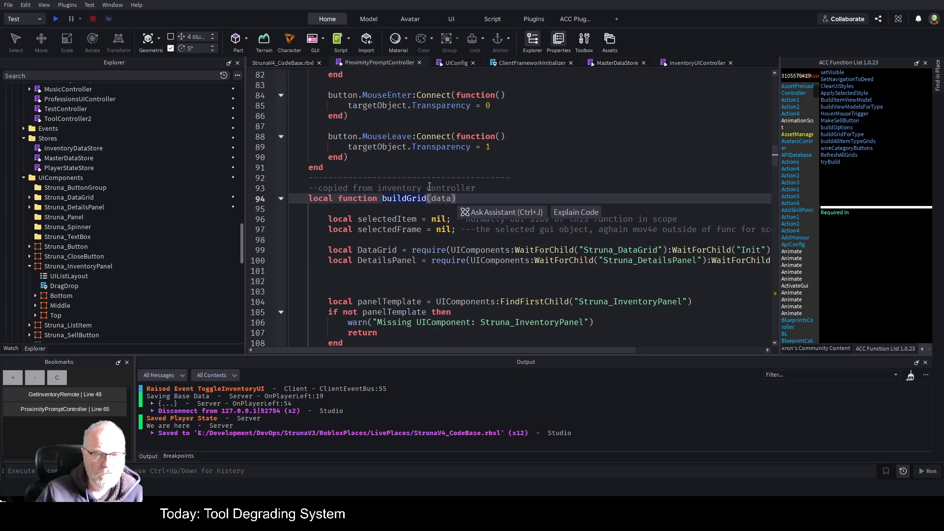
scroll(347, 254, down, 3)
scroll(347, 253, down, 18)
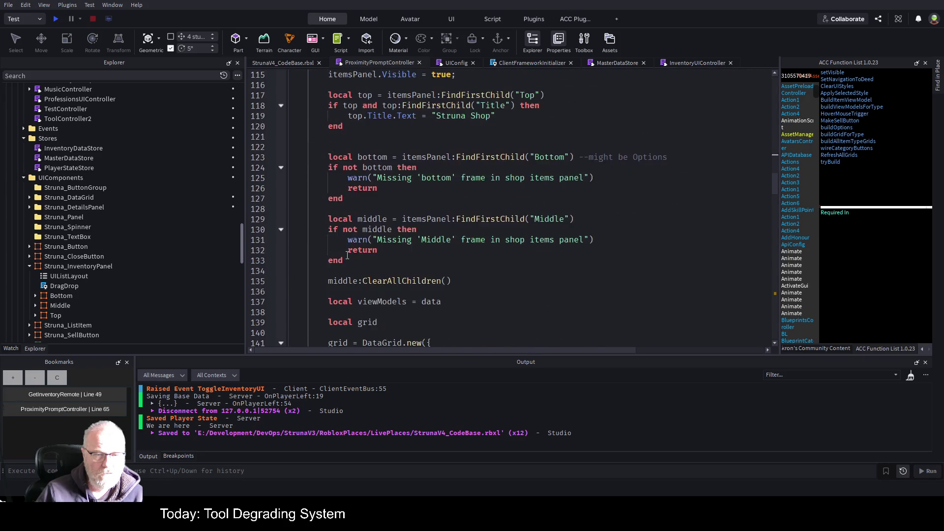
scroll(344, 260, down, 11)
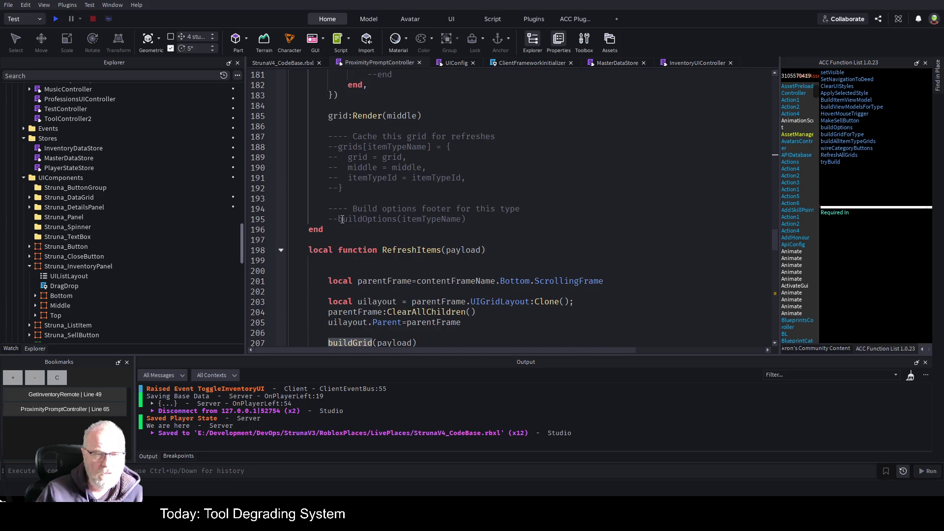
scroll(353, 130, up, 11)
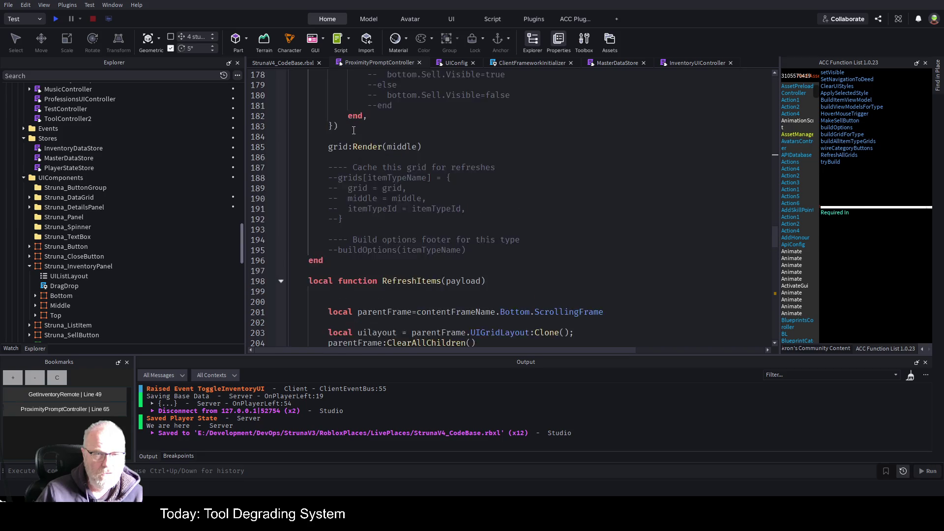
scroll(349, 181, up, 2)
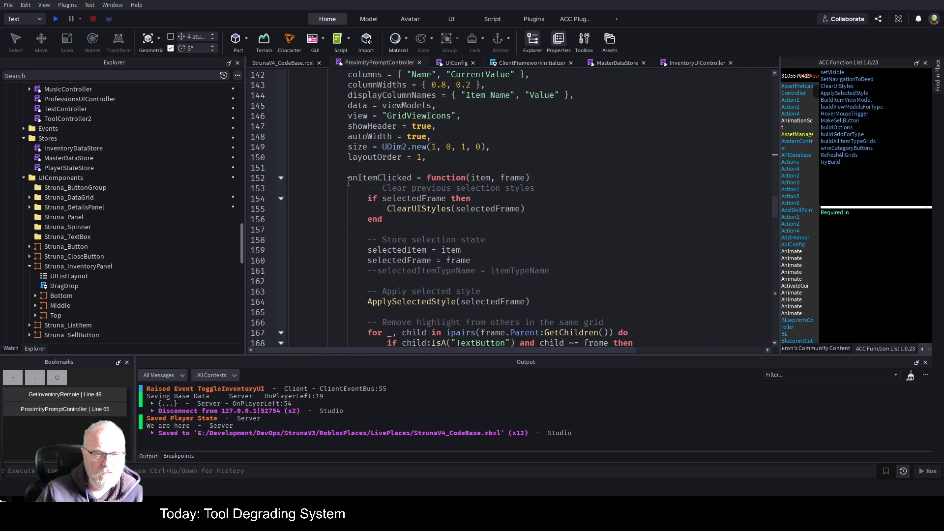
scroll(353, 153, up, 4)
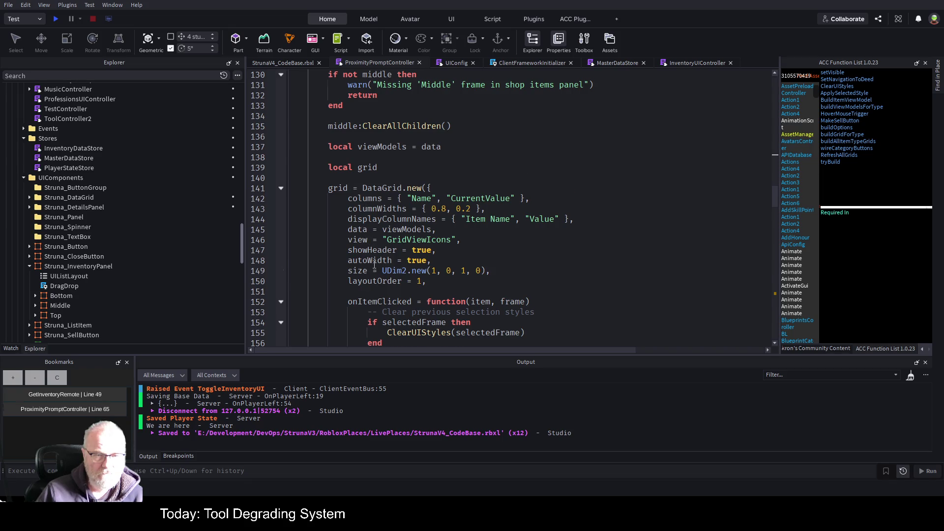
scroll(374, 265, down, 9)
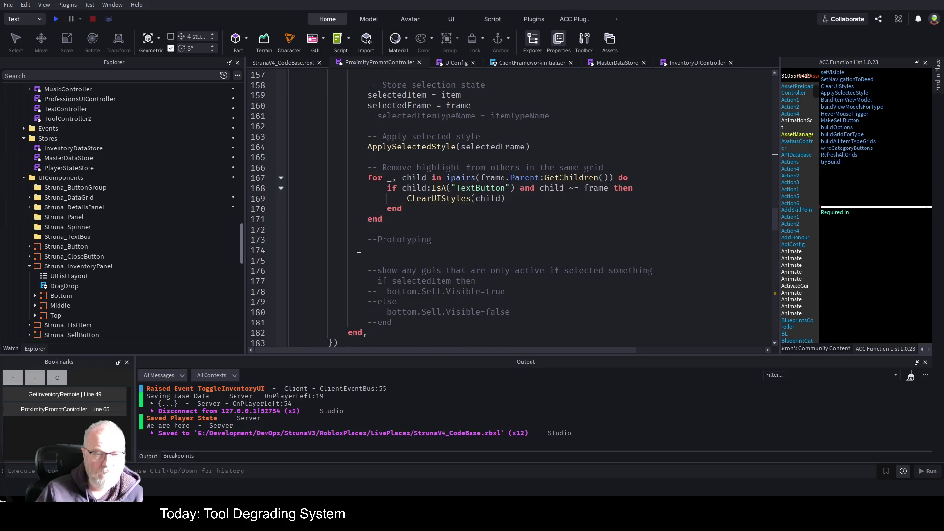
scroll(355, 249, down, 3)
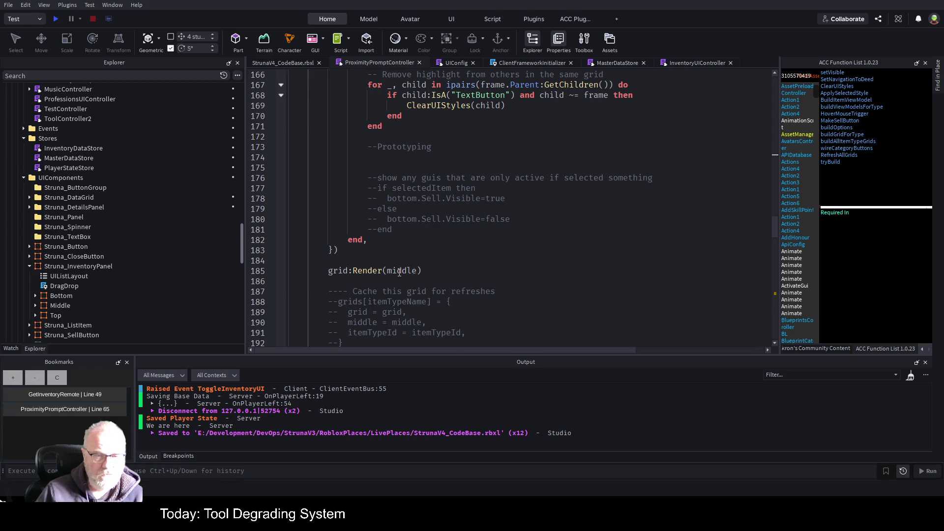
scroll(401, 272, up, 10)
scroll(401, 266, up, 6)
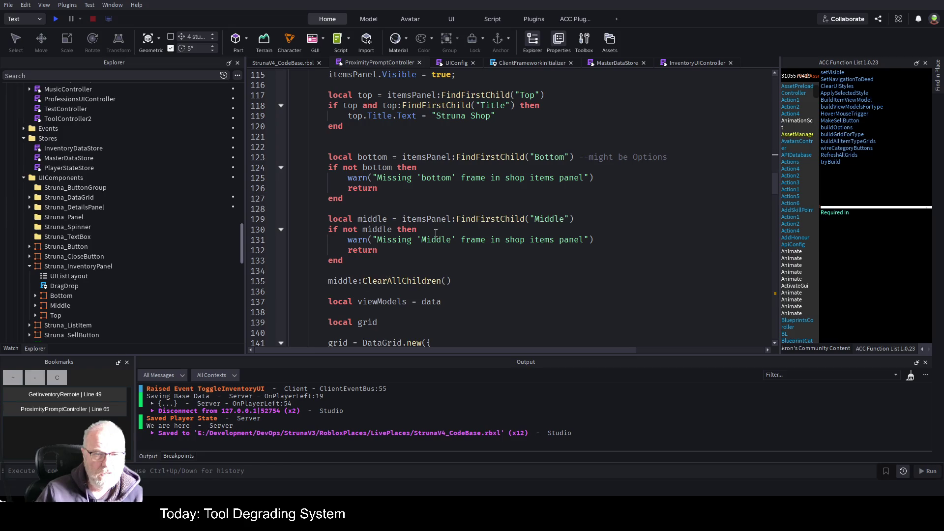
scroll(436, 233, up, 4)
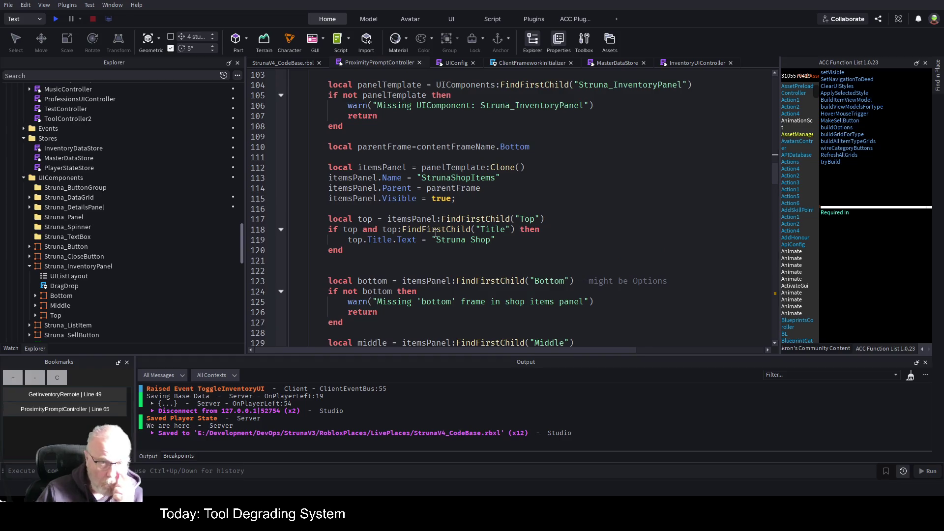
scroll(435, 233, up, 3)
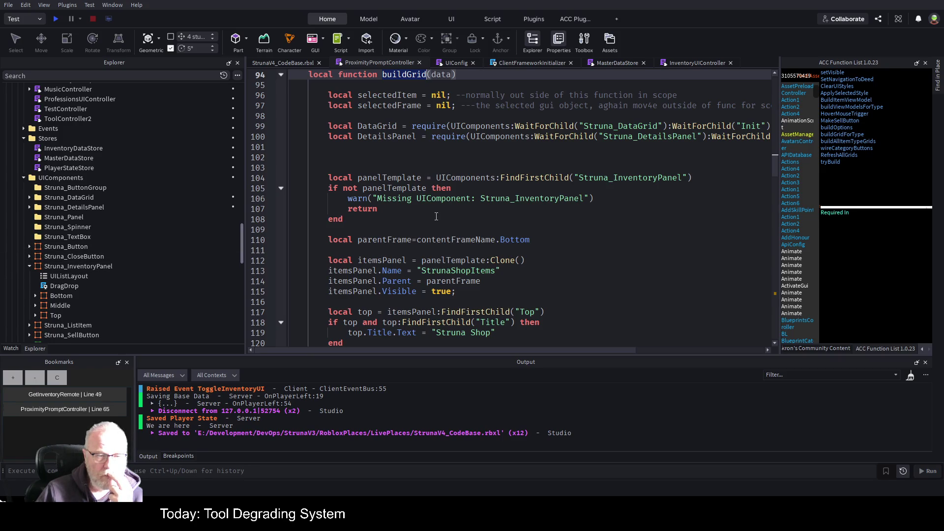
scroll(408, 223, down, 15)
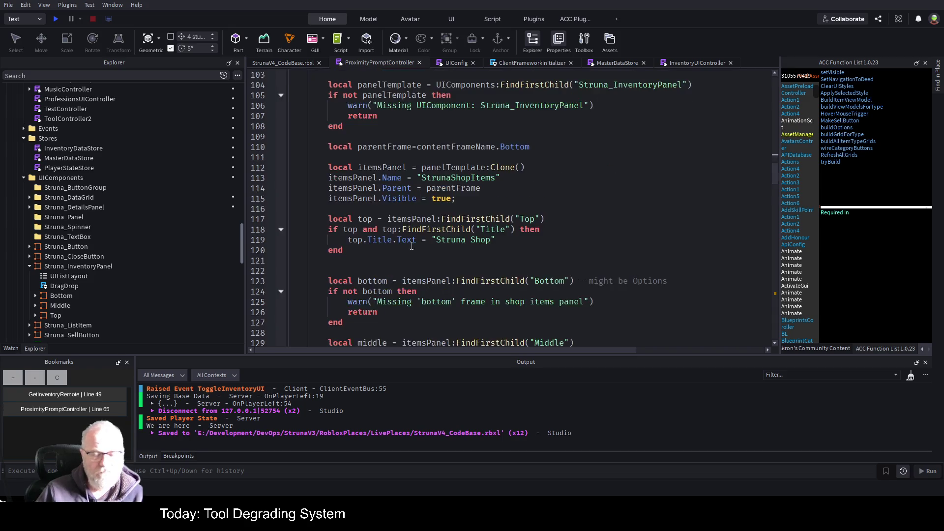
scroll(395, 237, down, 12)
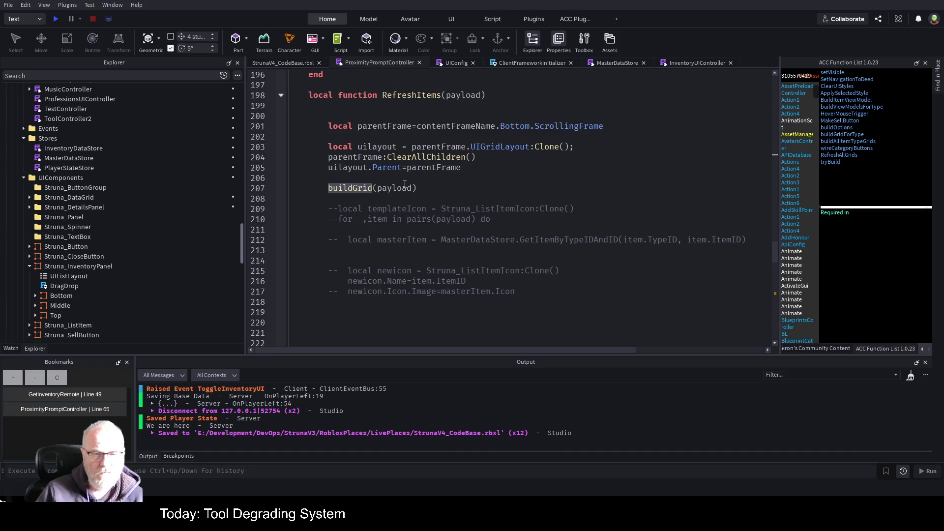
Go to buildGrid's definition from line 207 with F12 and scroll through it again
click(478, 189)
click(328, 189)
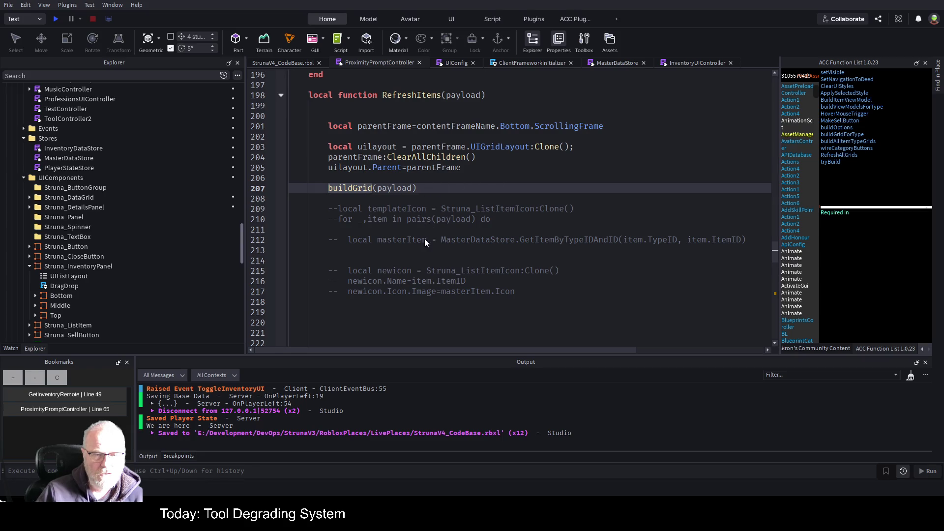
key(F12)
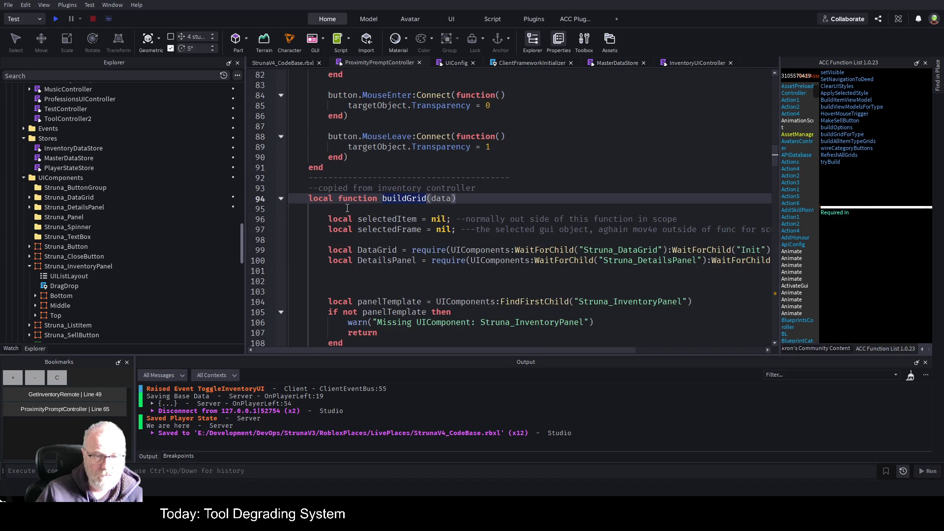
scroll(296, 206, down, 1)
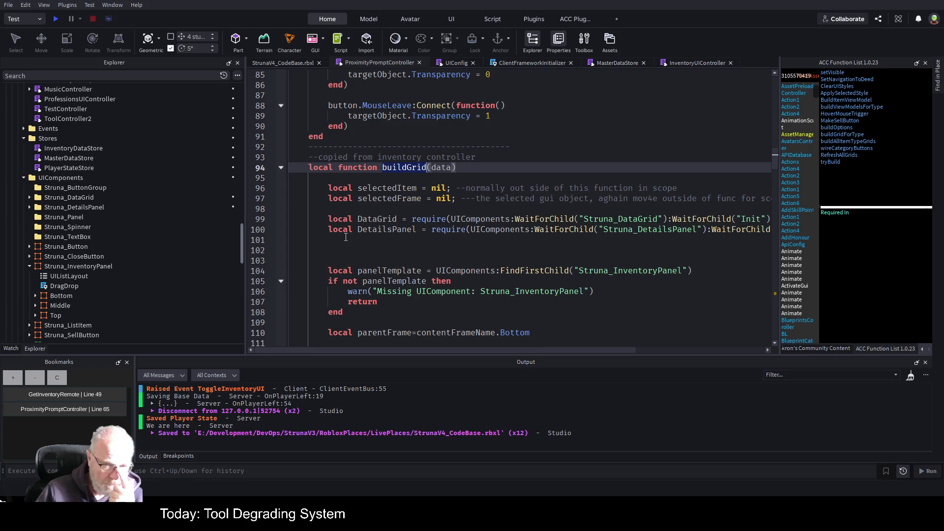
scroll(346, 238, down, 4)
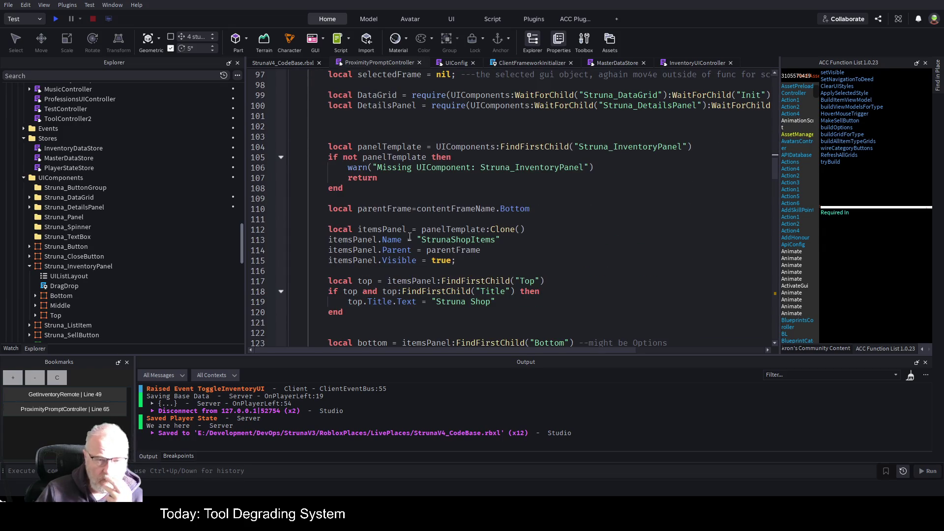
scroll(409, 238, down, 1)
scroll(418, 250, up, 2)
scroll(417, 250, down, 4)
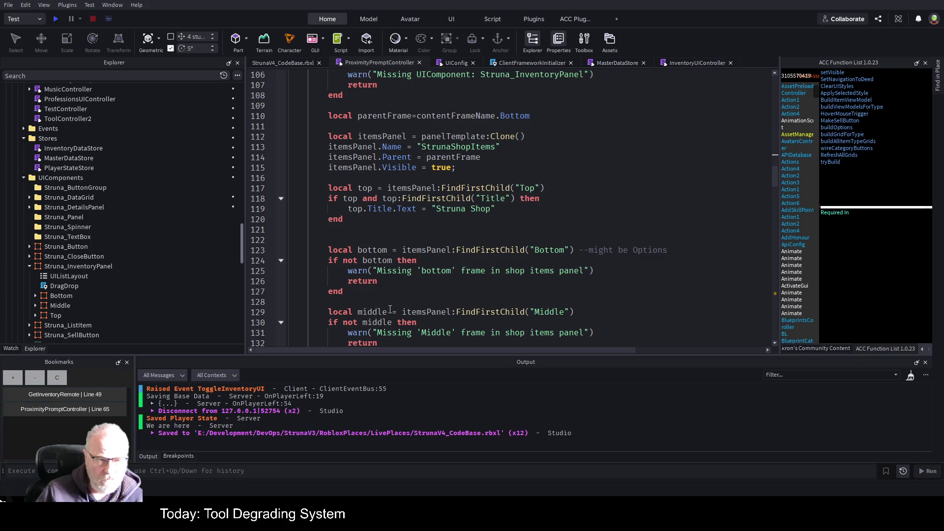
scroll(390, 308, up, 5)
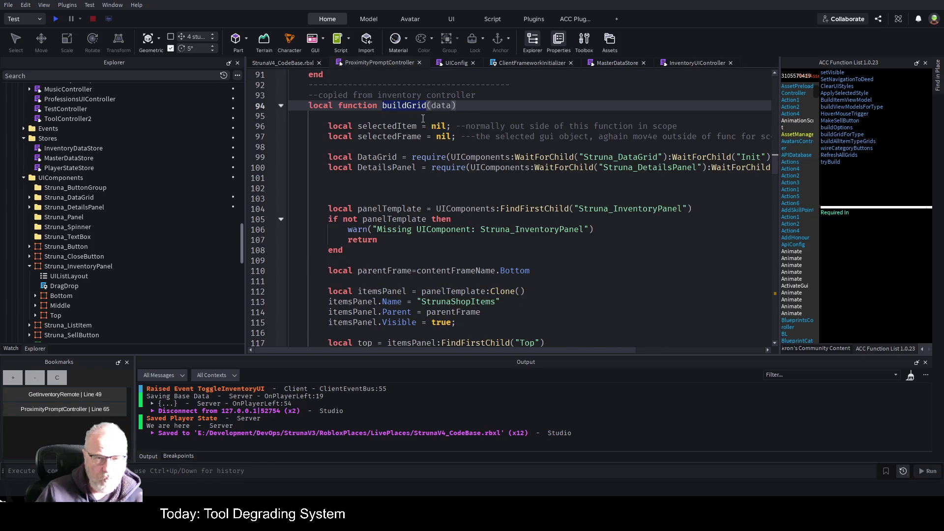
scroll(380, 219, down, 3)
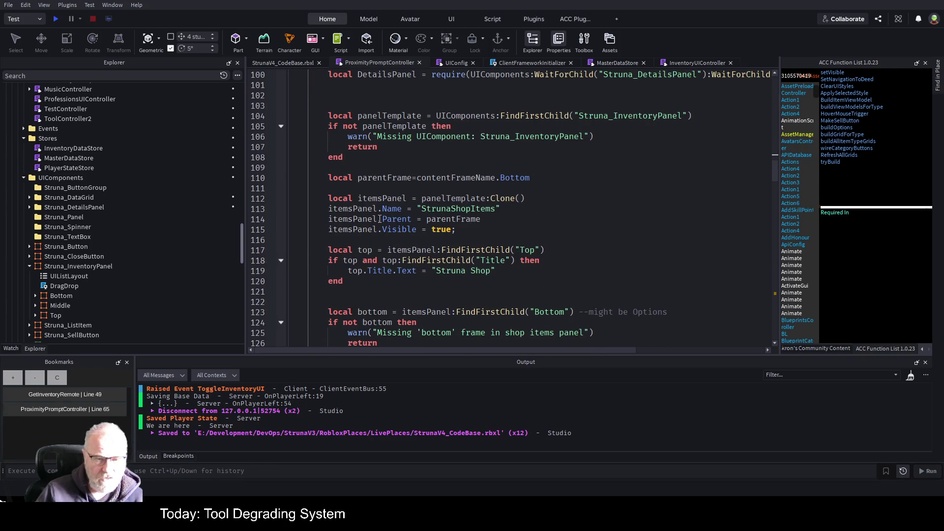
scroll(376, 222, down, 5)
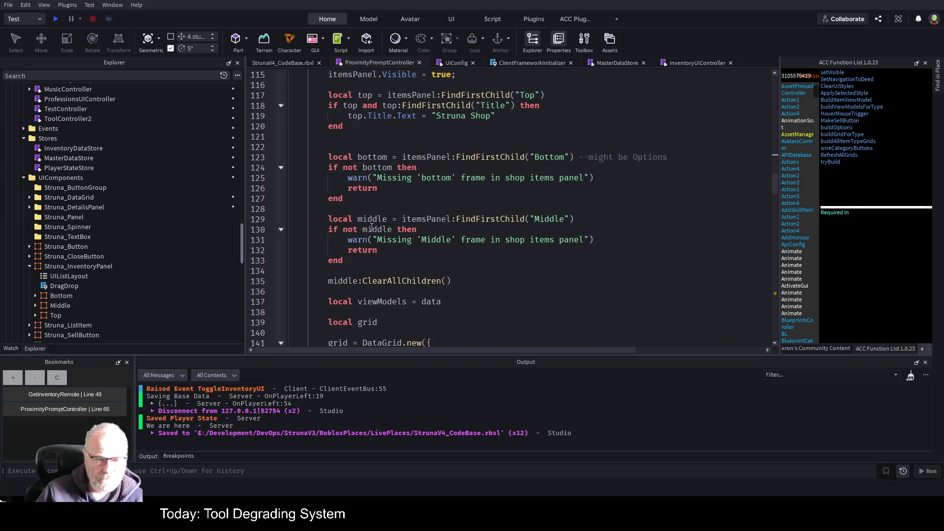
scroll(372, 228, down, 2)
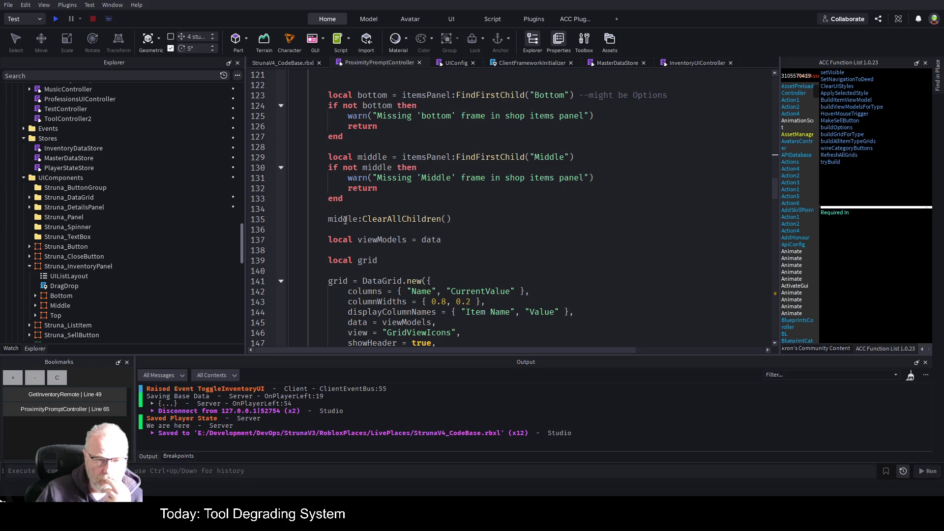
click(686, 63)
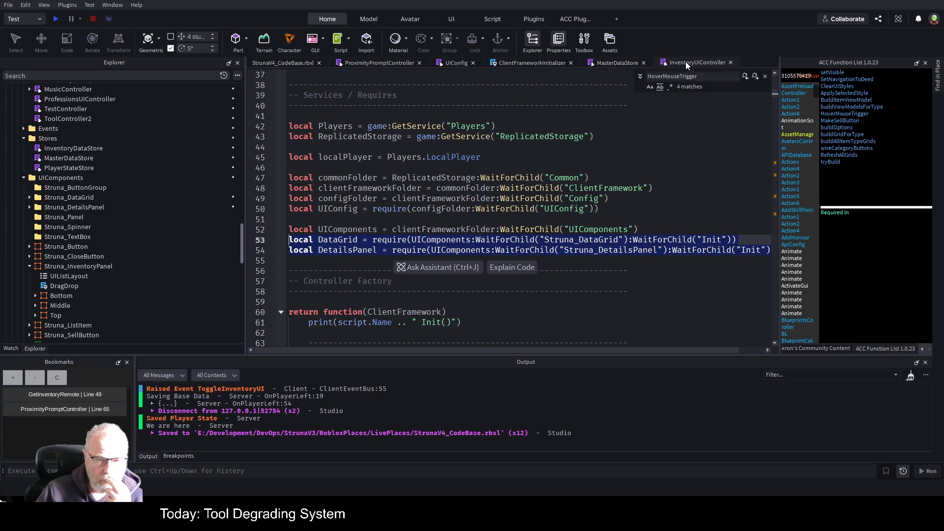
Search InventoryUIController for DataGrid and step through matches to the DataGrid.new call at line 460
click(395, 337)
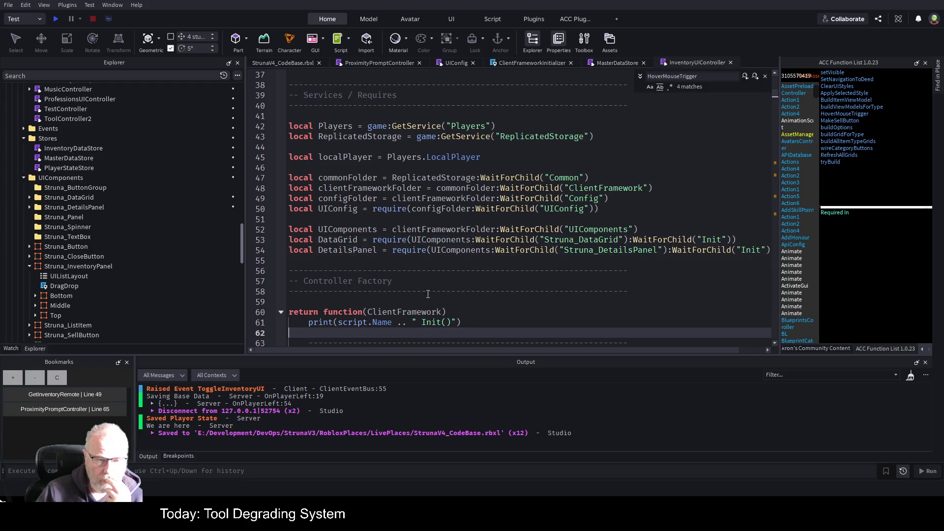
double_click(354, 241)
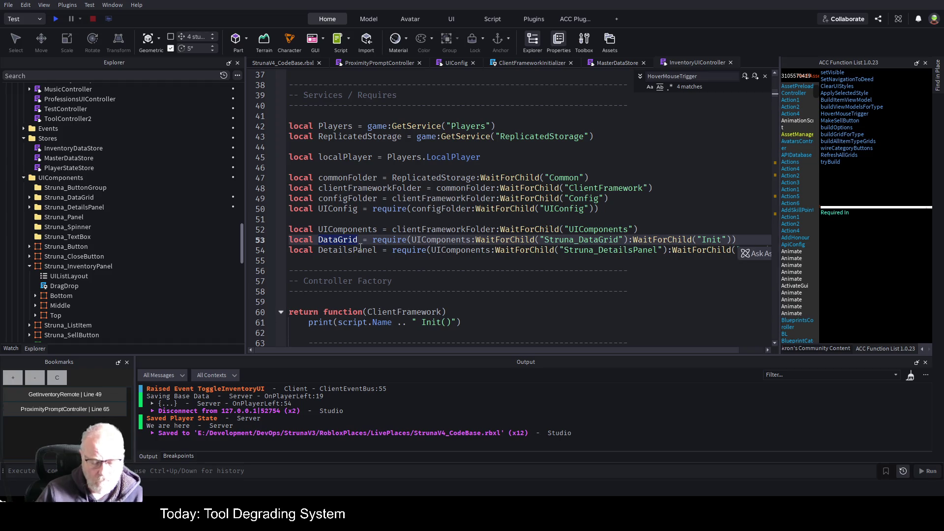
key(ctrl+f)
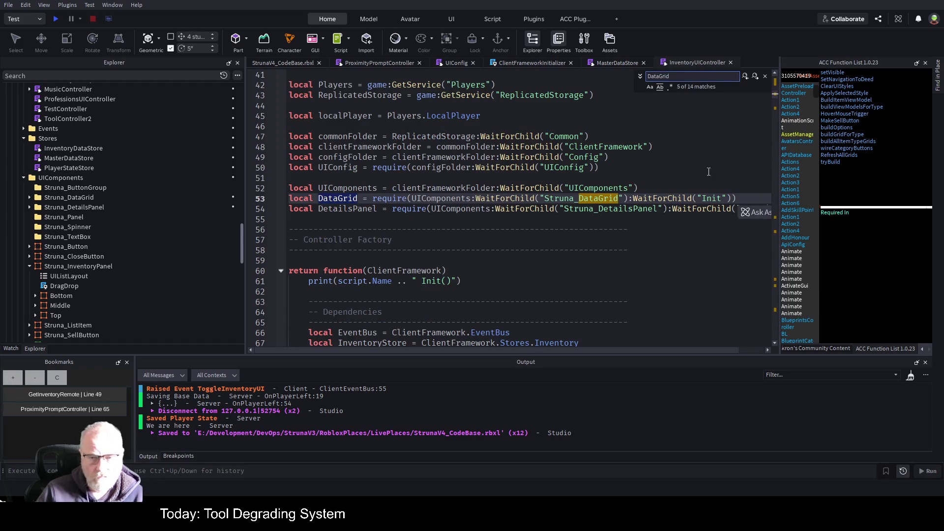
click(755, 76)
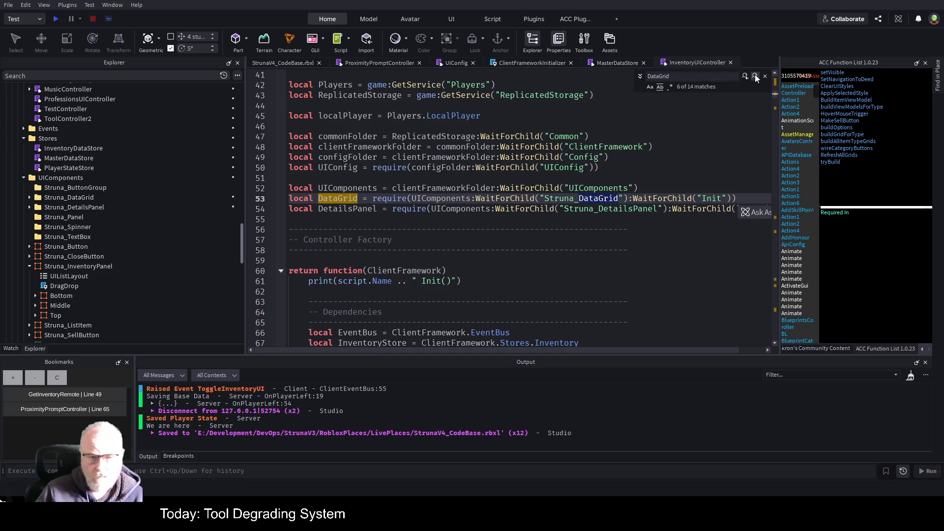
click(754, 75)
click(754, 74)
click(755, 75)
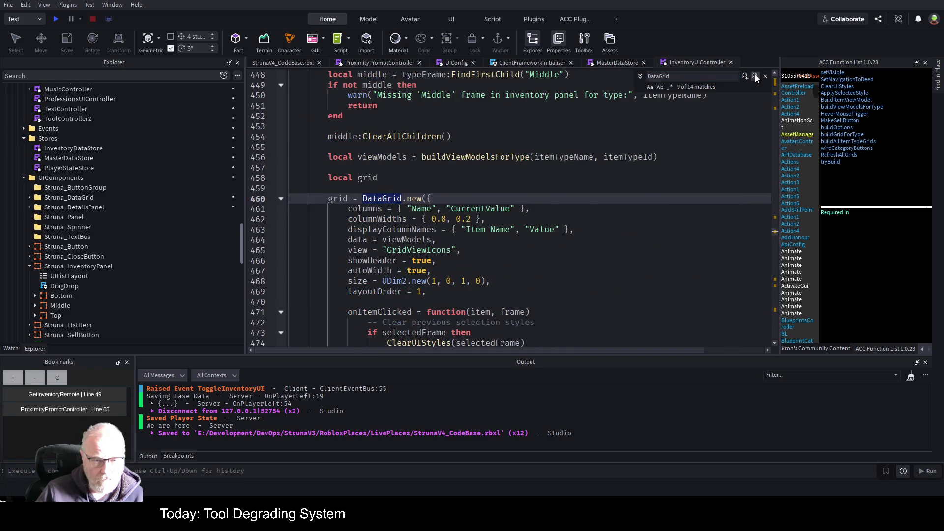
scroll(339, 212, down, 6)
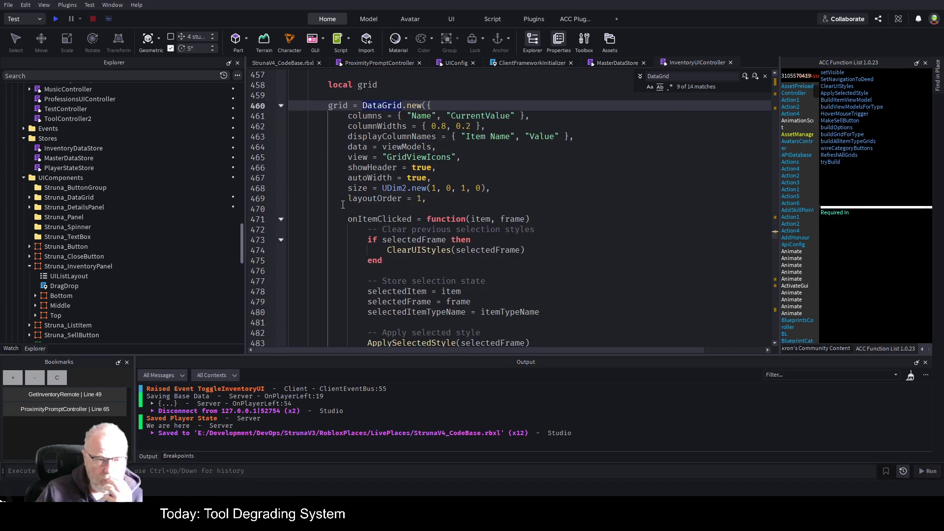
scroll(339, 212, down, 12)
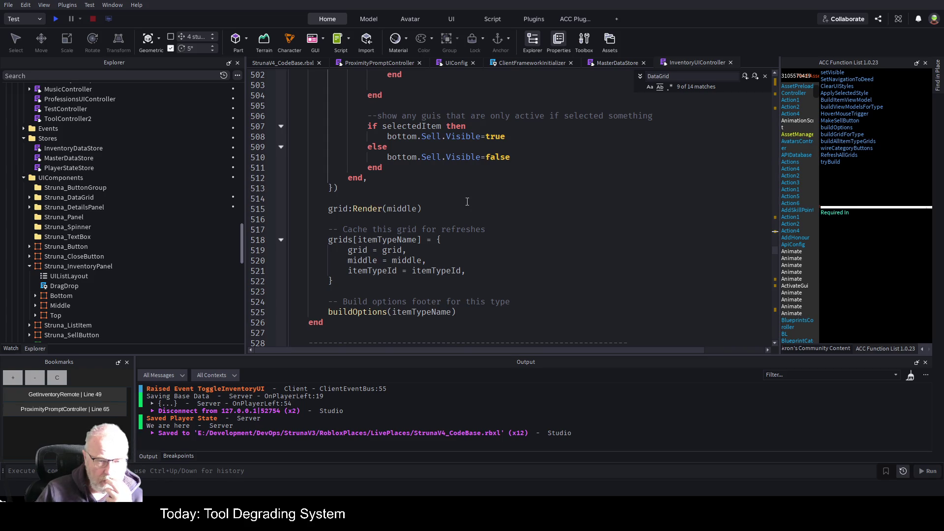
Continue through the DataGrid uses at lines 601, 620 and 690, wrapping back to the first match
click(754, 75)
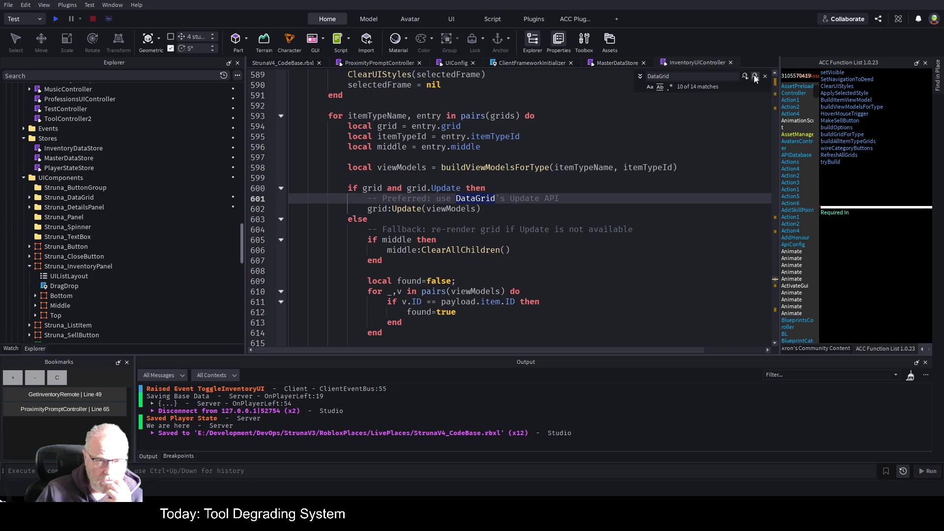
click(753, 74)
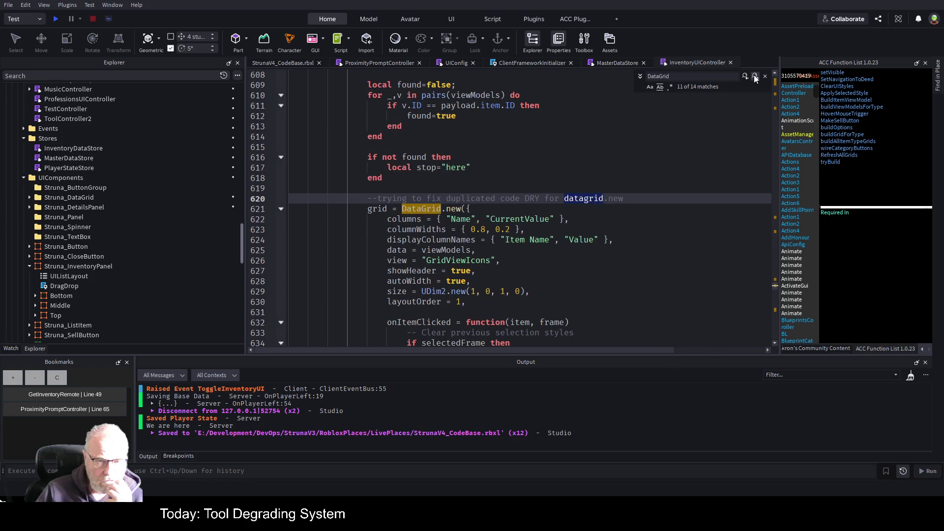
click(754, 75)
click(754, 74)
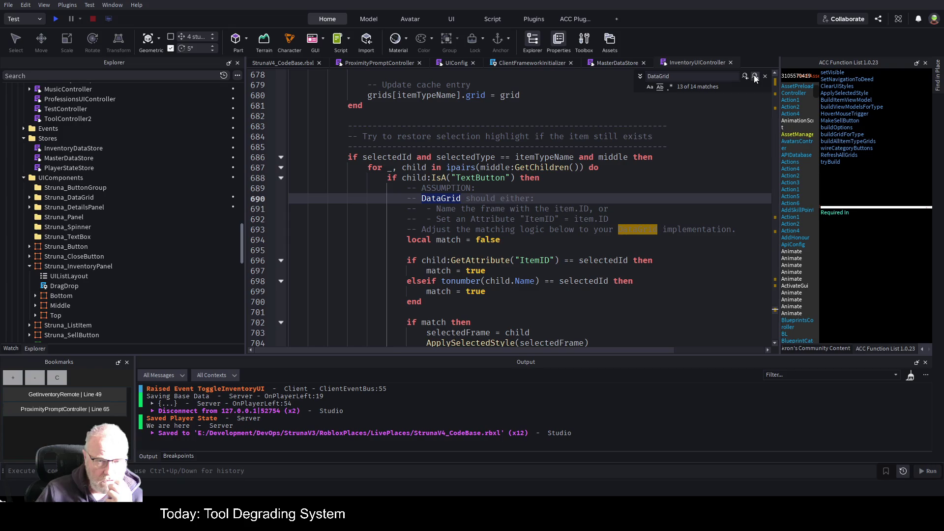
click(754, 75)
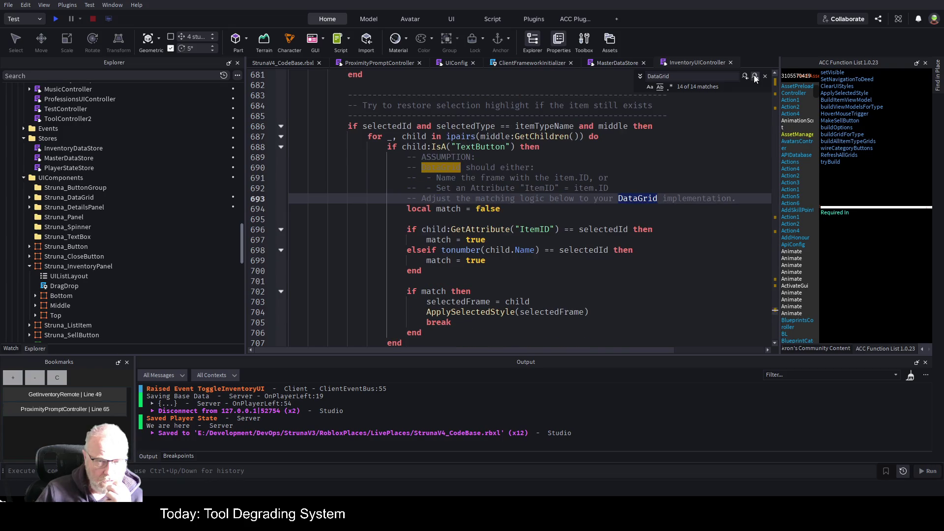
click(754, 75)
scroll(521, 205, down, 10)
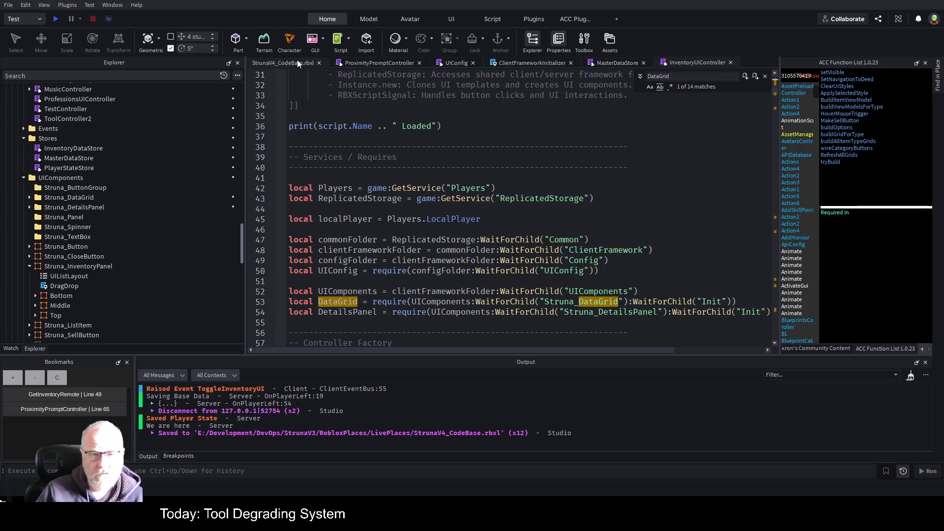
click(379, 62)
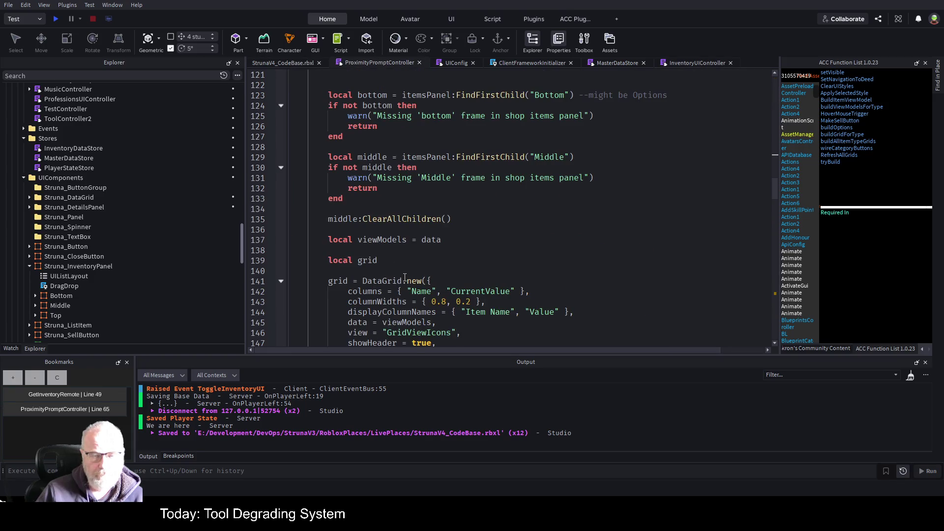
Add 'return grid;' after line 195 as the last statement of buildGrid
scroll(414, 164, up, 4)
scroll(415, 164, up, 2)
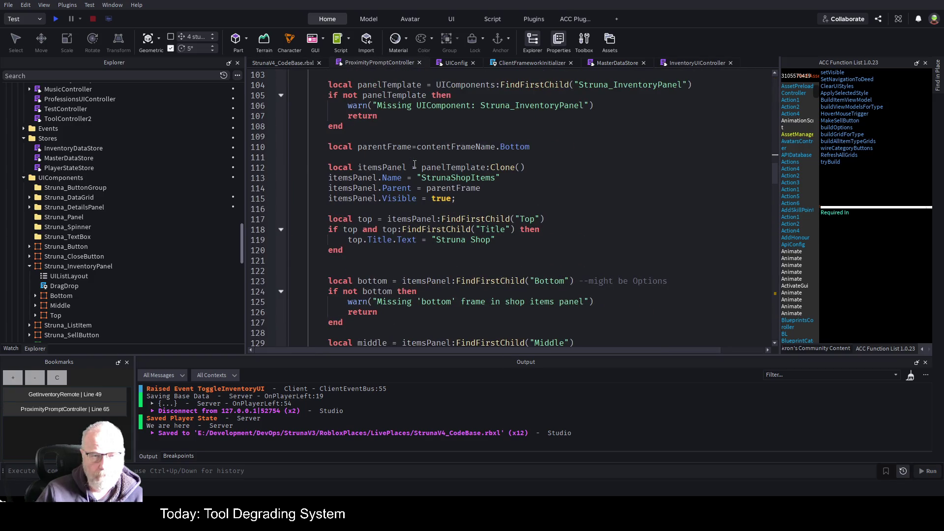
scroll(415, 164, down, 2)
scroll(363, 248, down, 11)
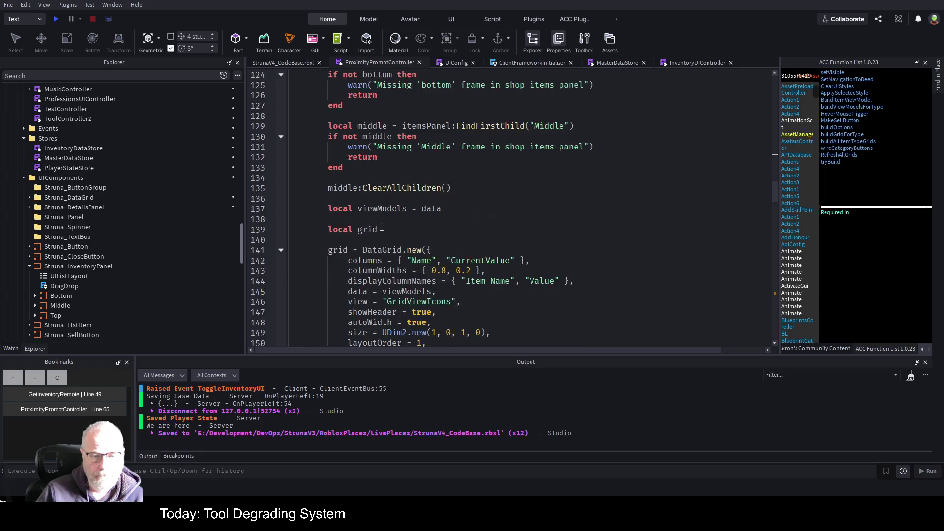
scroll(363, 248, down, 12)
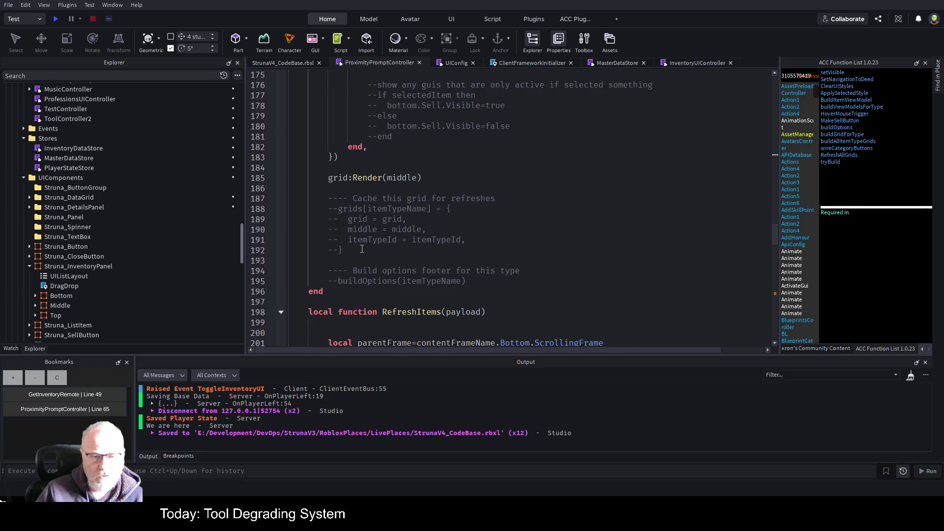
click(483, 254)
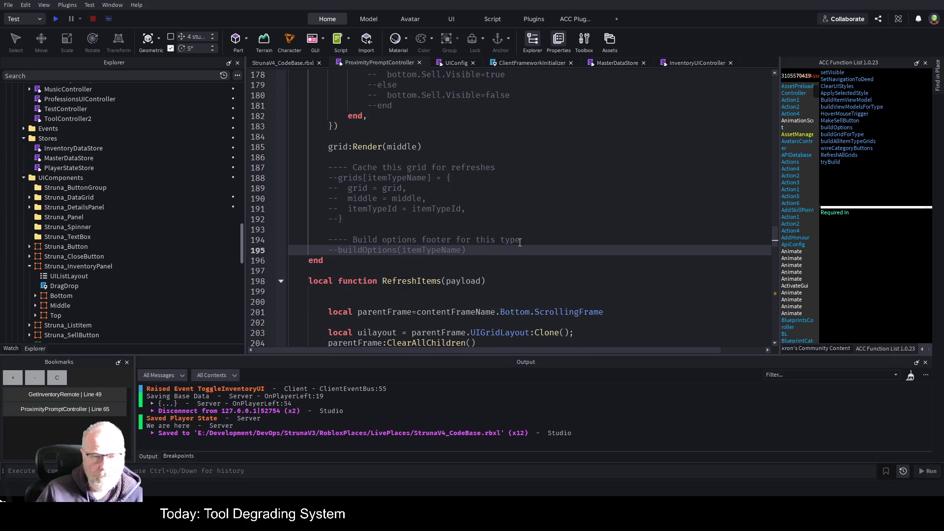
key(Return)
text(return grid;)
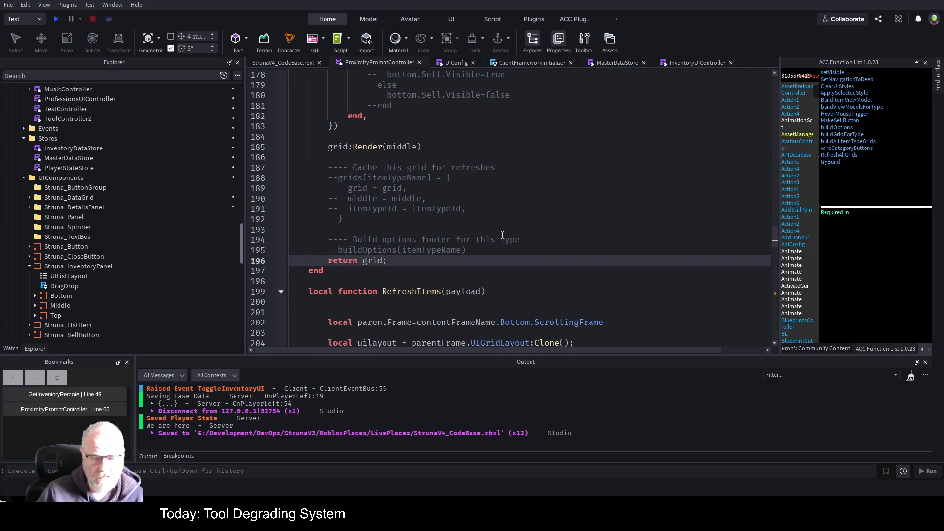
scroll(316, 244, up, 20)
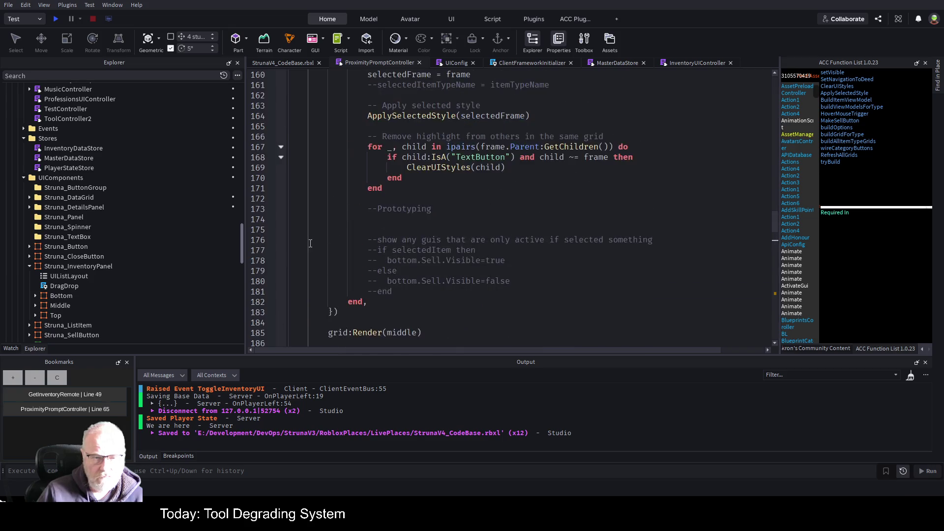
scroll(317, 244, up, 13)
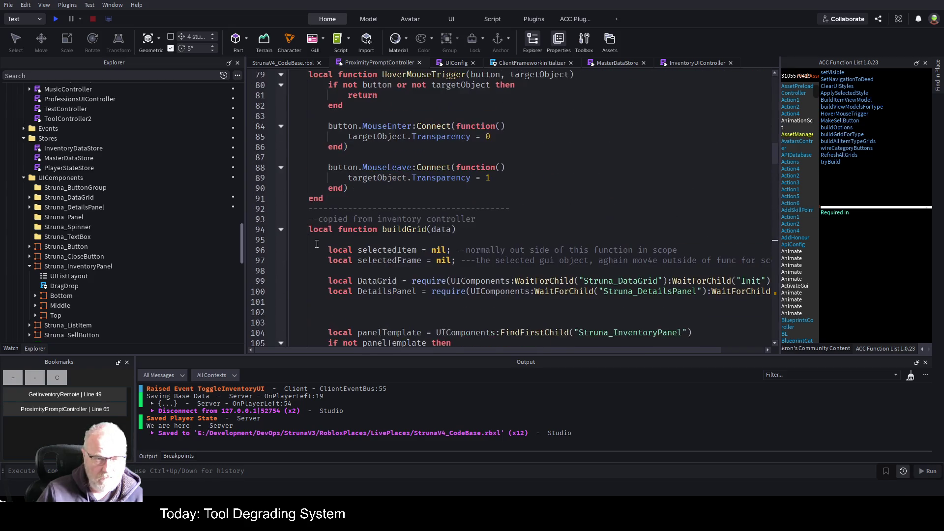
scroll(312, 241, down, 20)
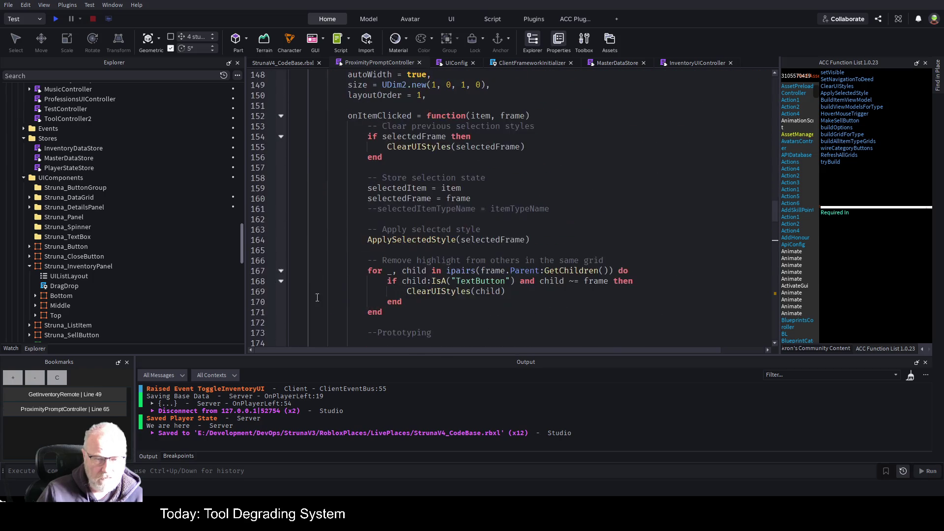
scroll(339, 268, down, 8)
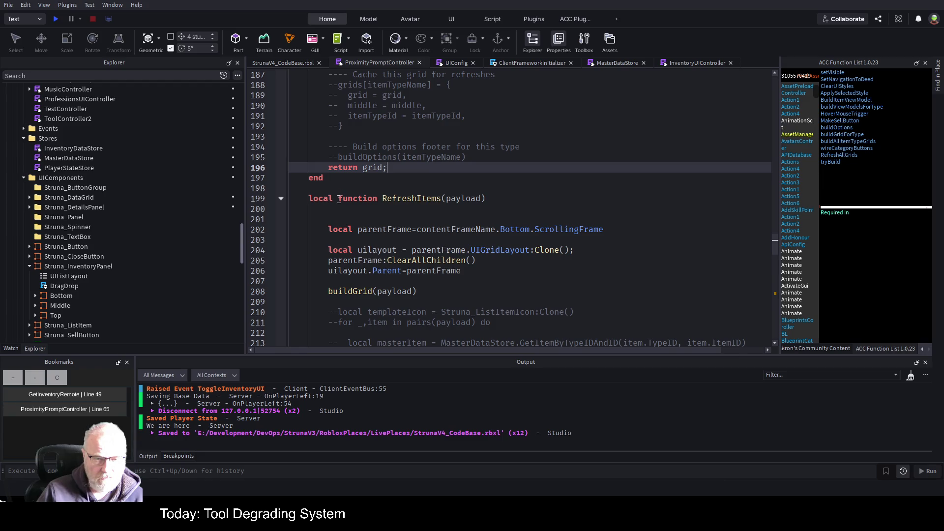
scroll(339, 204, down, 1)
Store the buildGrid(payload) result as local grid and add grid.Parent=parentFrame on line 209
click(327, 260)
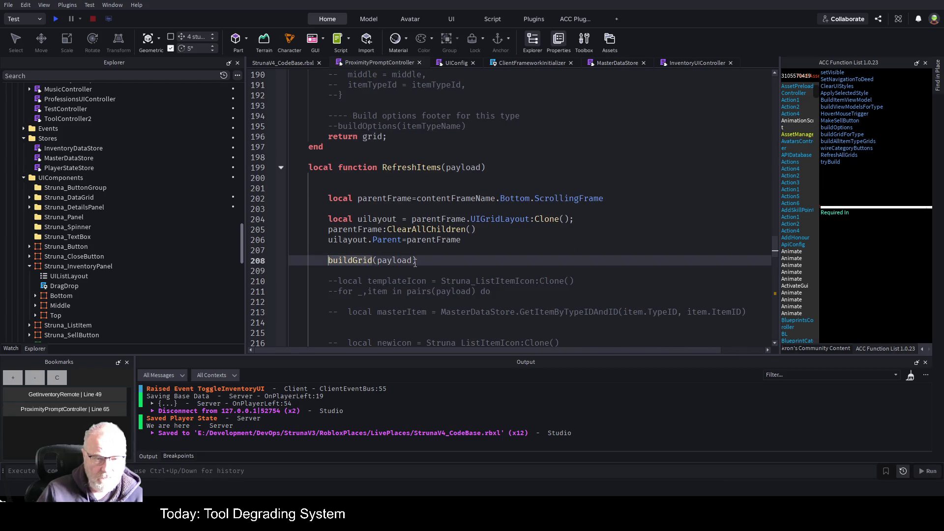
text(local grid)
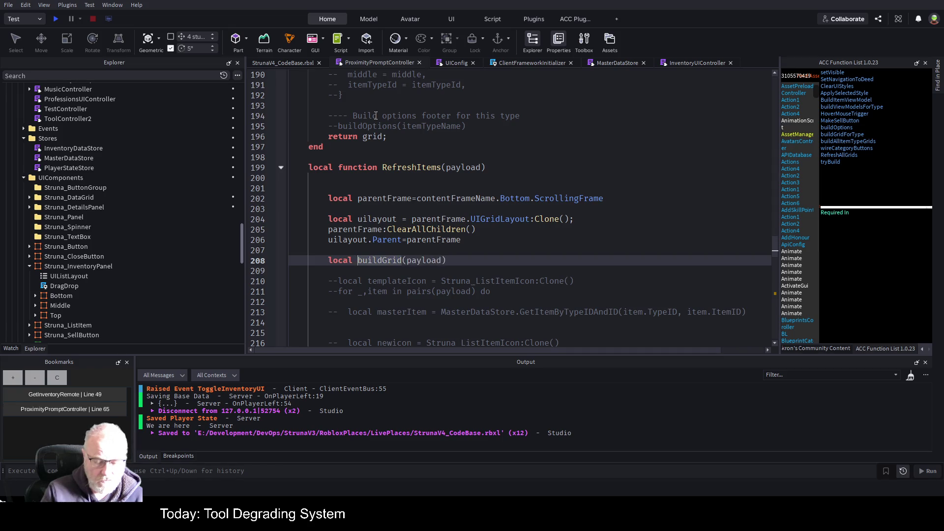
text( =)
key(End)
key(Return)
text(grid.)
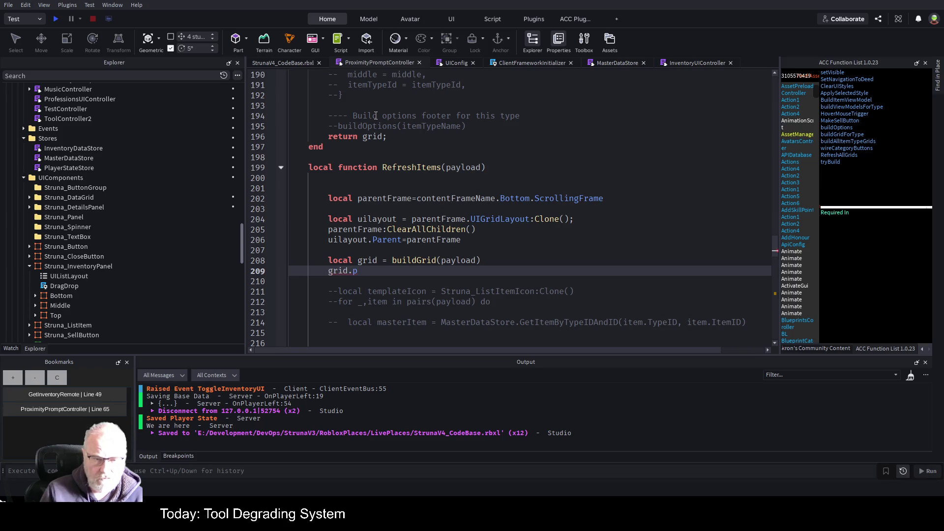
text(Pare)
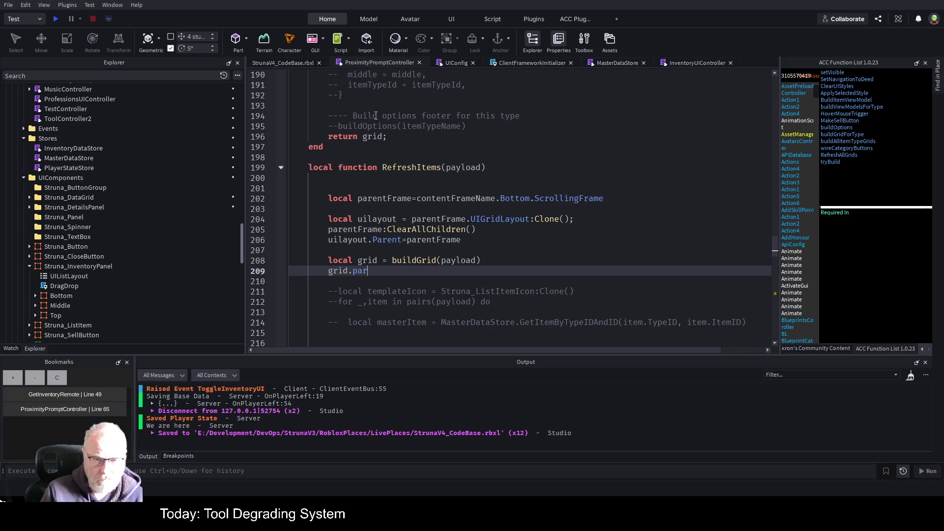
text(nt=)
key(Tab)
key(Down)
key(Up)
key(Up)
key(Up)
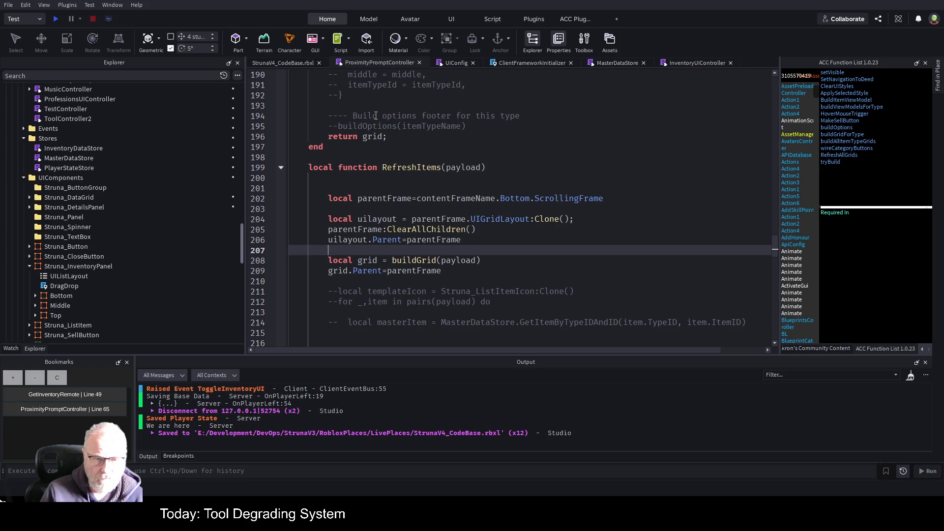
key(Up)
scroll(116, 272, down, 10)
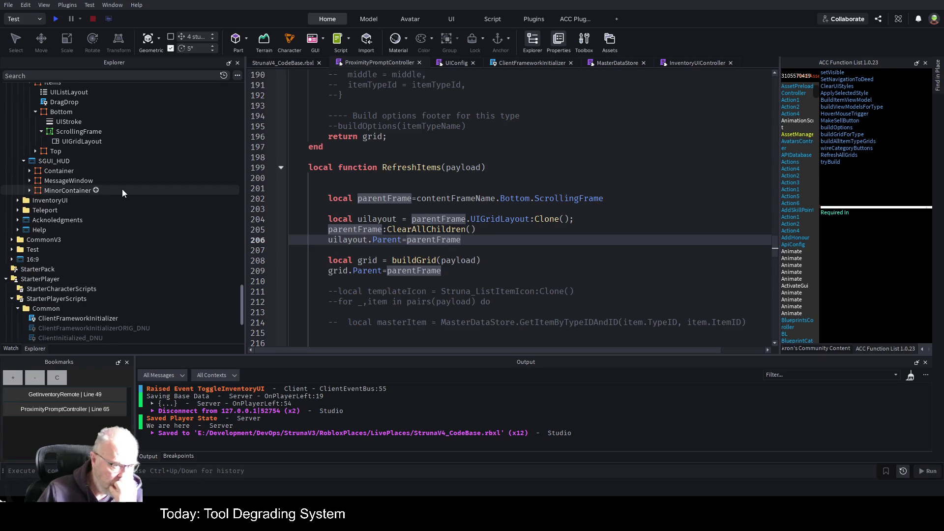
Collapse the Bottom frame in Explorer and select the Shop ScreenGui row
scroll(122, 190, down, 3)
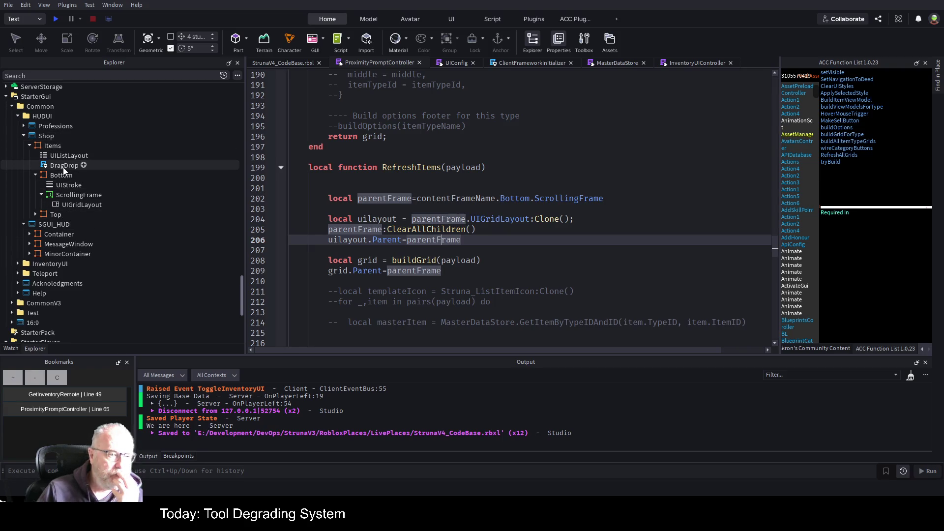
click(34, 174)
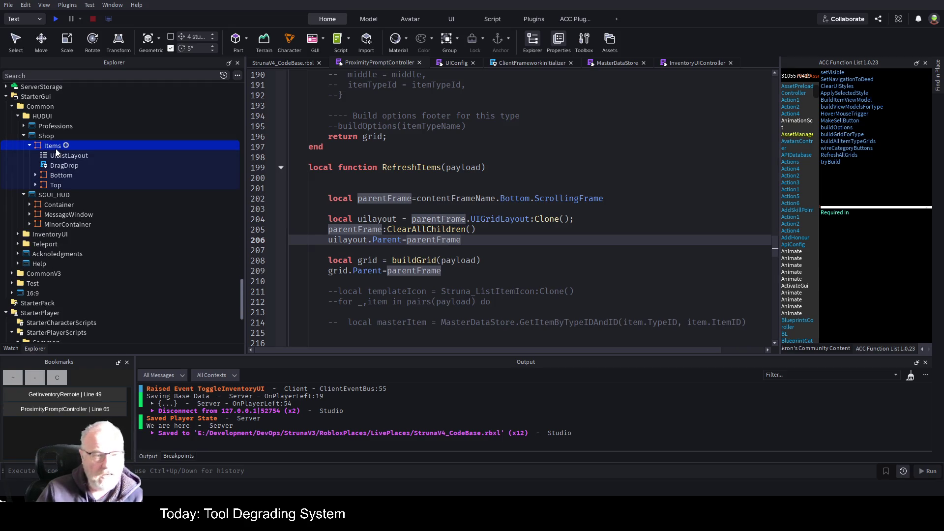
click(39, 136)
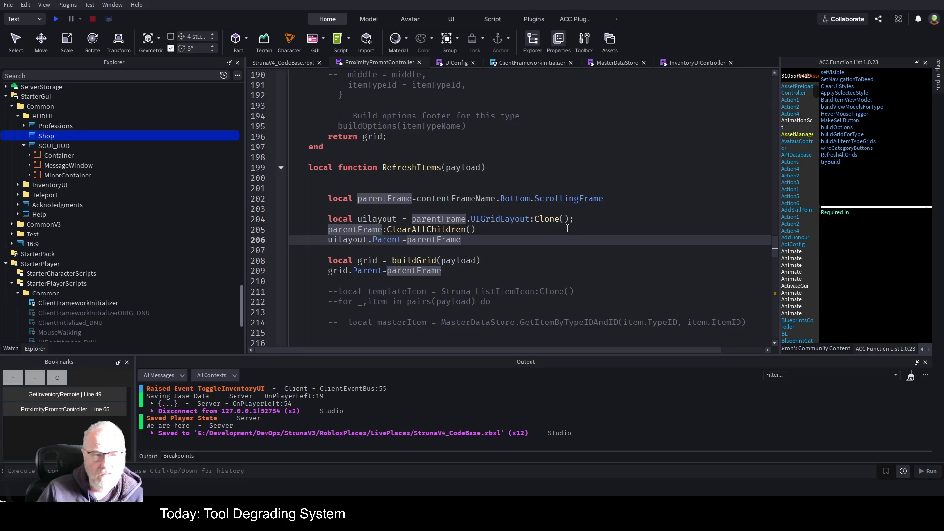
scroll(567, 229, up, 20)
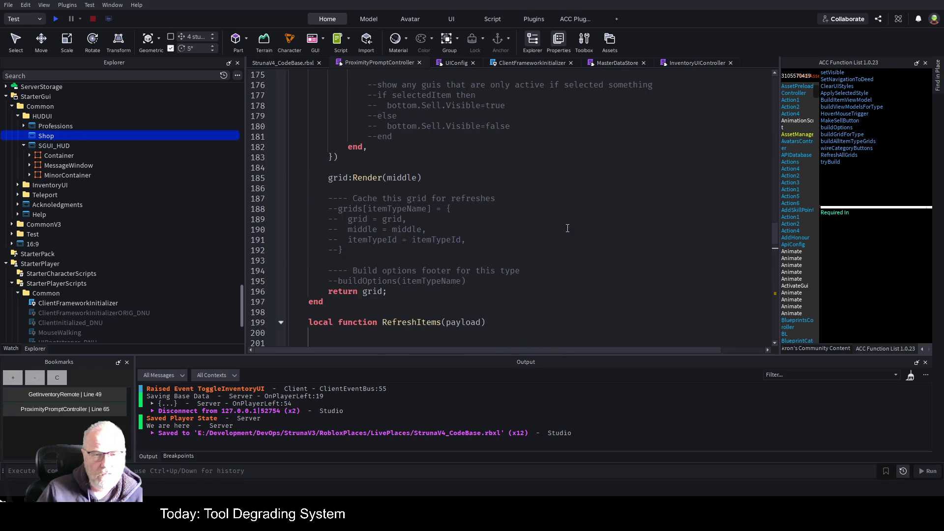
Highlight shopScreenGui on line 43 and place the caret on the contentFrameName line 45
scroll(443, 203, up, 20)
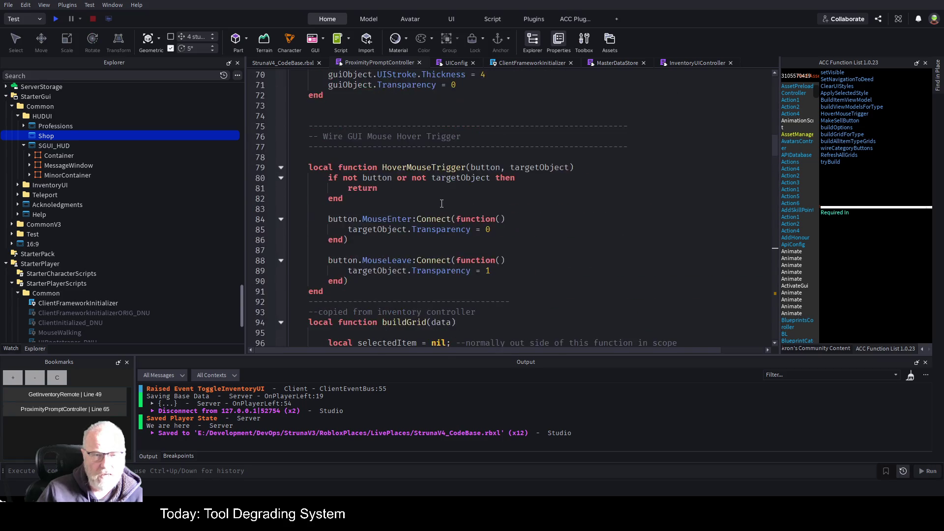
scroll(432, 151, down, 4)
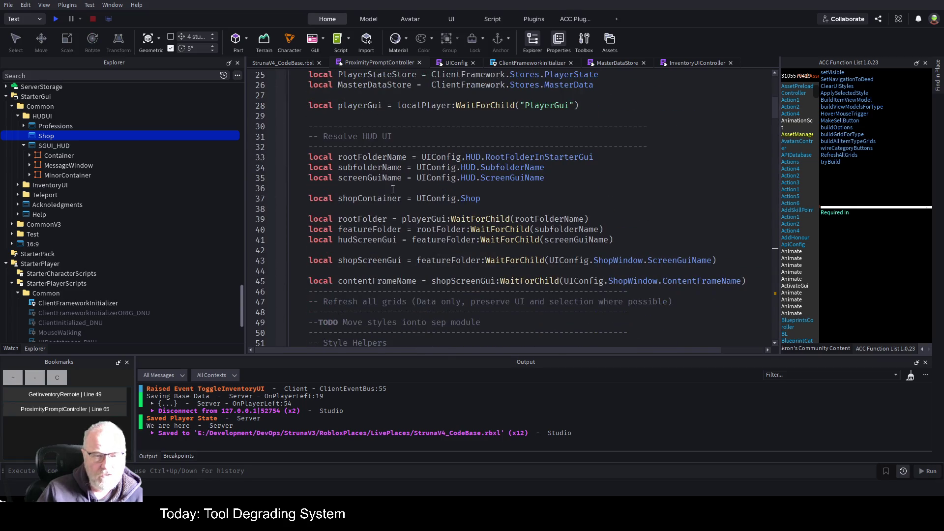
double_click(370, 260)
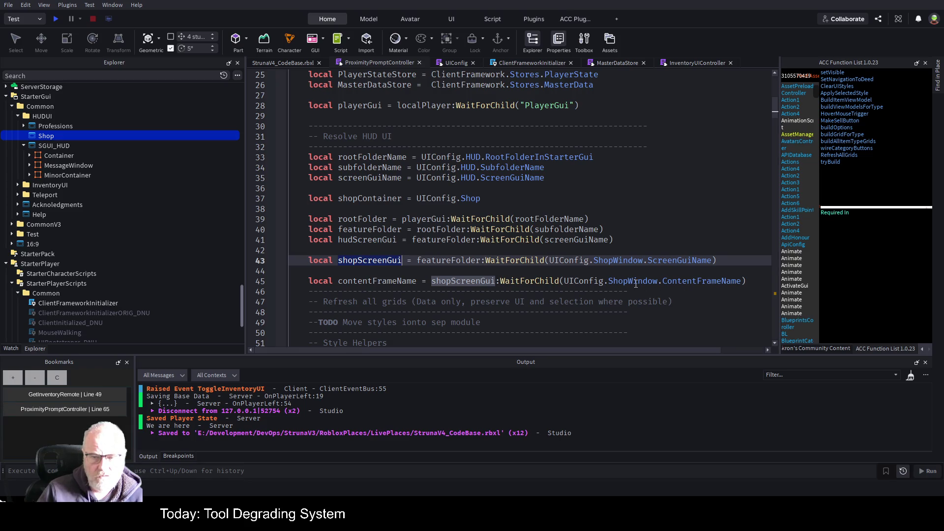
mouse_move(63, 136)
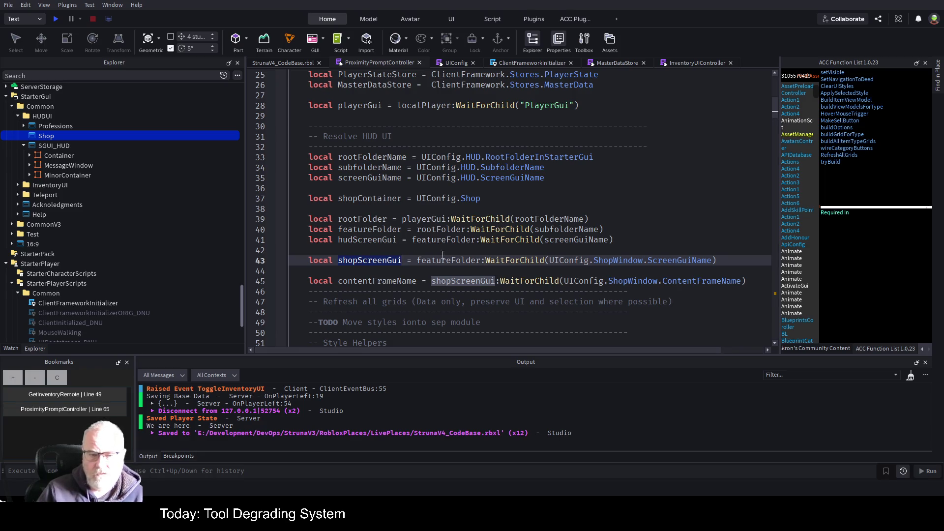
click(308, 281)
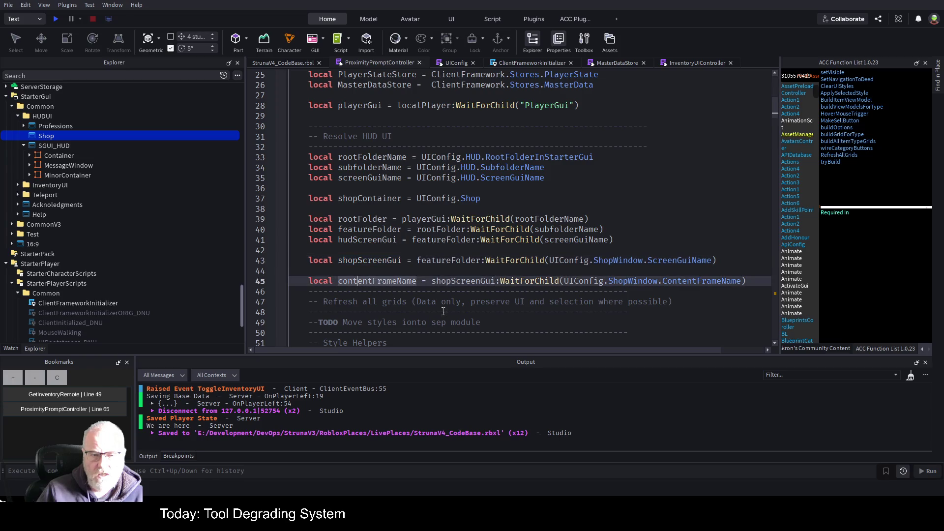
Prefix line 45's contentFrameName lookup with -- and inspect parentFrame inside buildGrid
text(--)
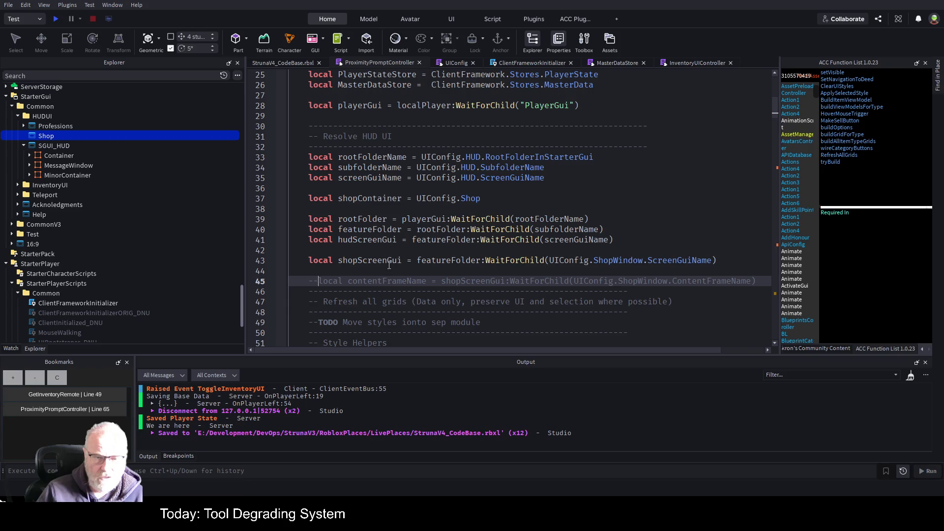
double_click(369, 198)
scroll(484, 226, down, 2)
scroll(484, 227, down, 20)
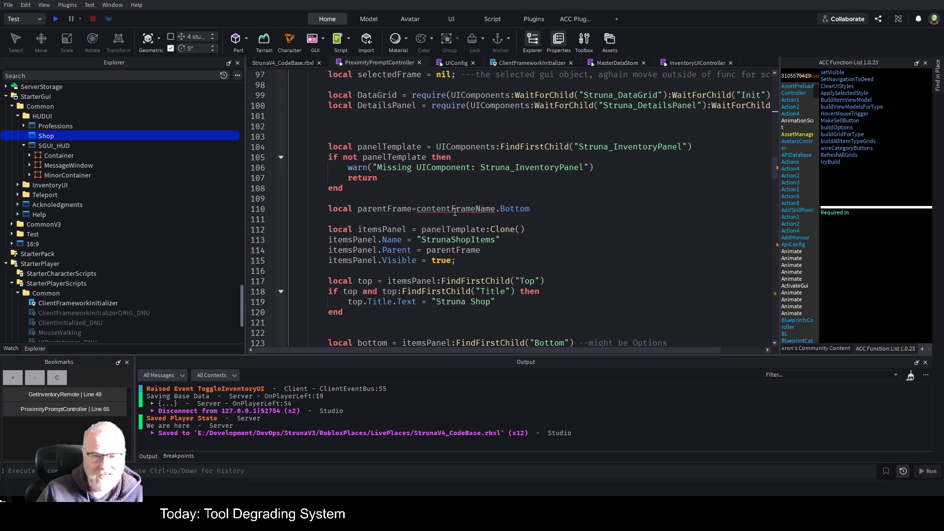
scroll(493, 211, up, 2)
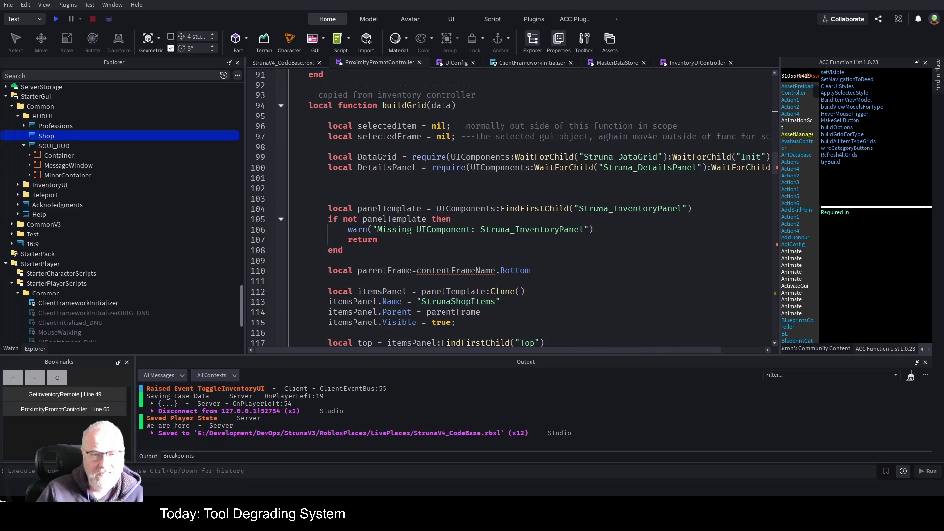
scroll(599, 211, down, 1)
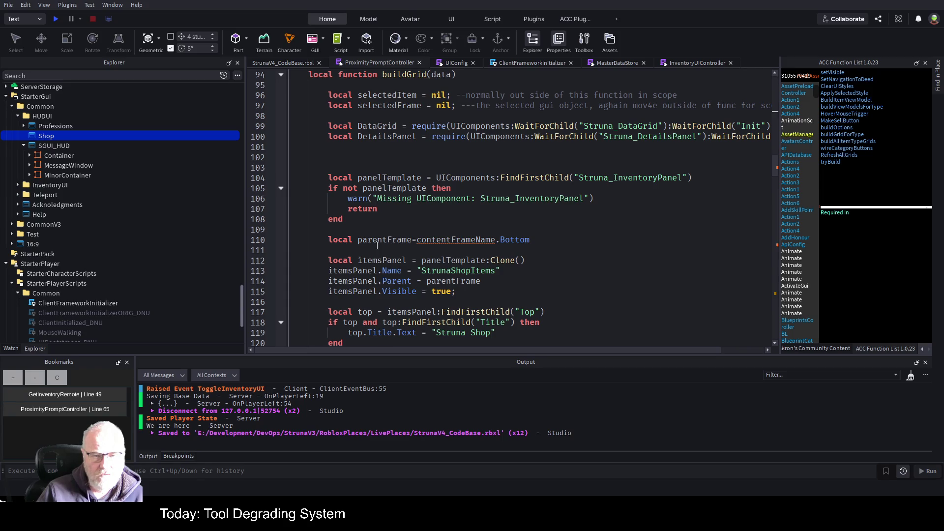
scroll(388, 241, down, 3)
scroll(482, 213, down, 5)
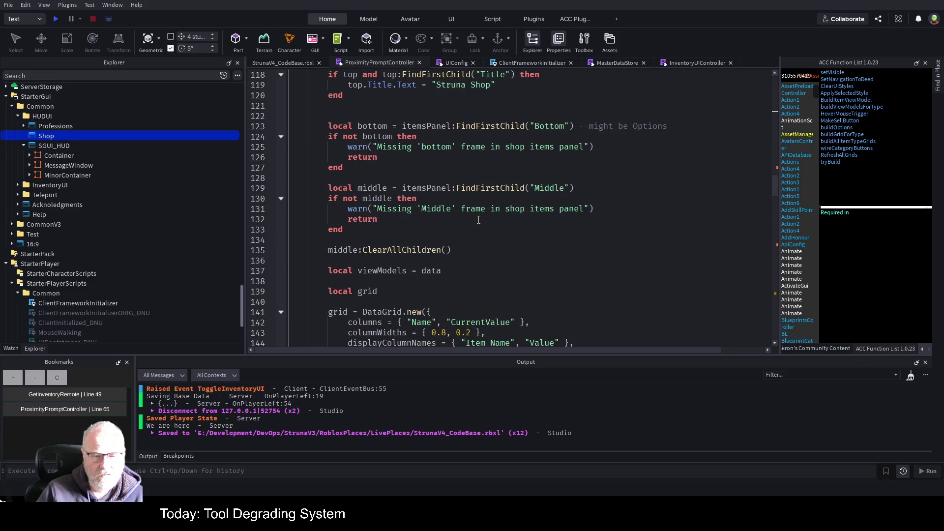
scroll(437, 258, up, 4)
scroll(448, 107, up, 4)
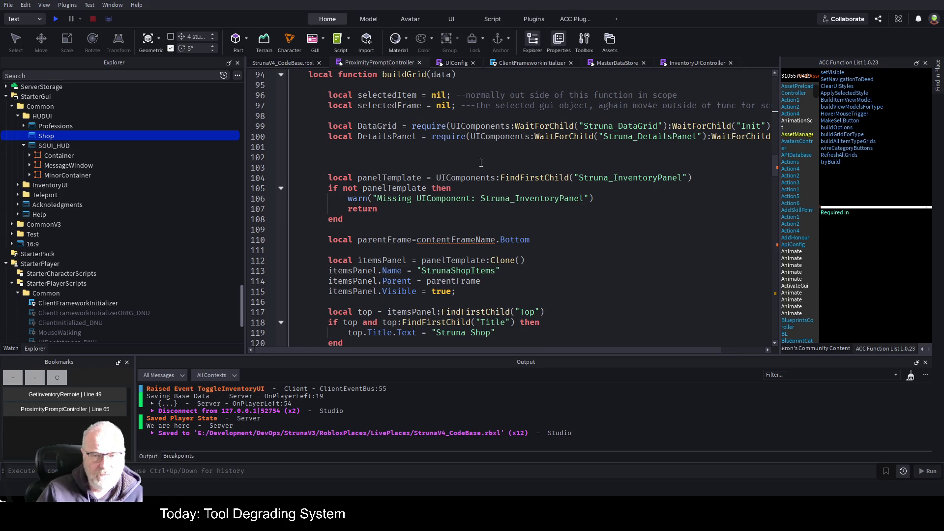
double_click(397, 241)
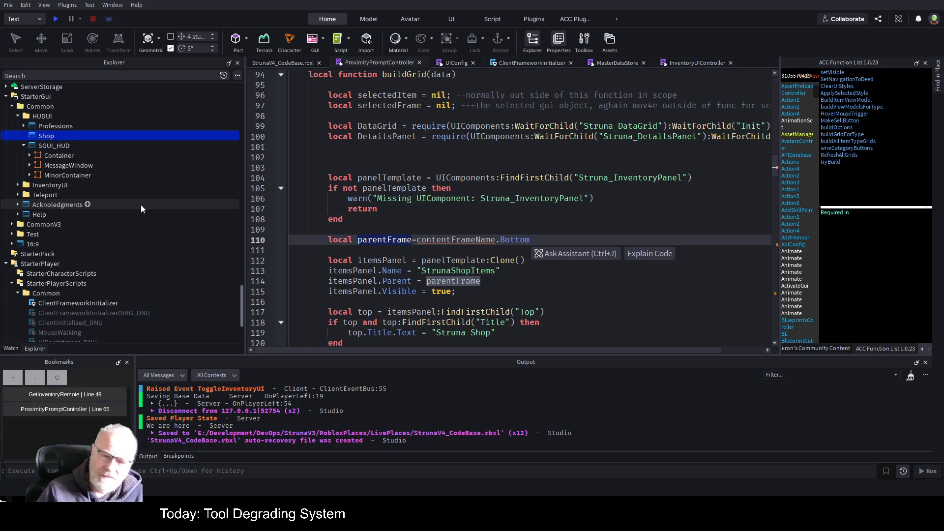
scroll(512, 206, down, 2)
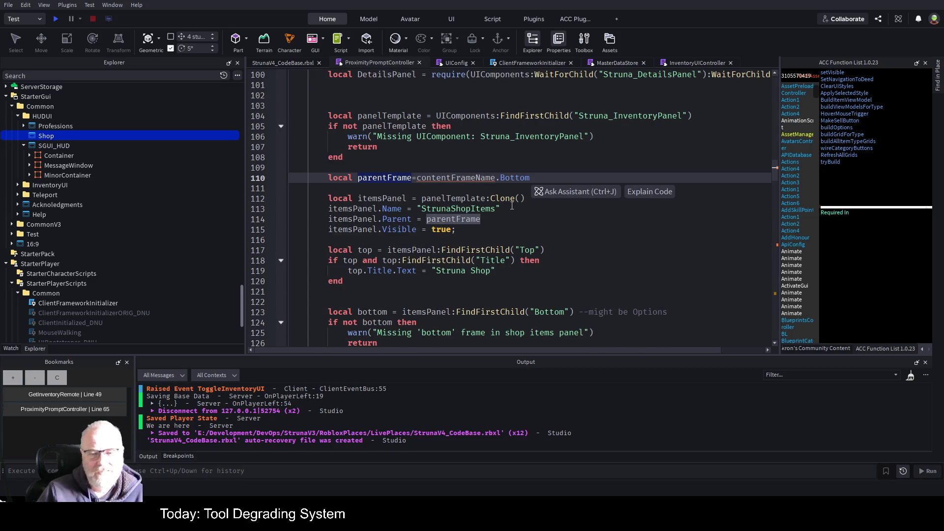
scroll(512, 206, down, 3)
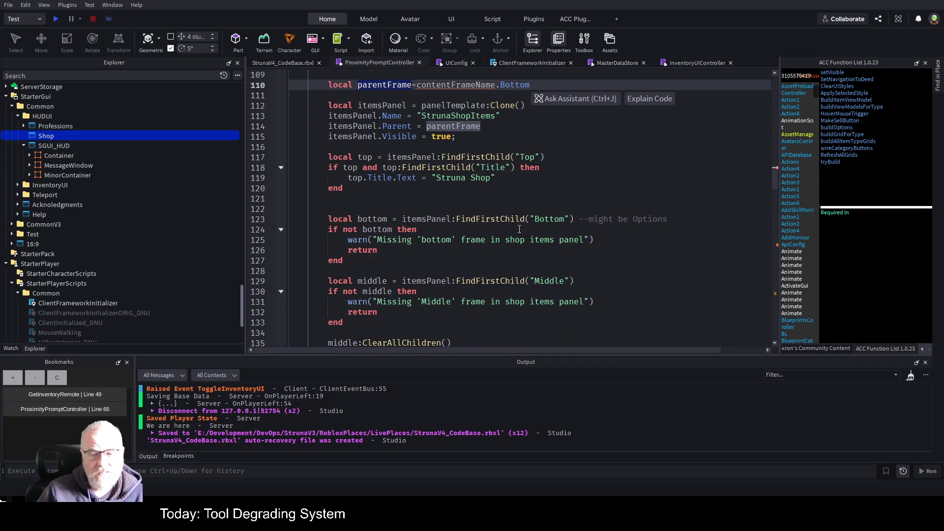
scroll(516, 234, down, 2)
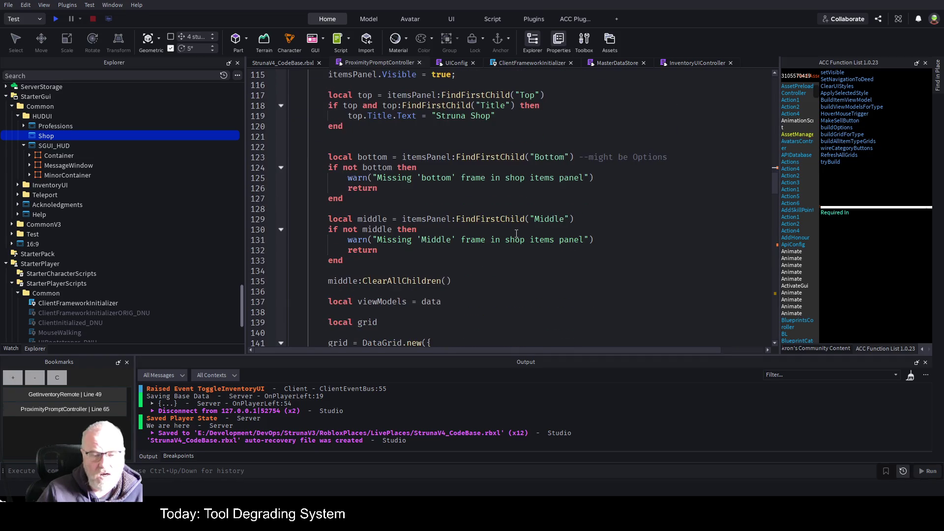
scroll(516, 233, down, 1)
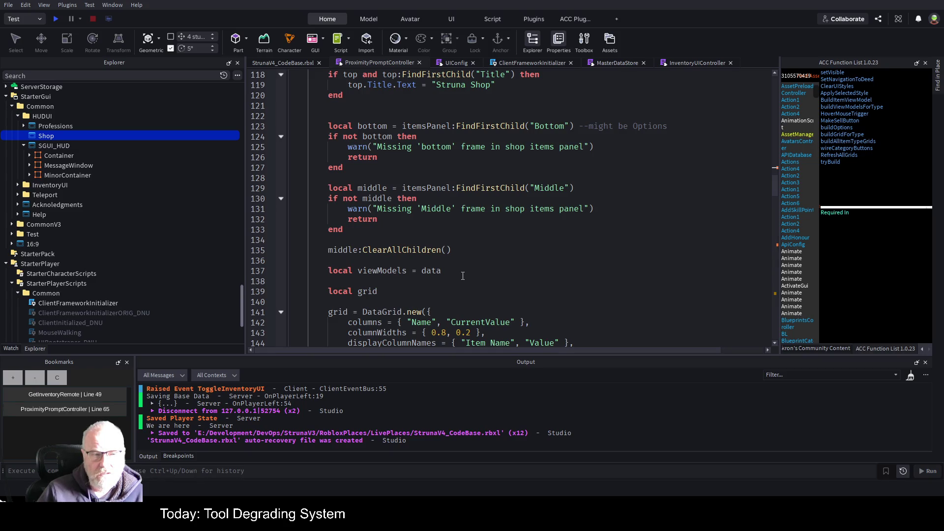
scroll(463, 275, up, 8)
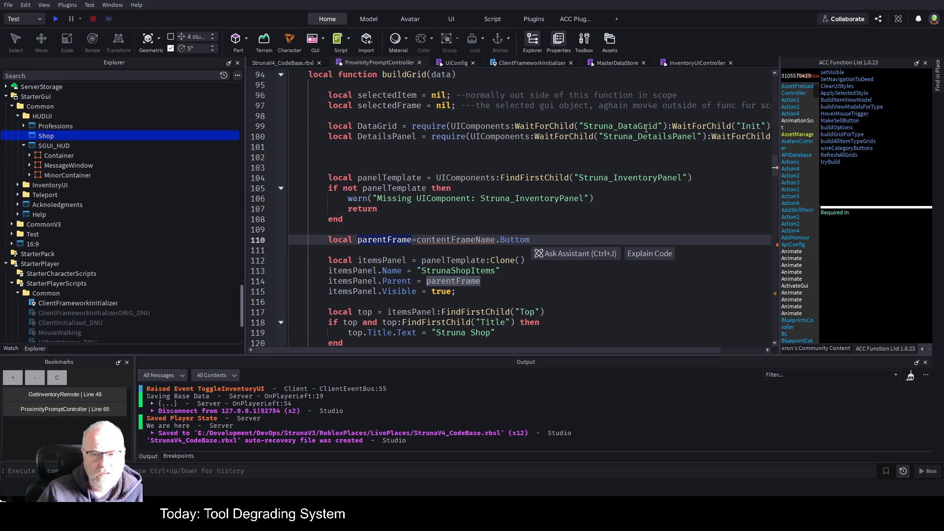
double_click(635, 176)
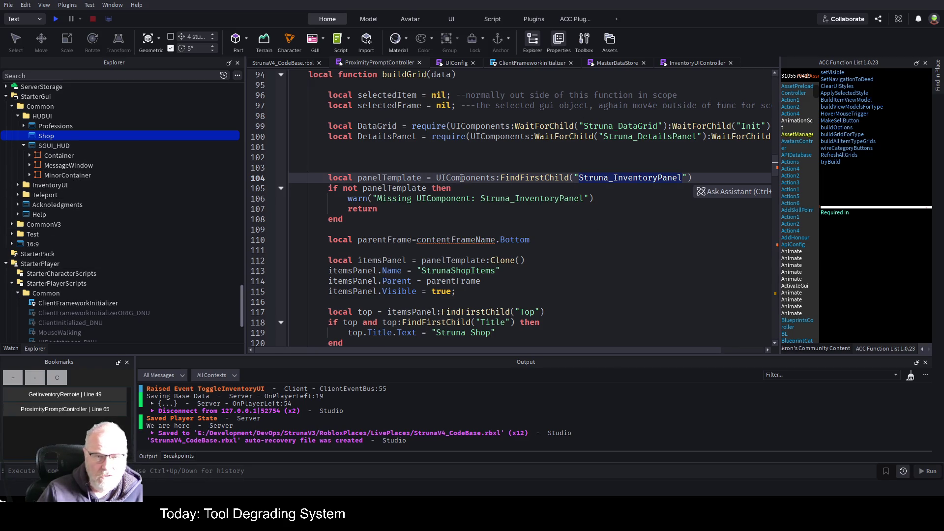
double_click(406, 178)
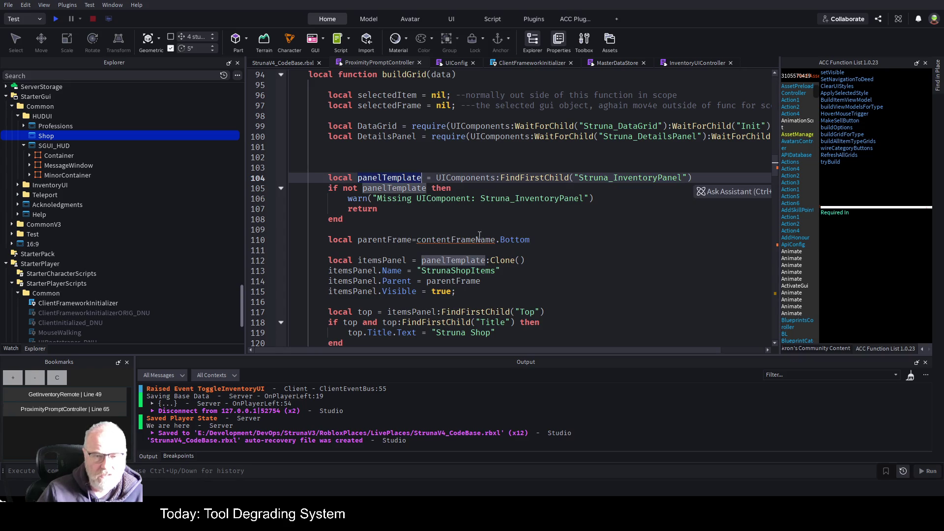
double_click(463, 239)
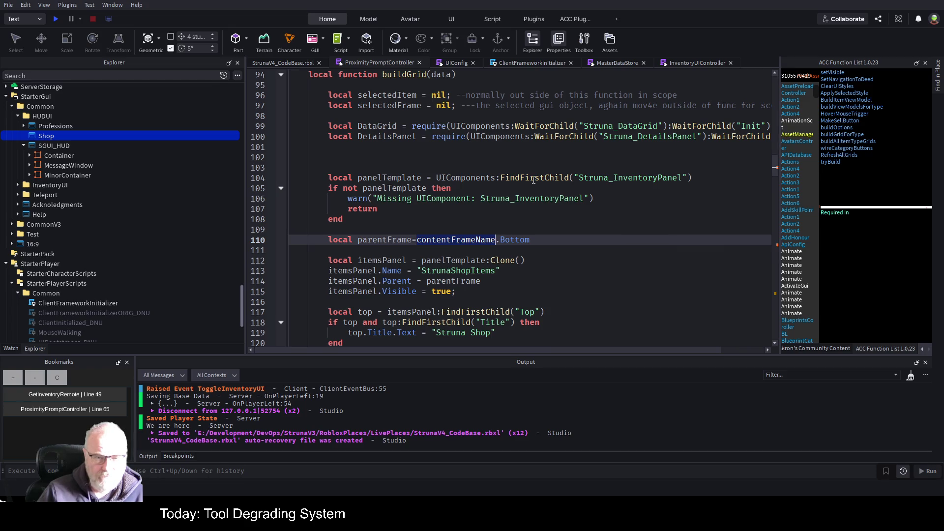
key(Left)
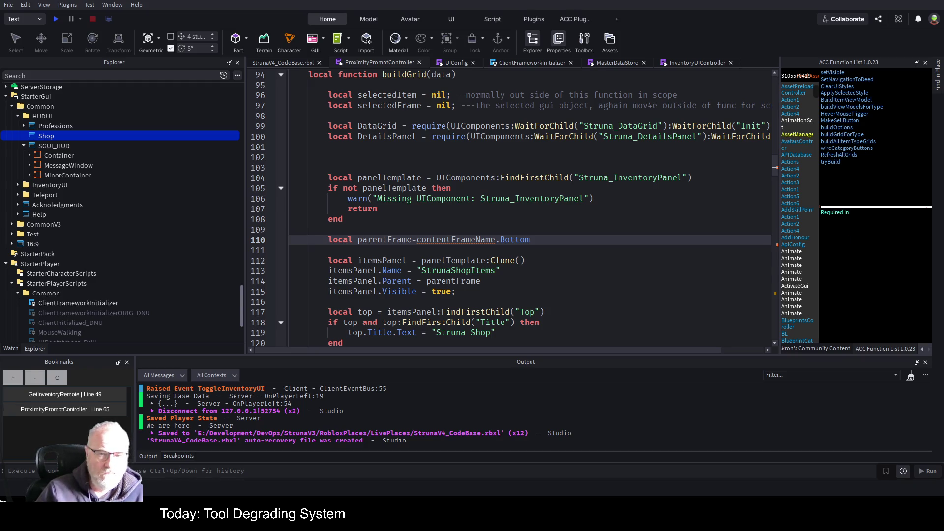
click(420, 178)
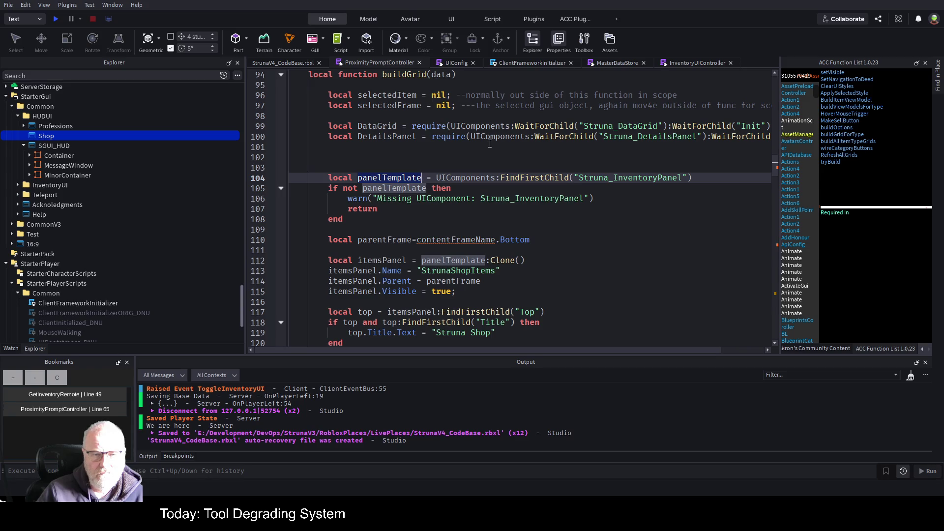
click(480, 77)
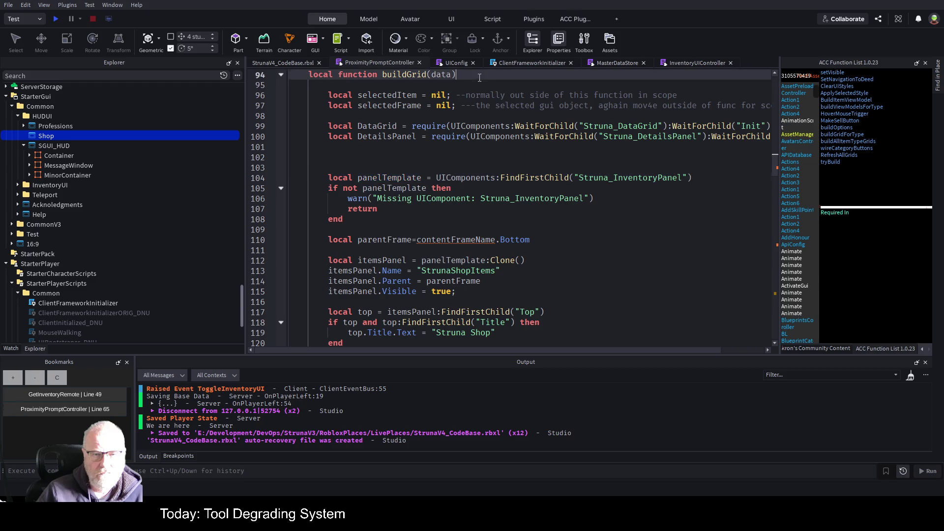
Add ',parentContainer' to buildGrid's parameters, replace contentFrameName.Bottom on line 110 with parentContainer, and save
text(,par)
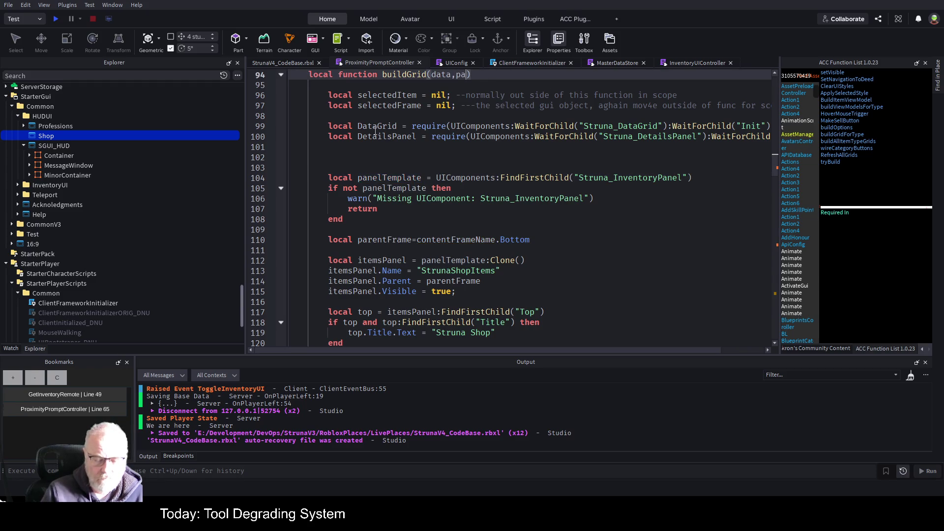
text(entCont)
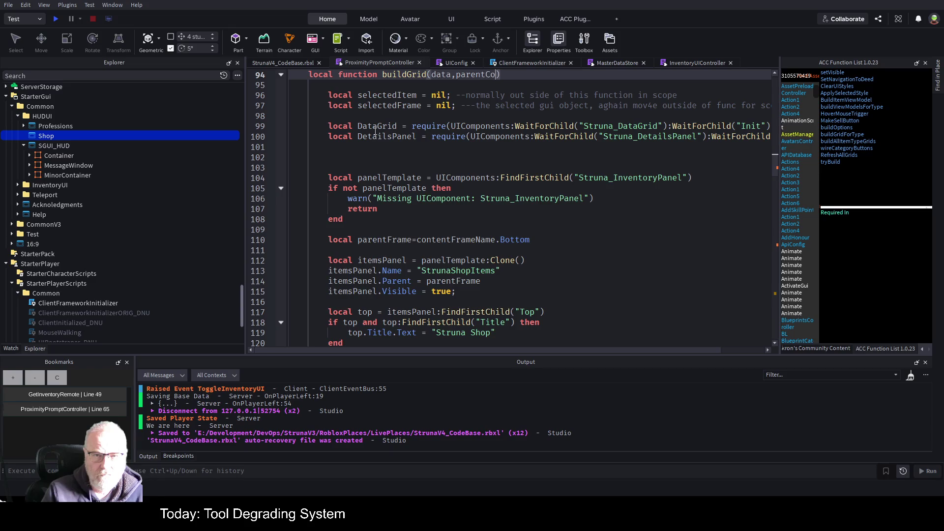
text(ainer)
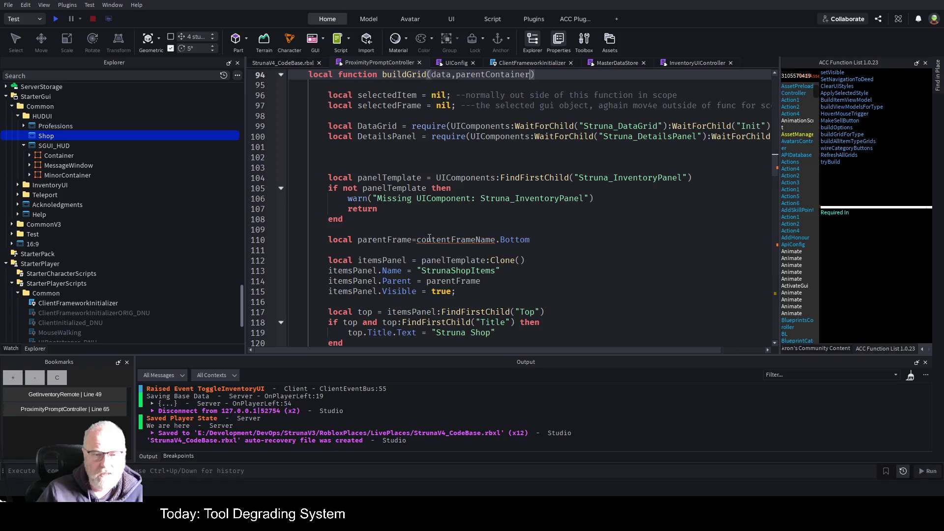
double_click(396, 241)
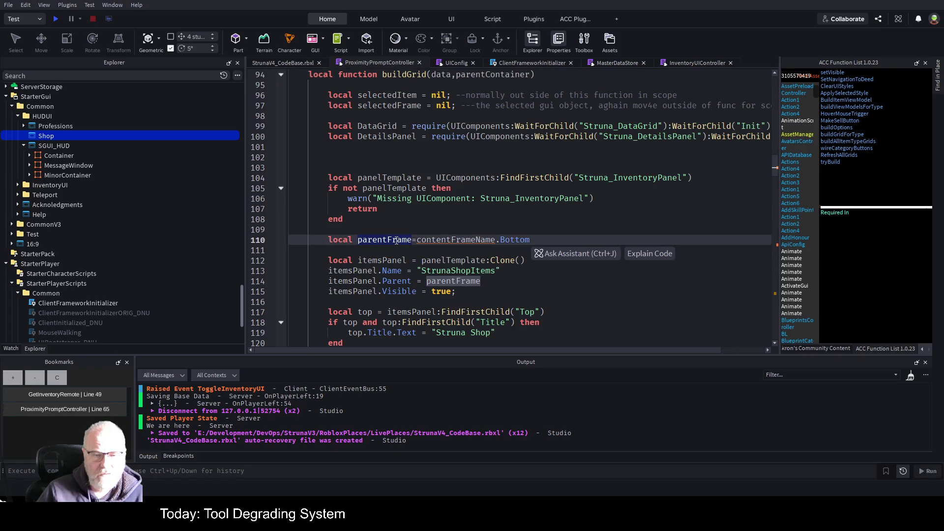
double_click(490, 75)
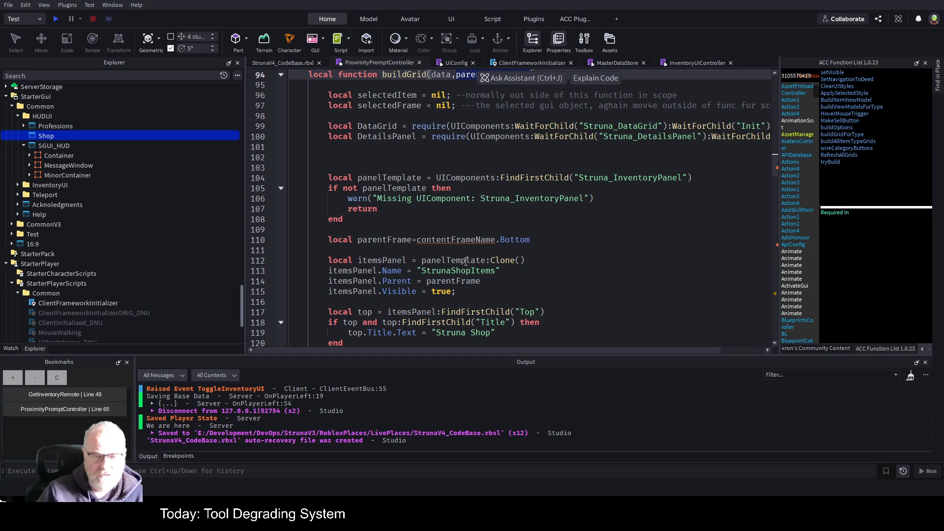
drag(418, 240, 541, 241)
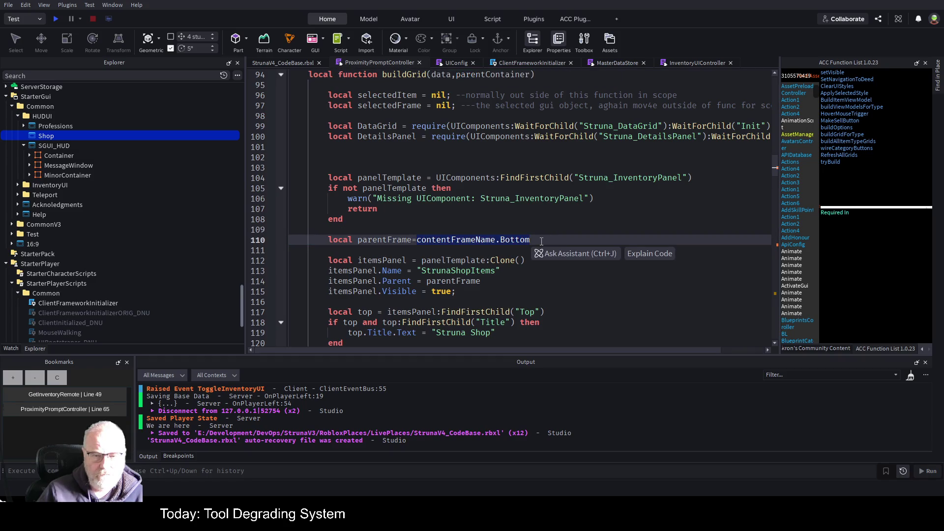
click(434, 240)
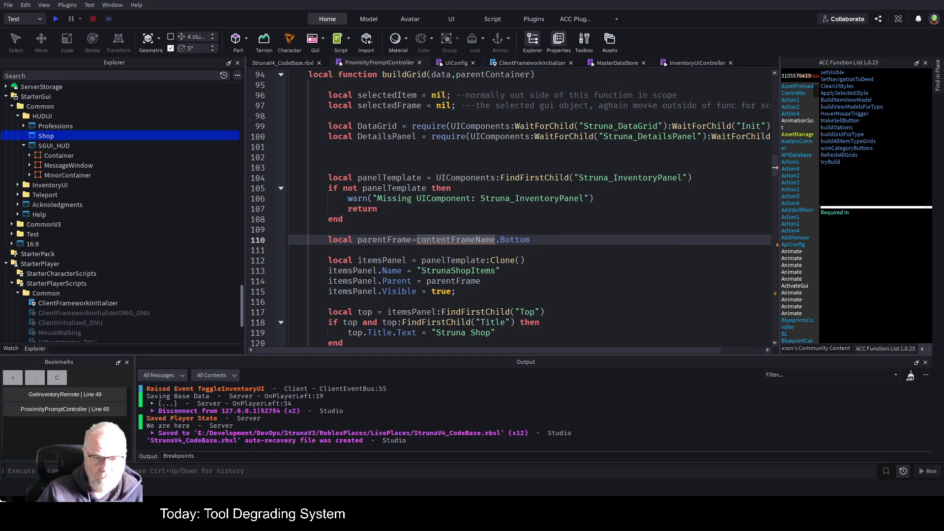
text(parentContainer)
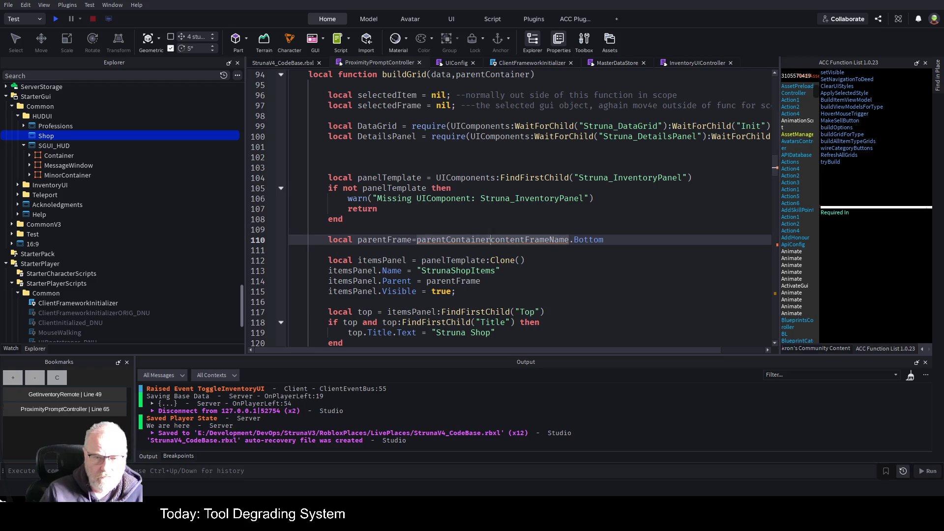
key(shift+End)
key(Delete)
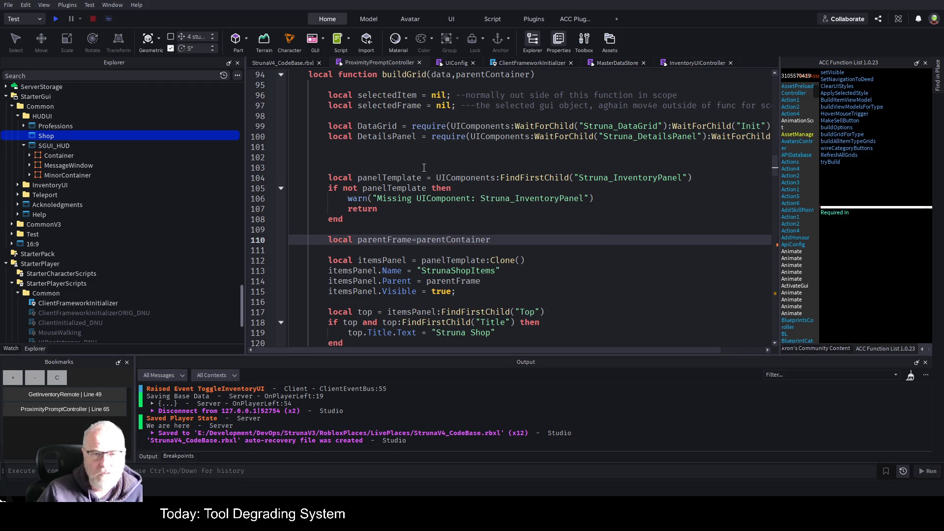
click(424, 168)
key(ctrl+s)
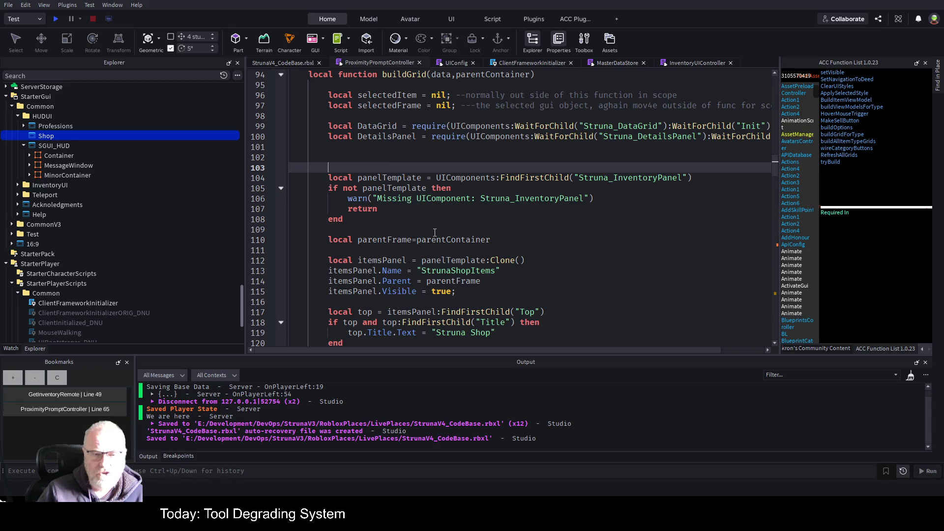
Delete 'return grid;' from line 196 at the end of buildGrid and save the place
click(629, 177)
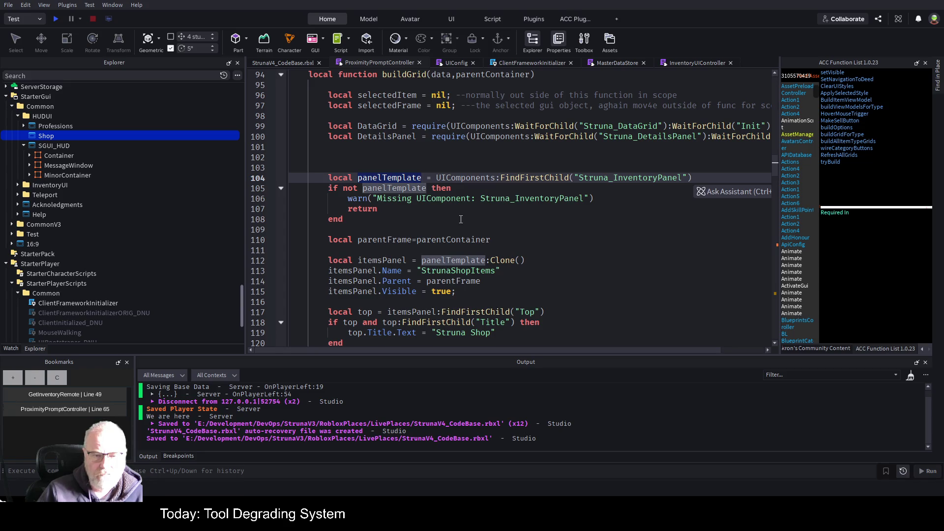
scroll(465, 221, down, 5)
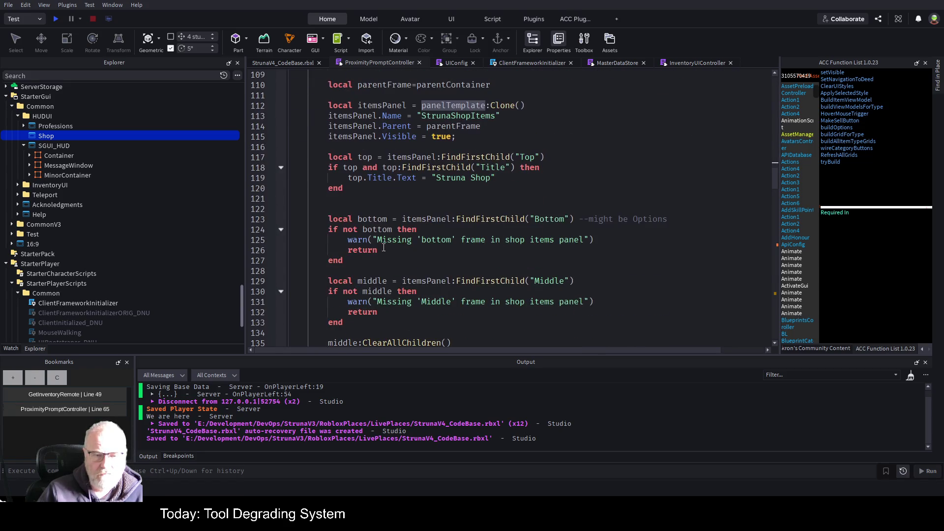
scroll(384, 246, down, 5)
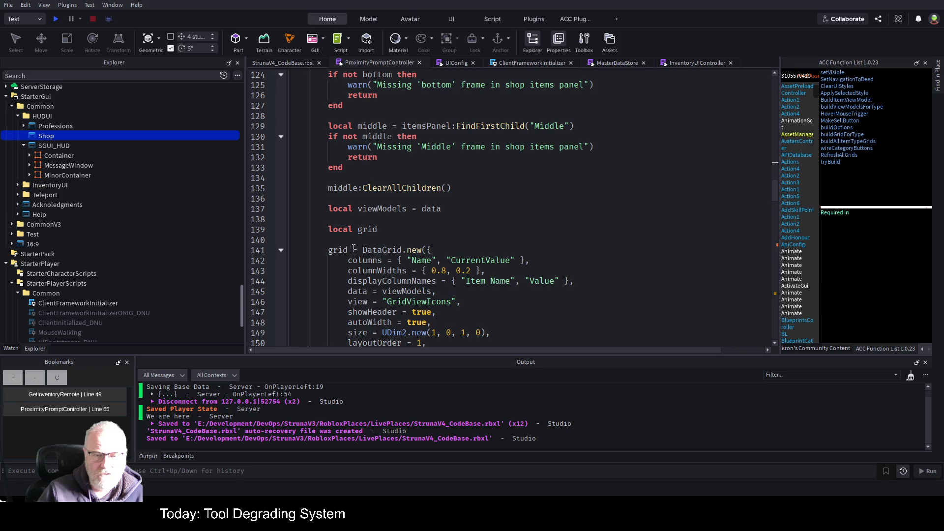
scroll(381, 245, up, 5)
scroll(404, 242, down, 20)
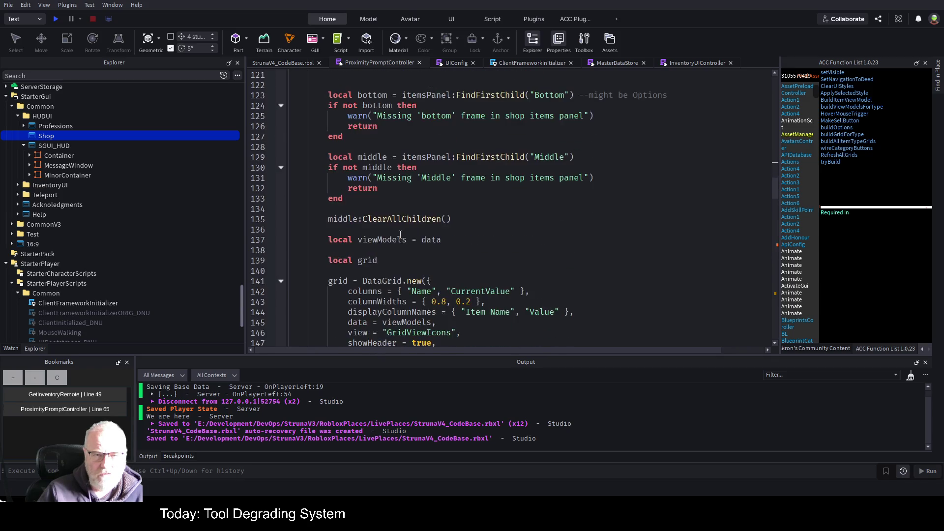
scroll(367, 262, down, 1)
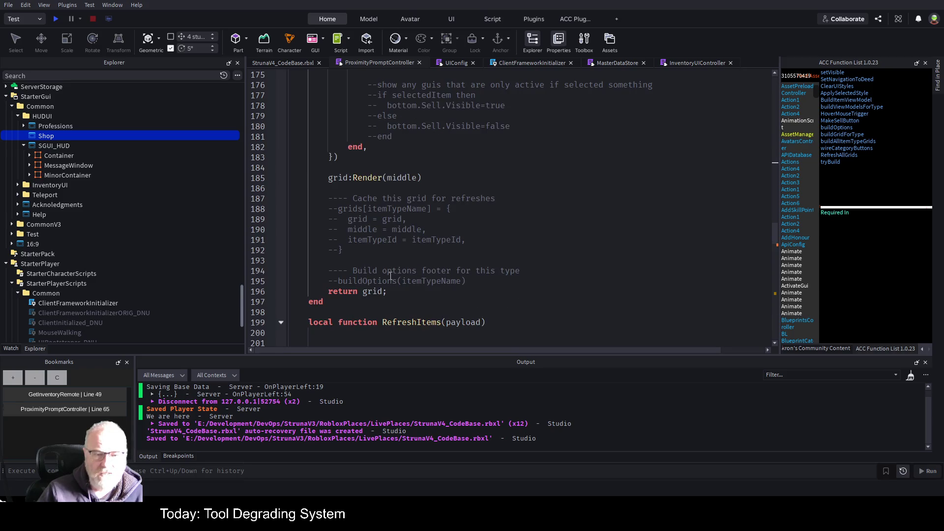
drag(388, 292, 300, 292)
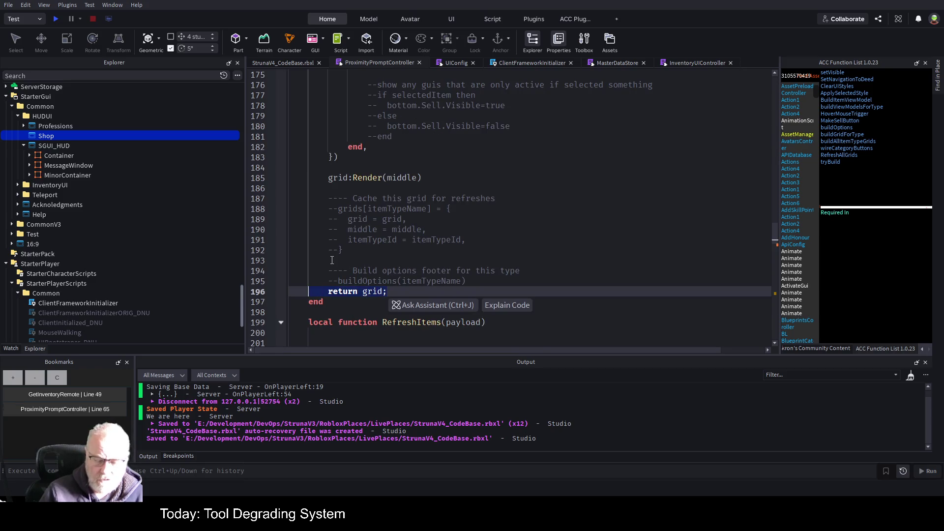
key(BackSpace)
key(ctrl+s)
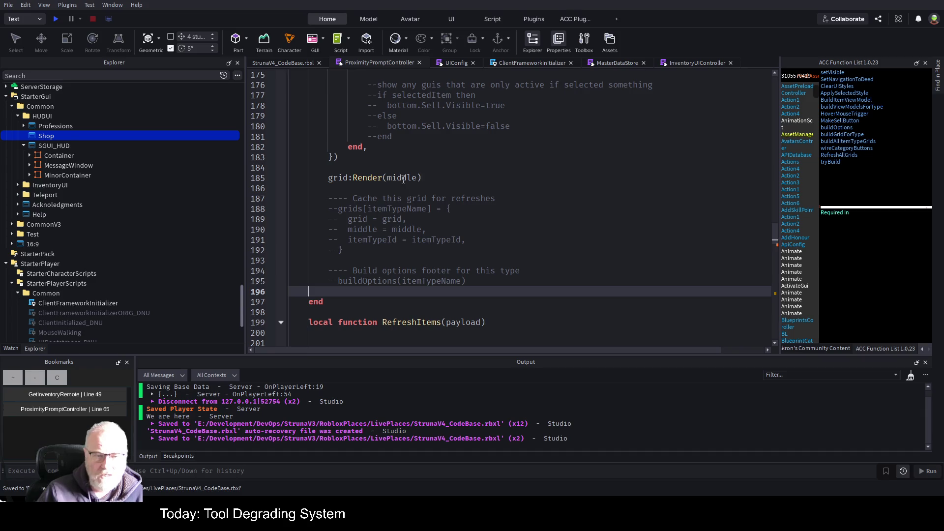
Review RefreshItems, where parentFrame is contentFrameName.Bottom.ScrollingFrame and the built grid is parented
double_click(403, 179)
scroll(563, 229, up, 11)
scroll(563, 230, up, 18)
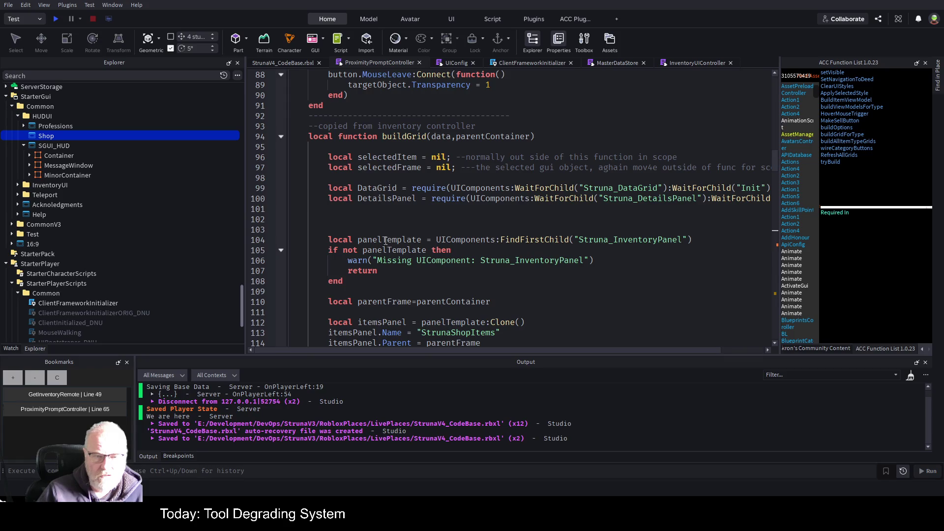
scroll(428, 234, down, 1)
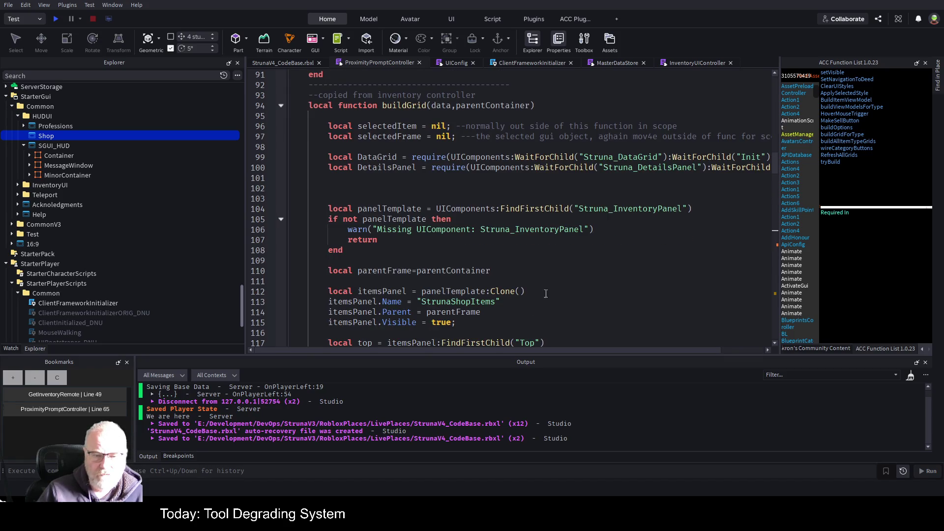
scroll(476, 307, up, 1)
scroll(517, 236, down, 1)
click(471, 269)
double_click(471, 270)
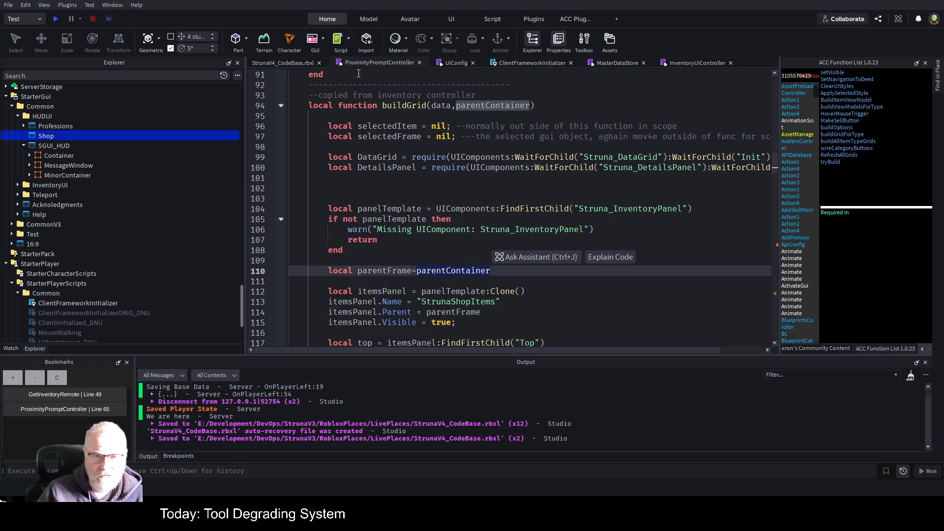
scroll(442, 292, down, 20)
scroll(441, 292, down, 6)
scroll(443, 292, up, 1)
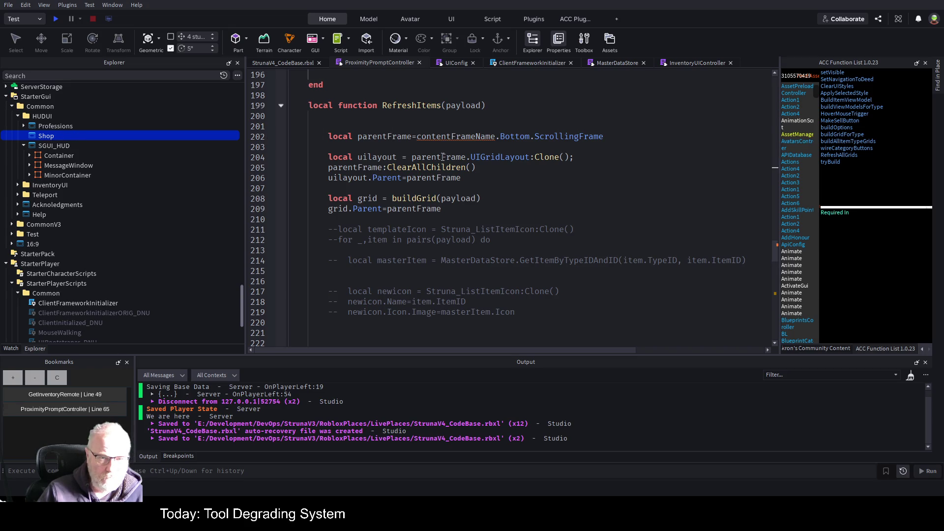
Pass screenGuiName into the buildGrid call, delete the old parentFrame setup lines, and save
click(476, 199)
text(,screenGuiName)
key(Up)
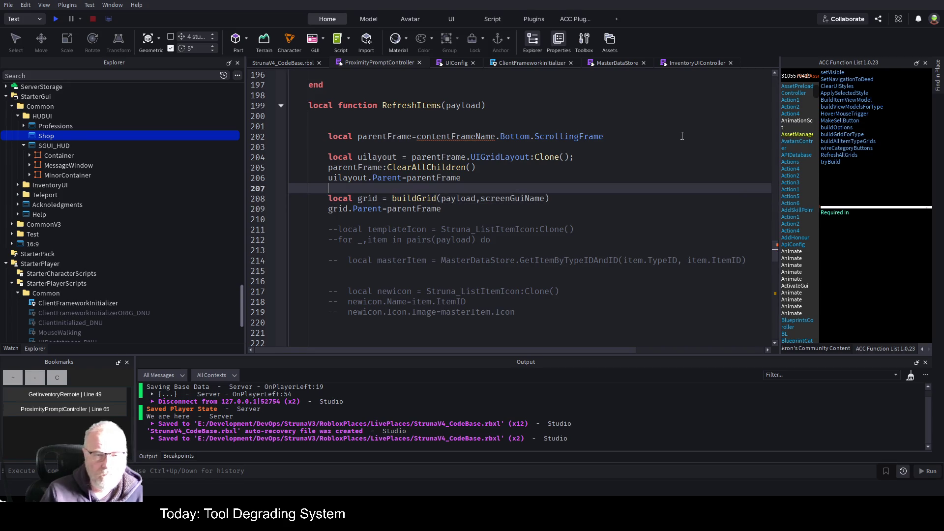
key(shift+Up)
key(shift+Up)
key(shift+Up)
key(BackSpace)
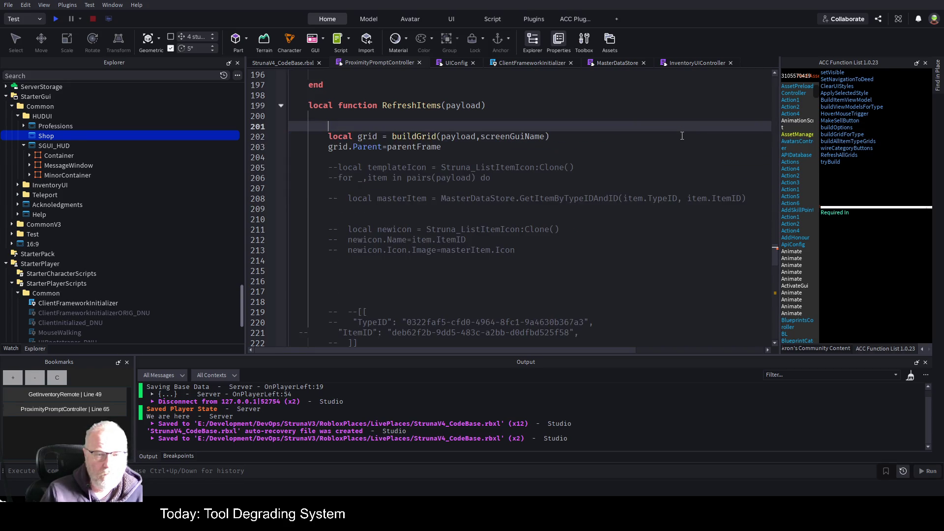
key(ctrl+s)
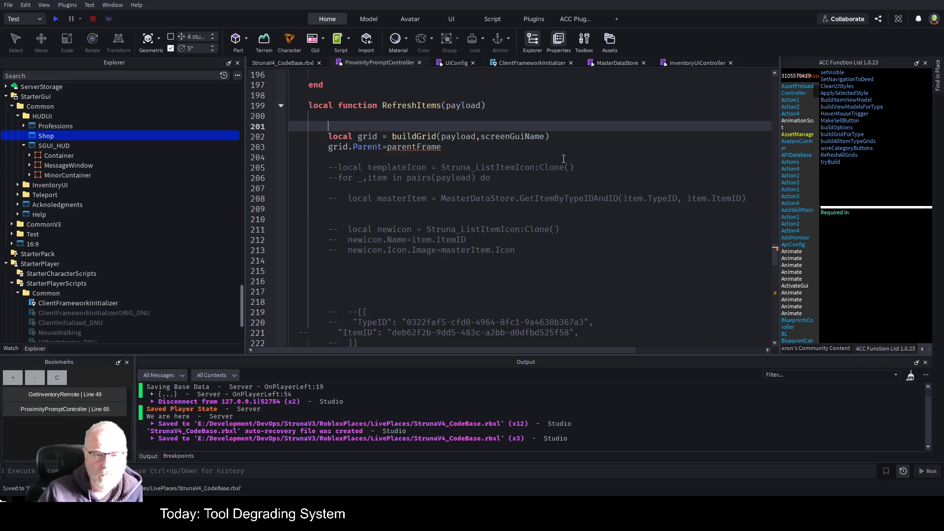
Rename the grid variable to shopItems, correcting the capitalisation typo
double_click(366, 136)
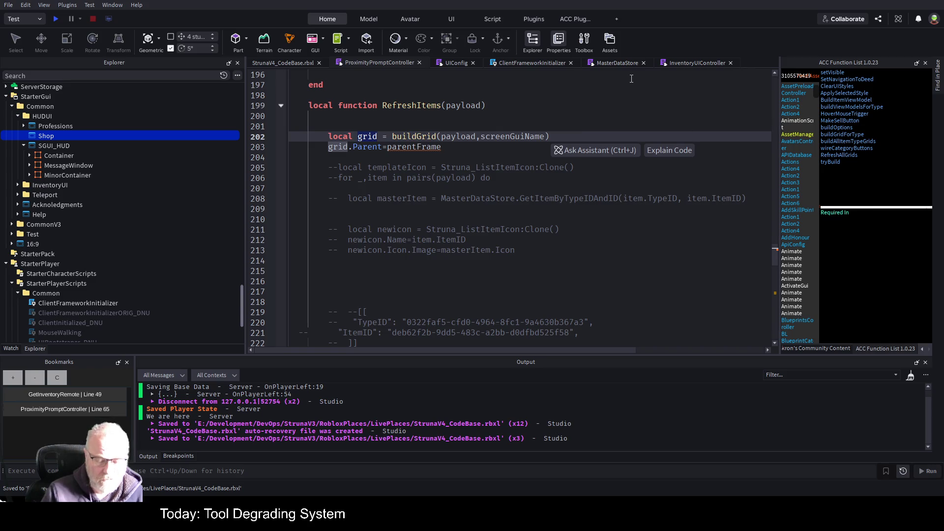
text(Shopitems)
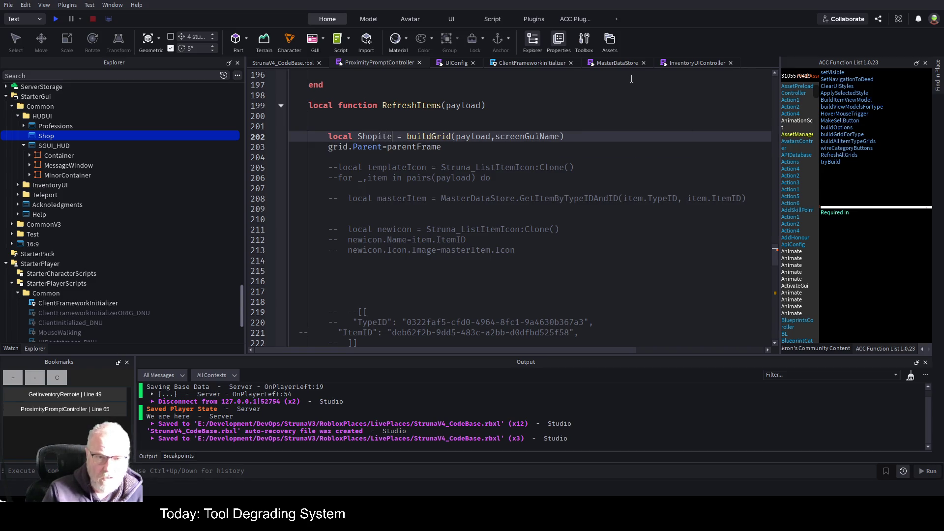
key(ctrl+Left)
key(Delete)
text(s)
key(BackSpace)
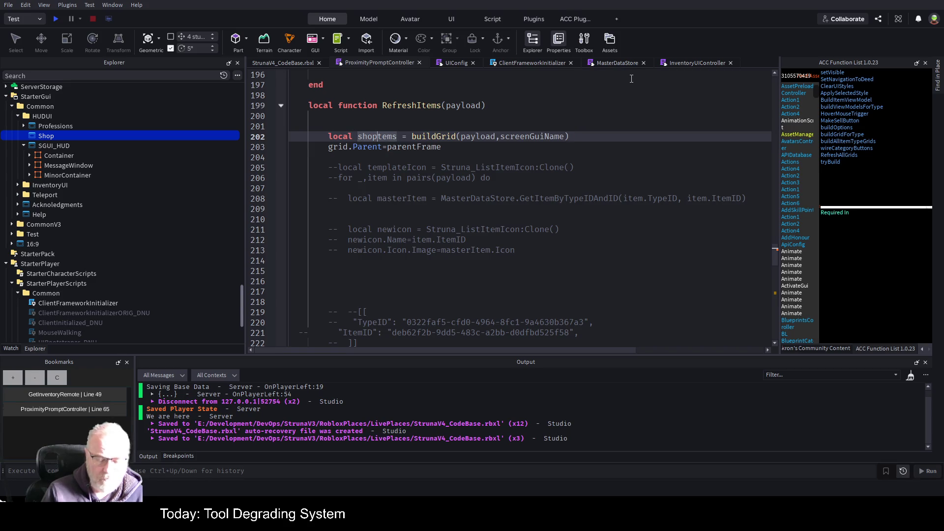
text(I)
key(Down)
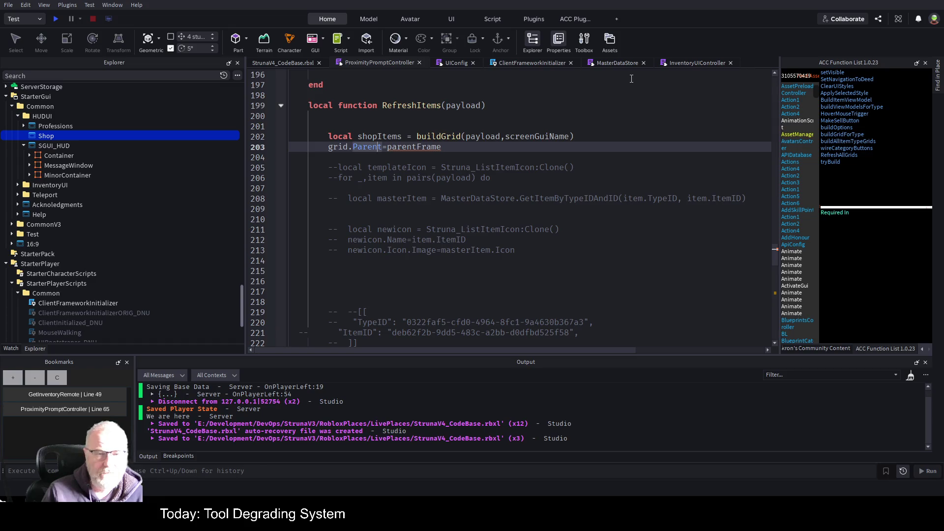
Replace the grid.Parent=parentFrame line with screenGuiName.Enabled=true; and save
key(Left)
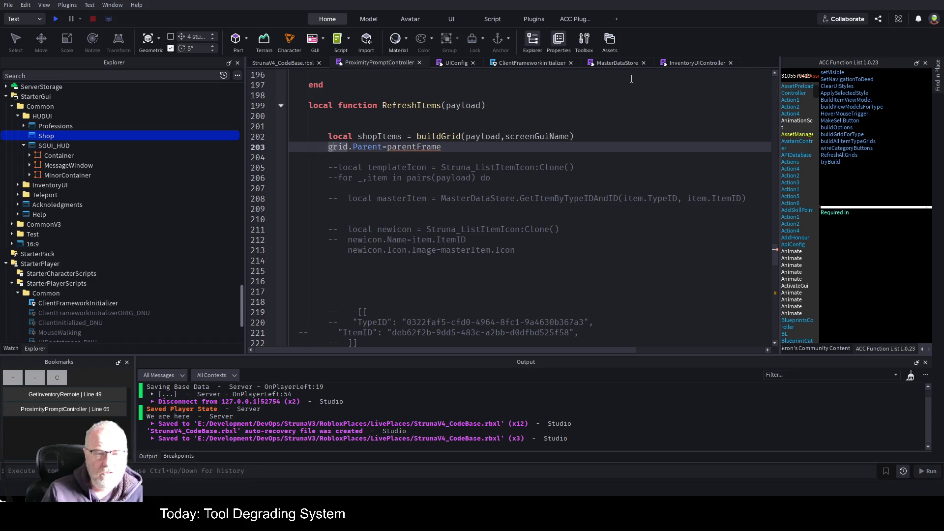
key(shift+End)
key(Delete)
text(scr)
key(Tab)
text(Enabled=tr)
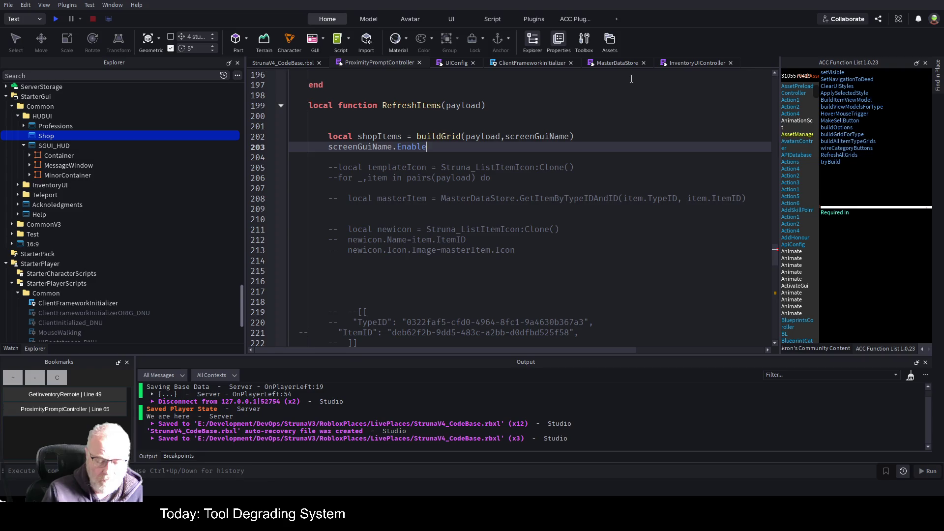
text(ue;)
key(Up)
key(ctrl+s)
Delete the commented-out item loop and leftover shopScreenGui.Enabled line, save, and start a play-test
scroll(454, 192, down, 3)
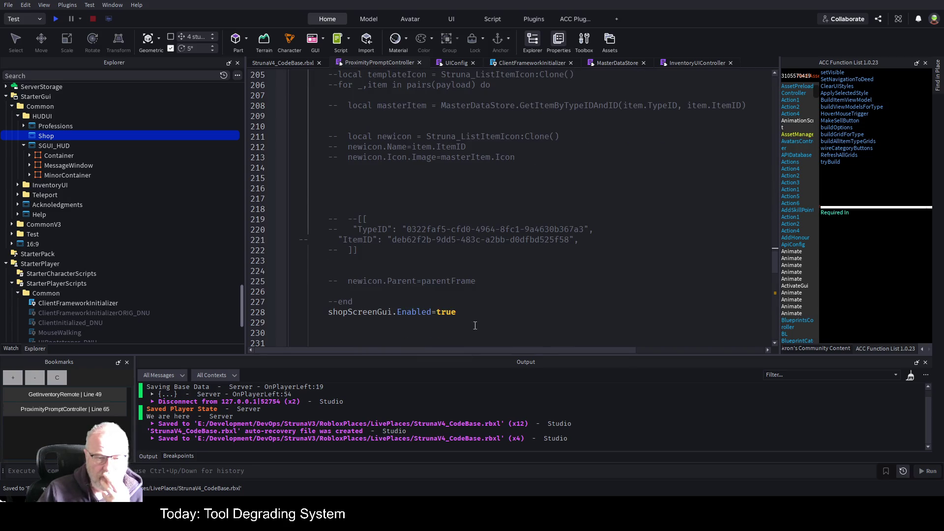
scroll(526, 267, up, 5)
mouse_move(361, 218)
mouse_down()
mouse_move(742, 260)
mouse_move(354, 265)
mouse_move(361, 280)
mouse_up()
scroll(594, 316, down, 1)
mouse_move(595, 316)
mouse_down()
mouse_move(482, 283)
mouse_move(364, 303)
mouse_up()
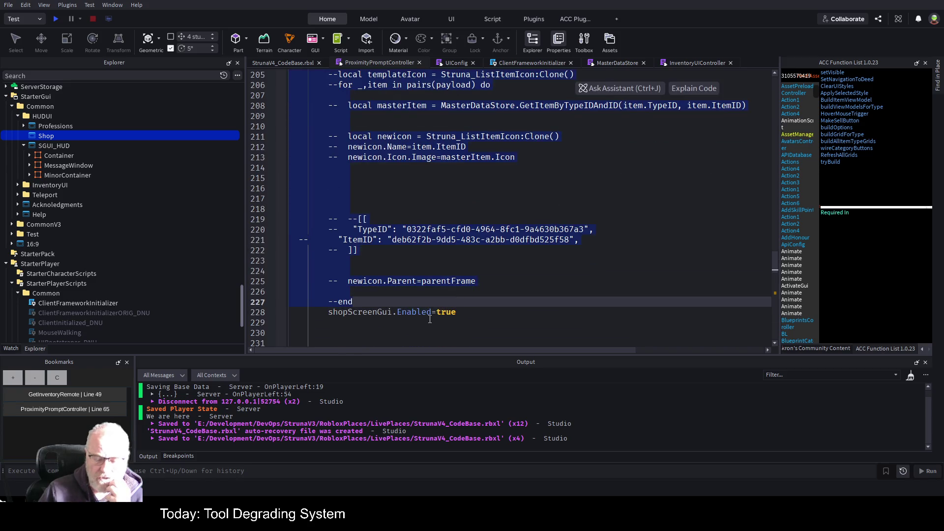
key(BackSpace)
key(shift+Down)
key(shift+Down)
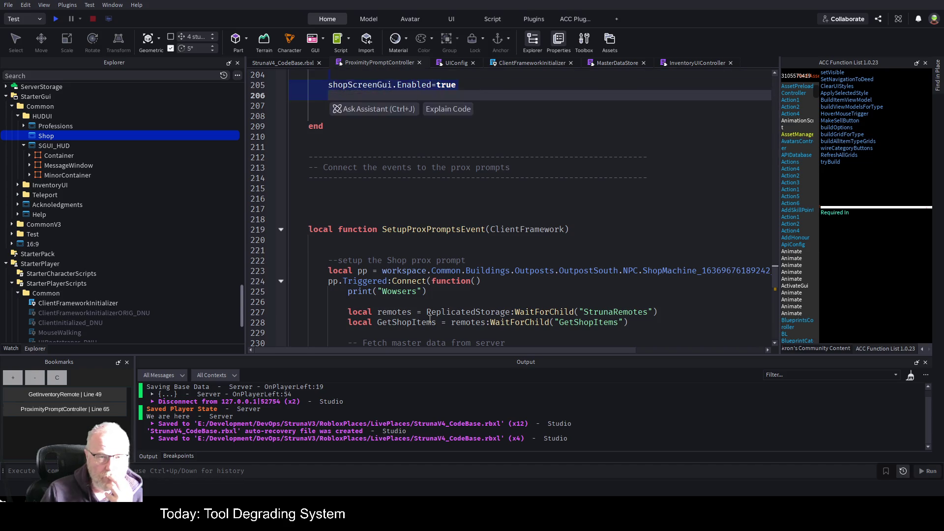
key(BackSpace)
scroll(424, 182, up, 6)
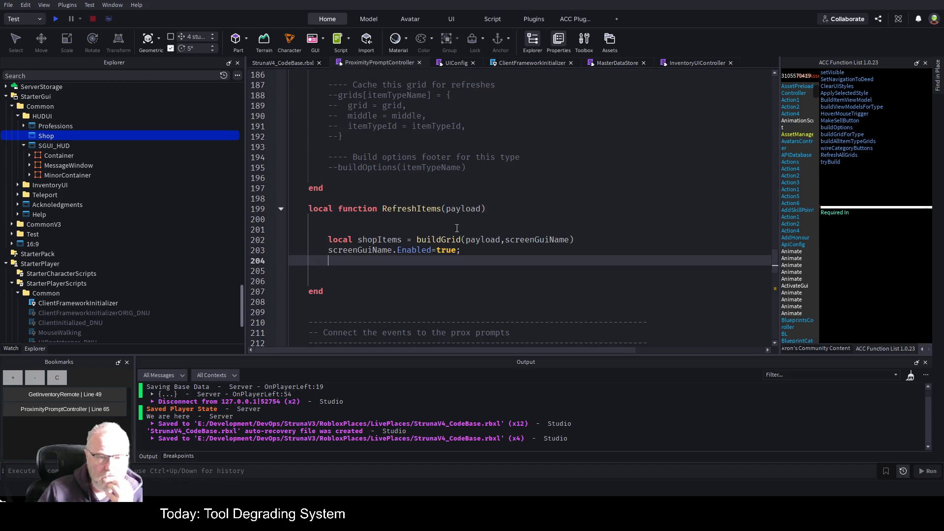
click(453, 239)
key(ctrl+s)
click(56, 18)
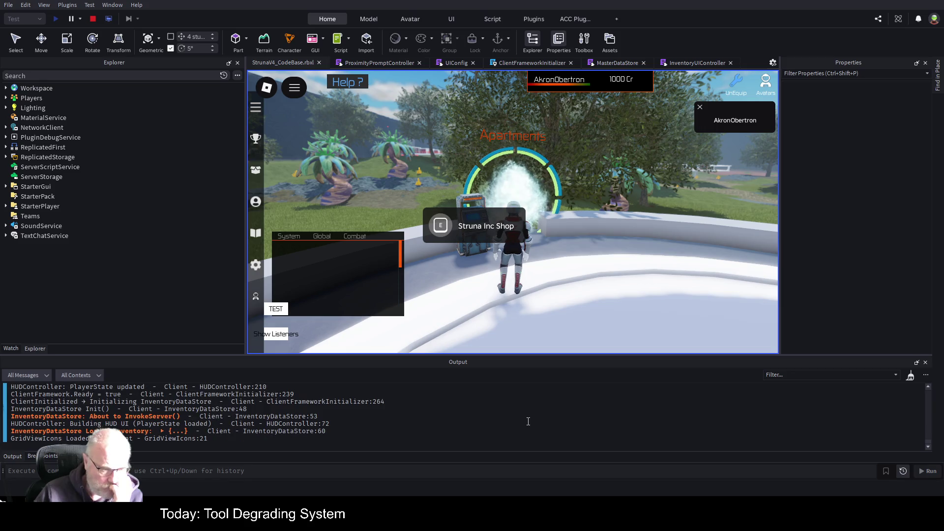
Clear Output, trigger the Struna Inc Shop prompt, and open the line 114 error in ProximityPromptController
key(ctrl+k)
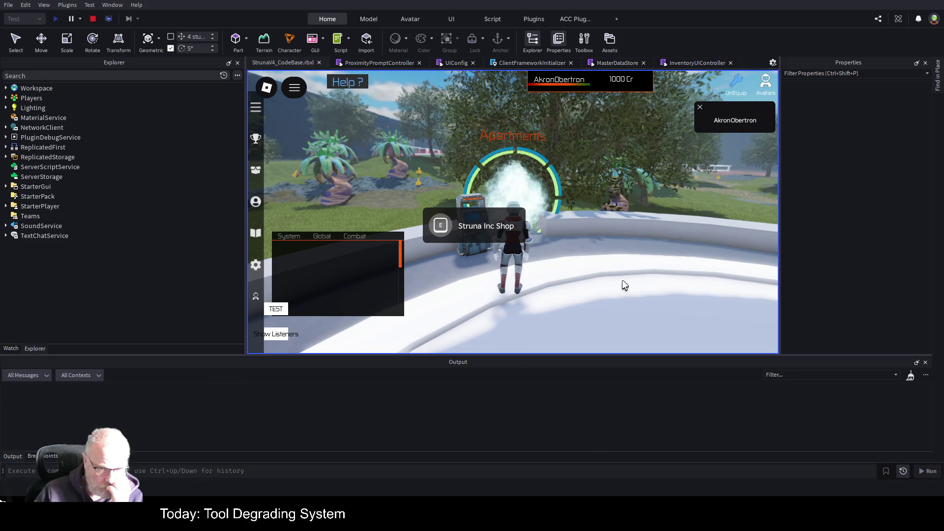
click(426, 225)
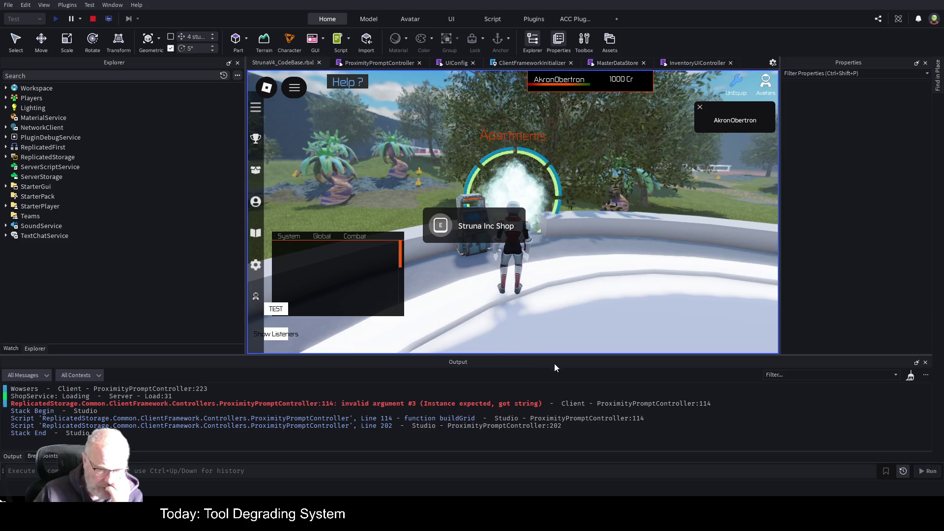
click(492, 405)
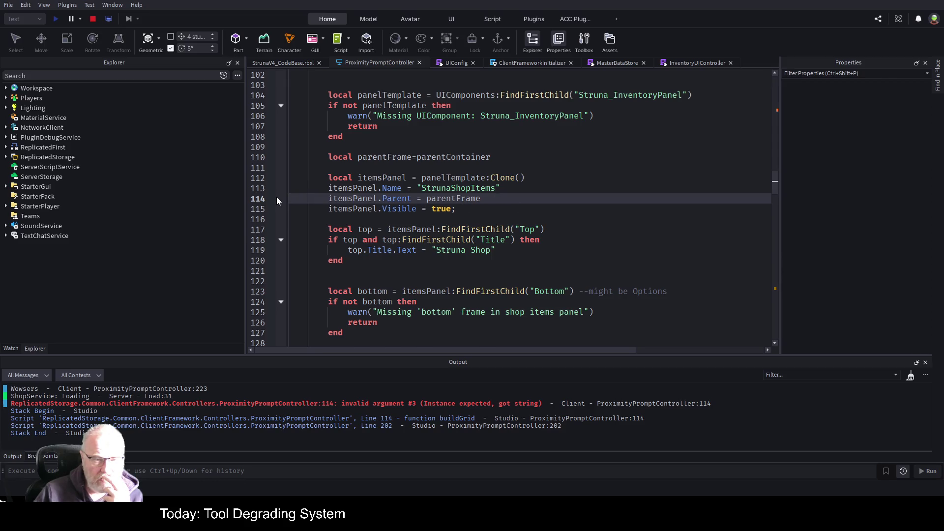
Reproduce the error, follow RefreshItems with F12 to buildGrid(payload,screenGuiName), then return to the script top
click(287, 62)
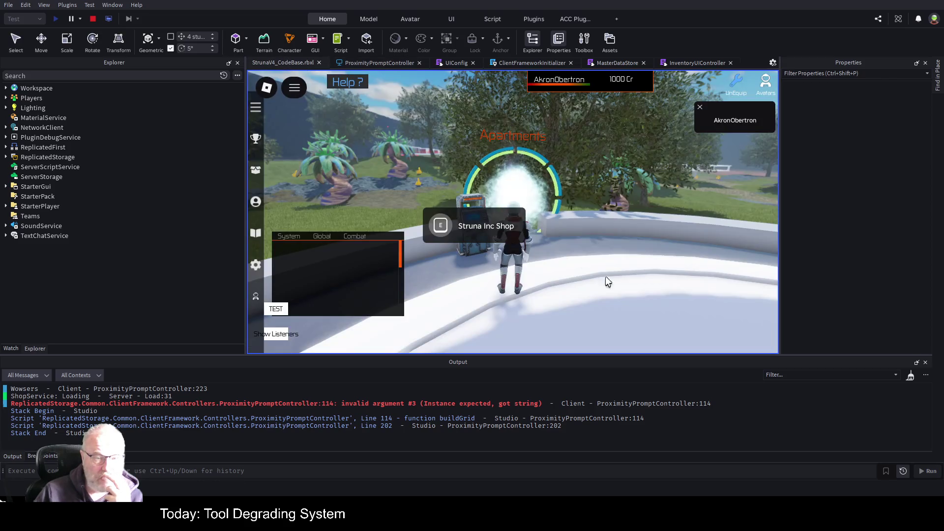
click(445, 226)
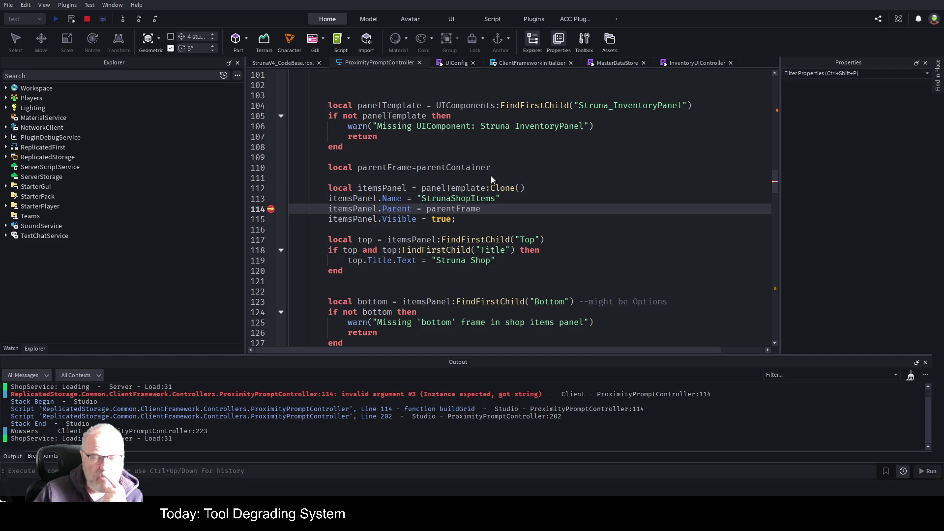
scroll(497, 231, down, 15)
scroll(497, 231, down, 20)
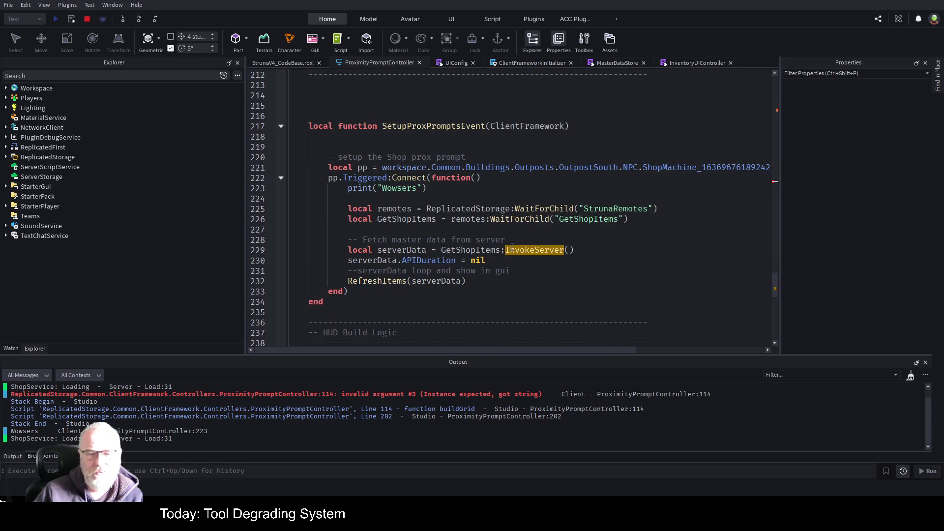
scroll(499, 250, down, 10)
scroll(507, 256, up, 11)
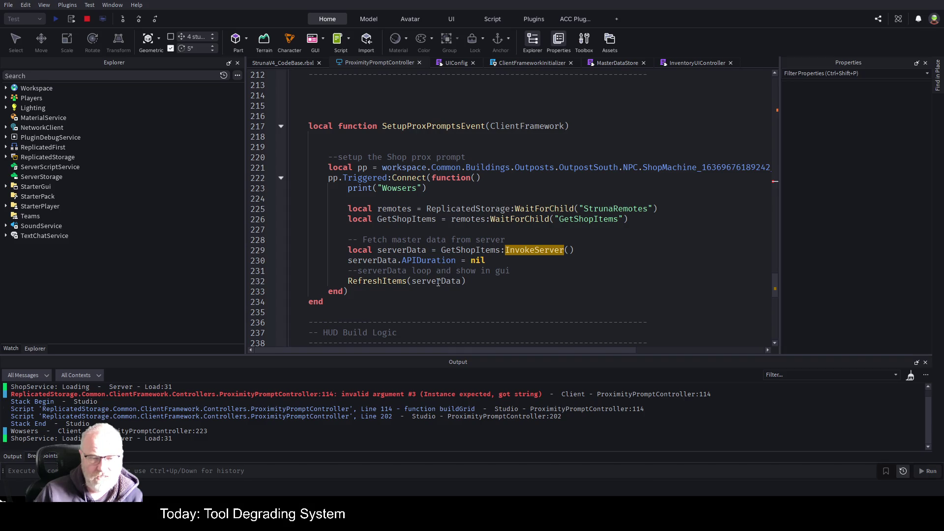
click(400, 281)
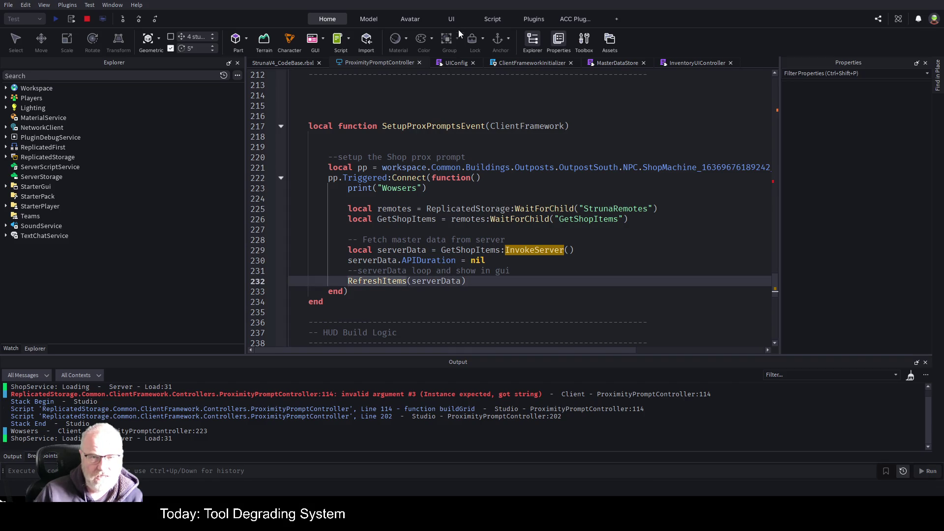
key(F12)
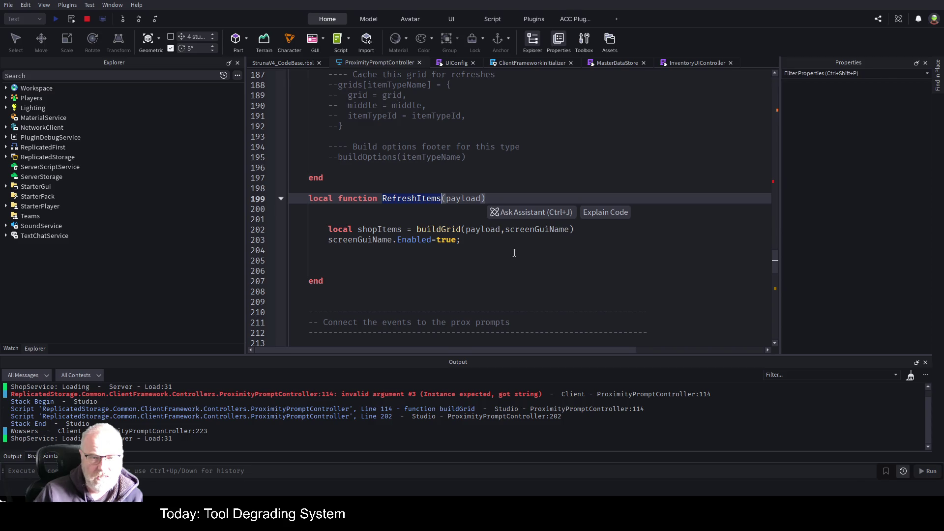
click(514, 253)
key(Up)
key(Up)
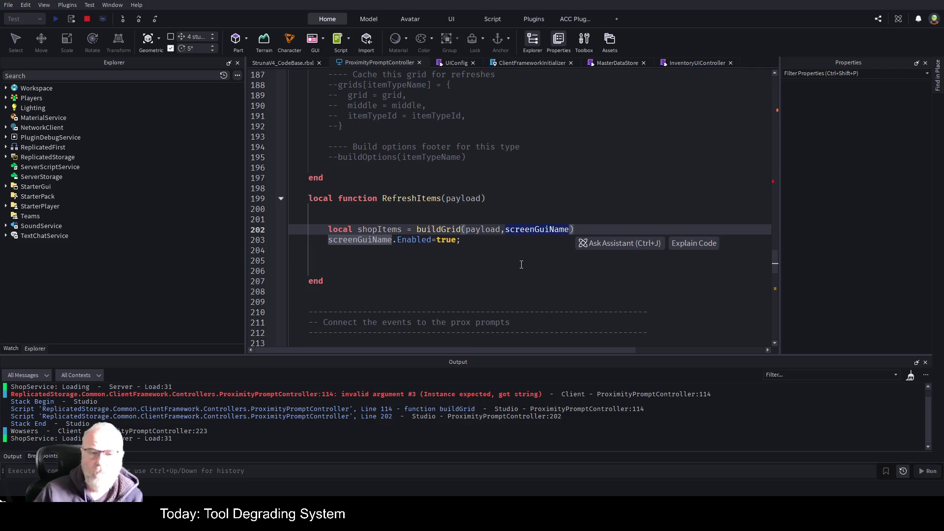
key(ctrl+Home)
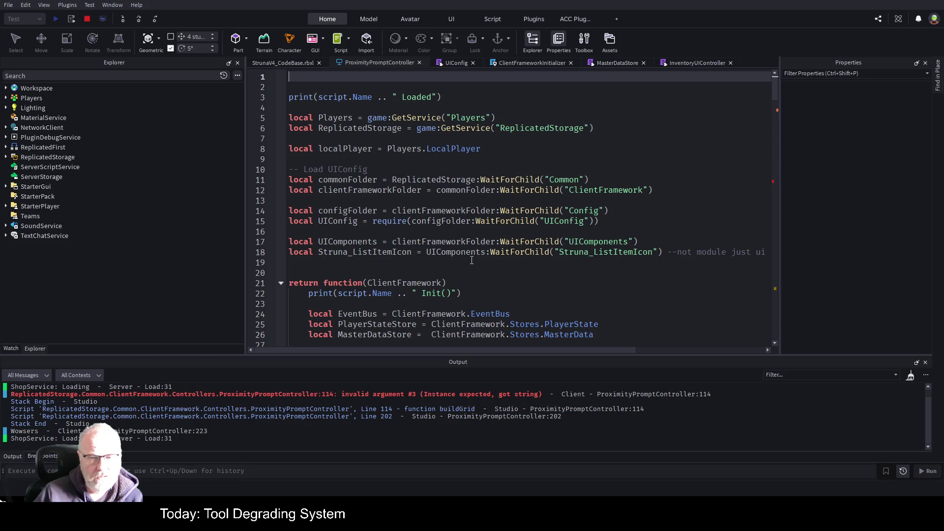
Confirm screenGuiName on line 35 reads UIConfig.HUD, then view UIConfig's ShopWindow entry
scroll(472, 261, down, 4)
scroll(420, 257, down, 2)
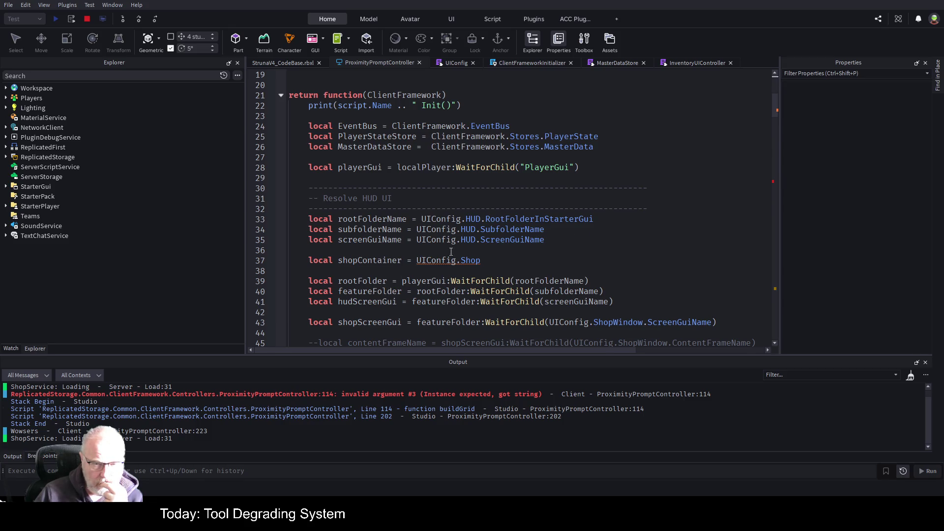
double_click(390, 241)
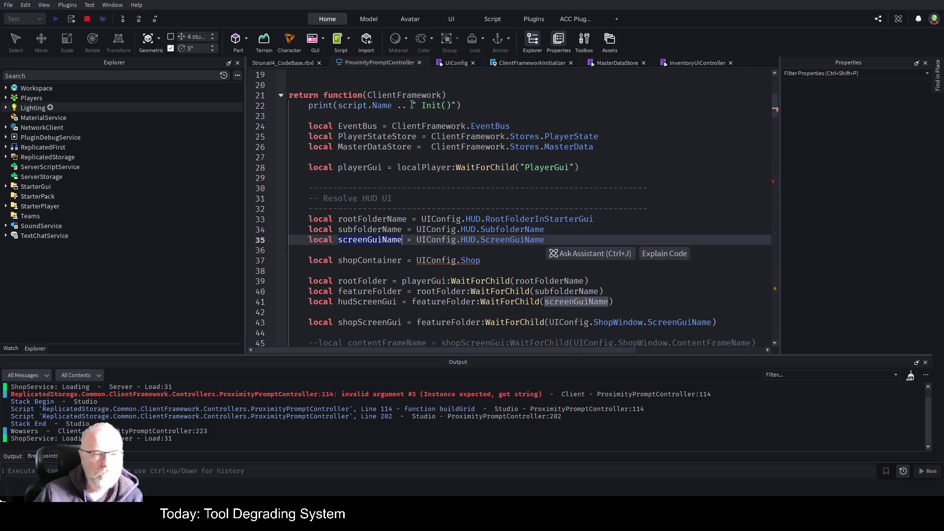
click(449, 64)
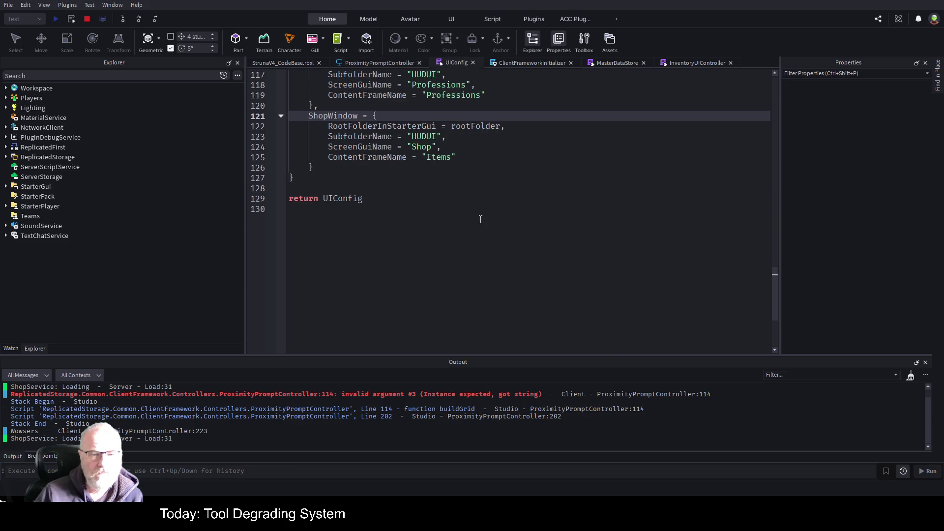
Stop the play-test while reviewing the HUD subfolder and Shop screen GUI names in UIConfig
scroll(481, 219, up, 2)
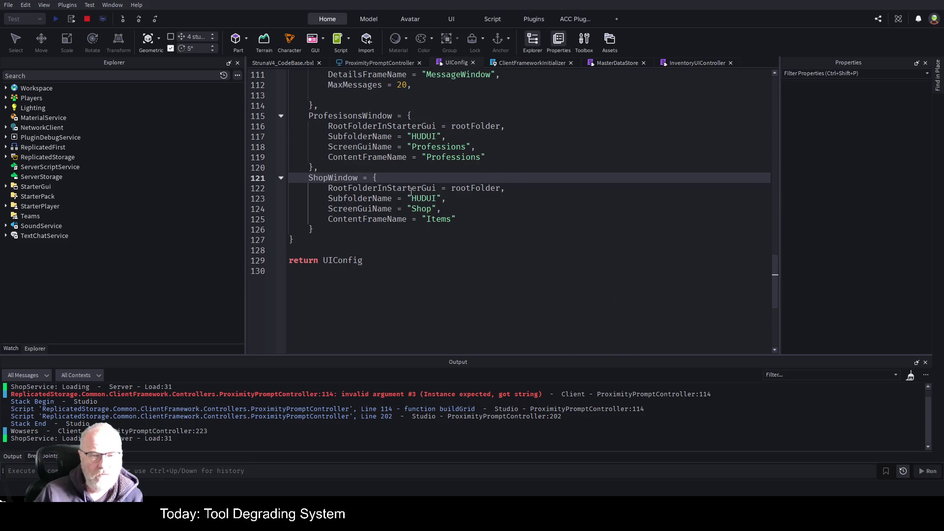
double_click(433, 200)
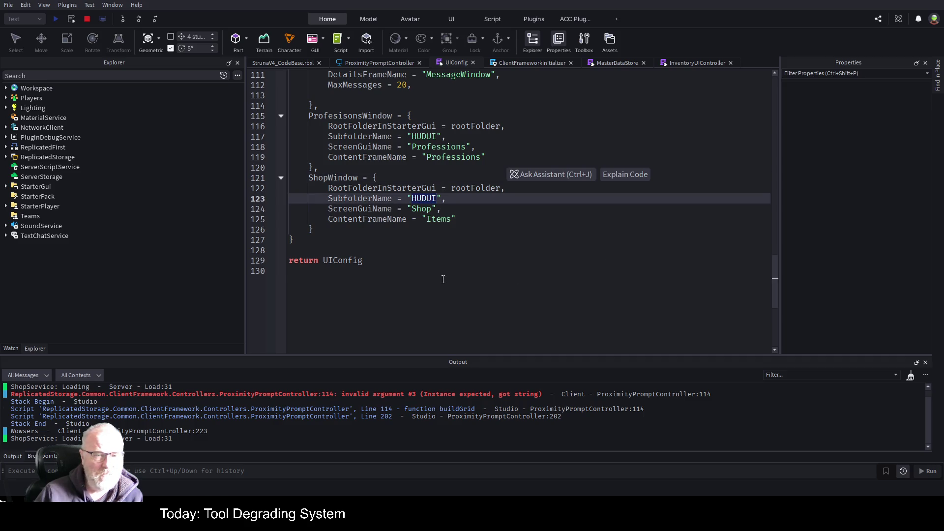
click(87, 19)
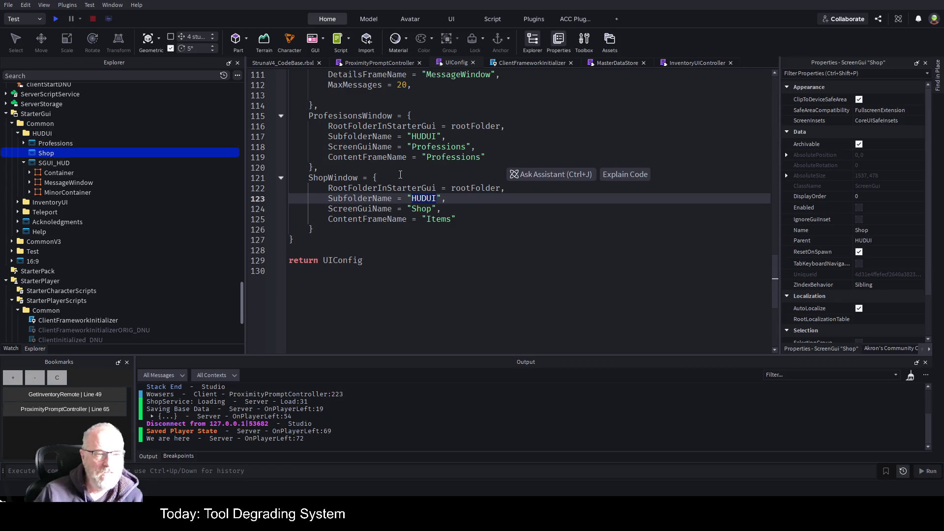
double_click(426, 209)
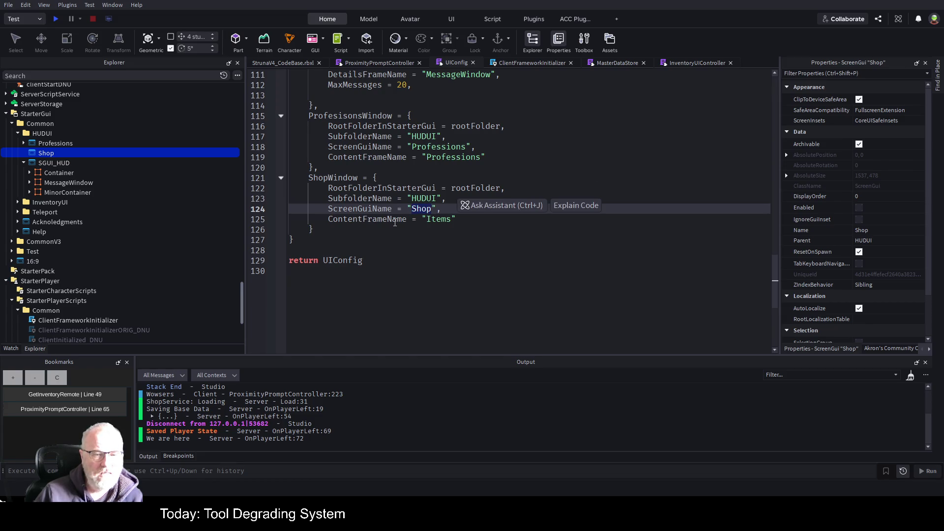
Add a frame named Items to the Shop ScreenGui, then delete that Items frame
click(58, 153)
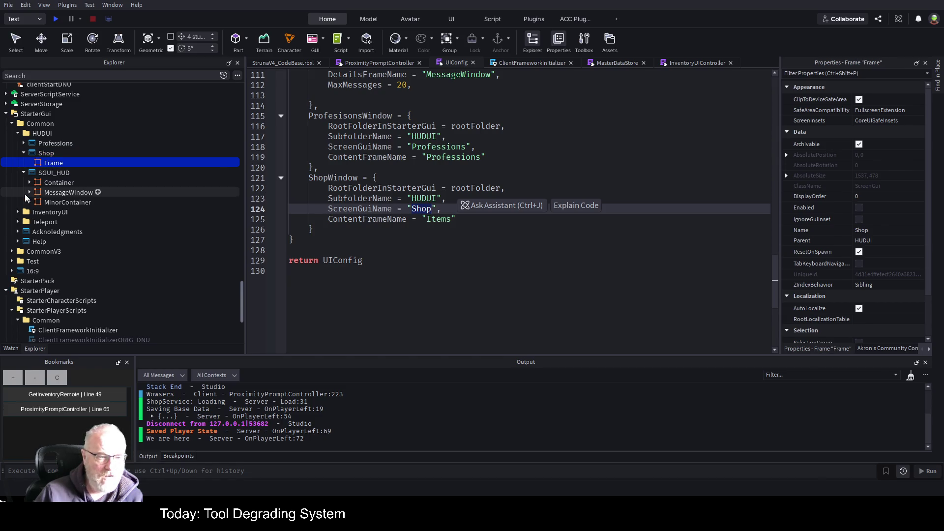
click(113, 166)
text(Items)
key(Return)
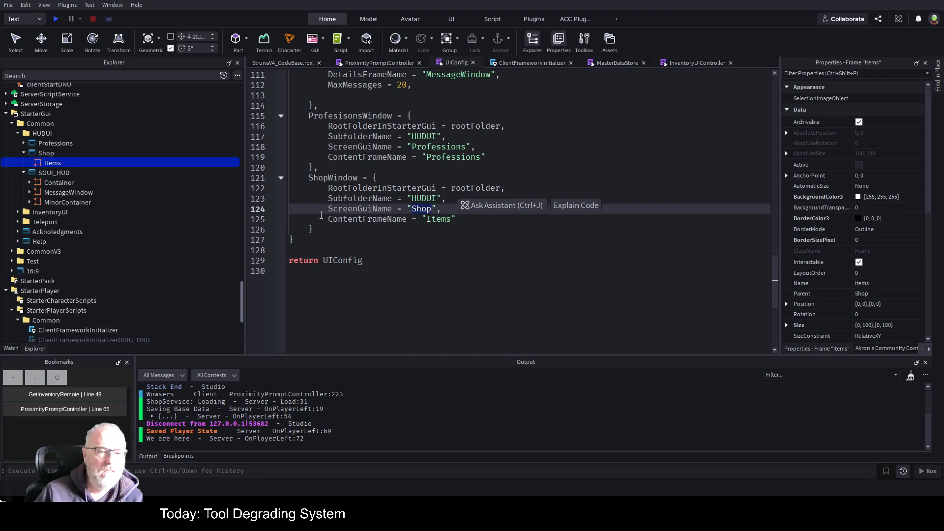
click(48, 153)
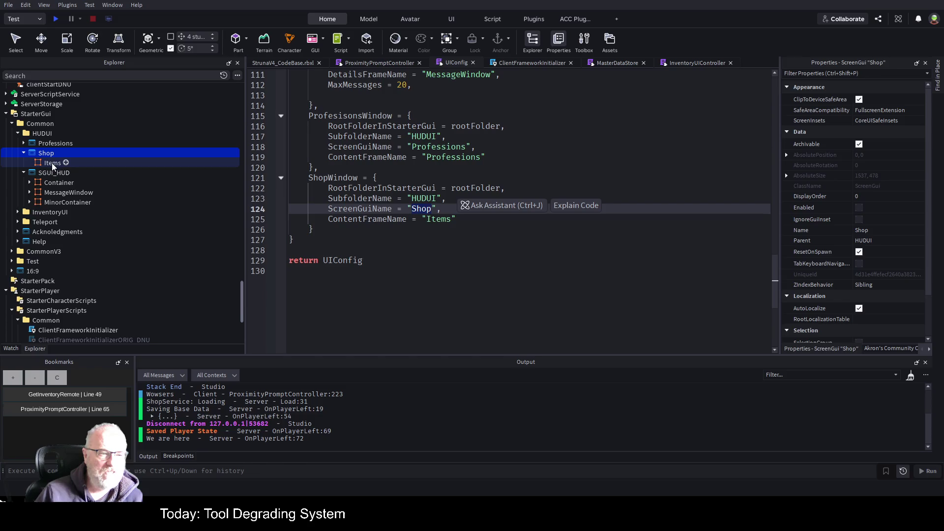
click(52, 163)
key(Delete)
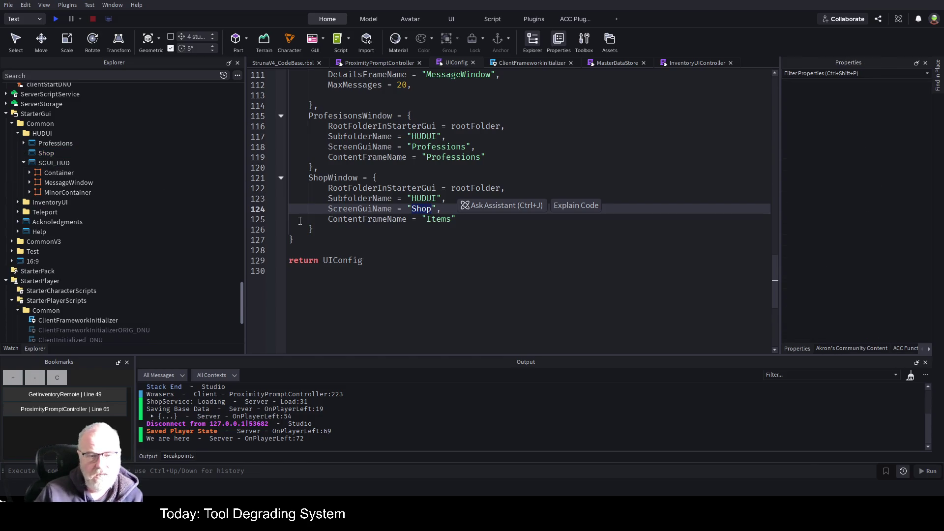
Remove the ContentFrameName = "Items" line from the ShopWindow table and save
drag(328, 219, 456, 219)
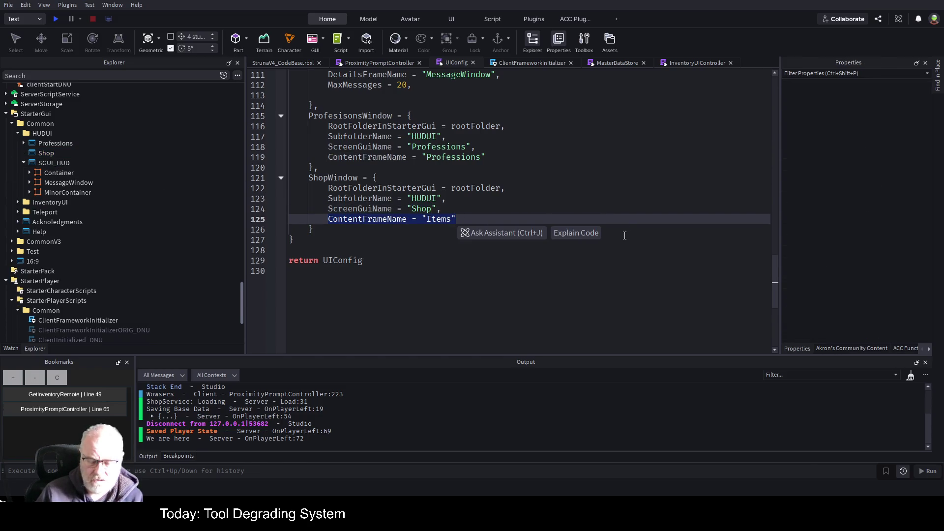
key(BackSpace)
key(Up)
key(End)
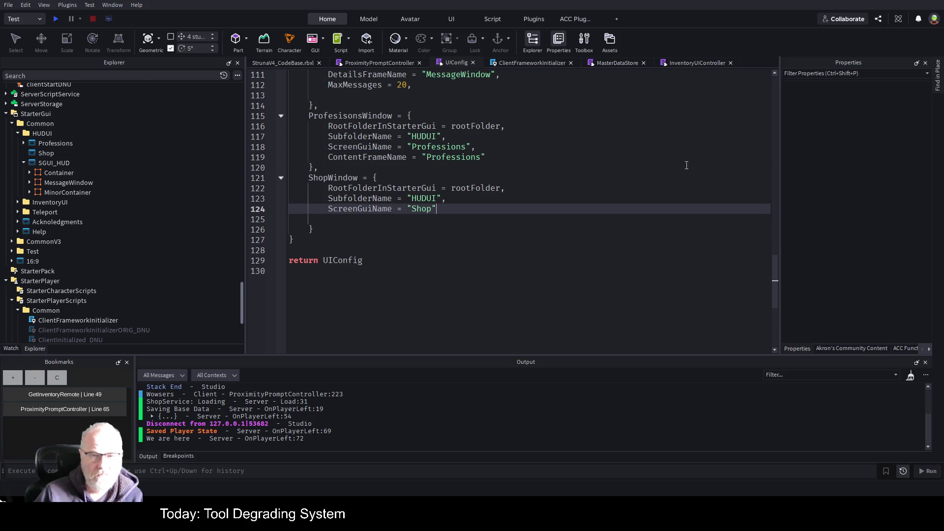
key(ctrl+s)
click(392, 63)
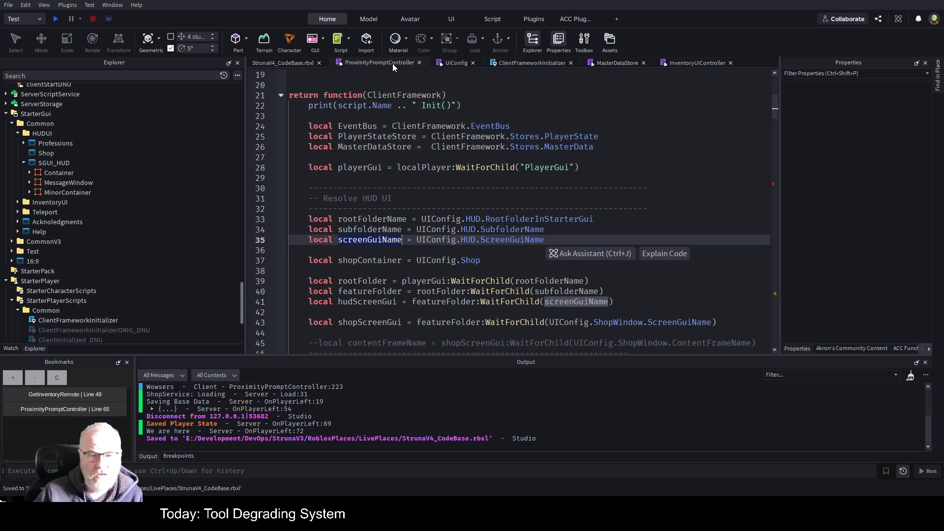
Compare UIConfig's ShopWindow settings against screenGuiName usage in the controller script
click(456, 63)
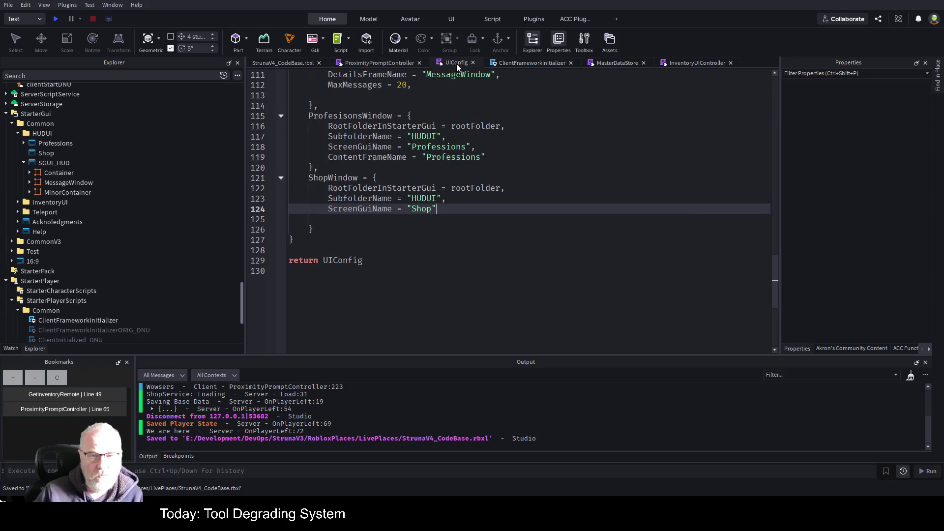
click(387, 64)
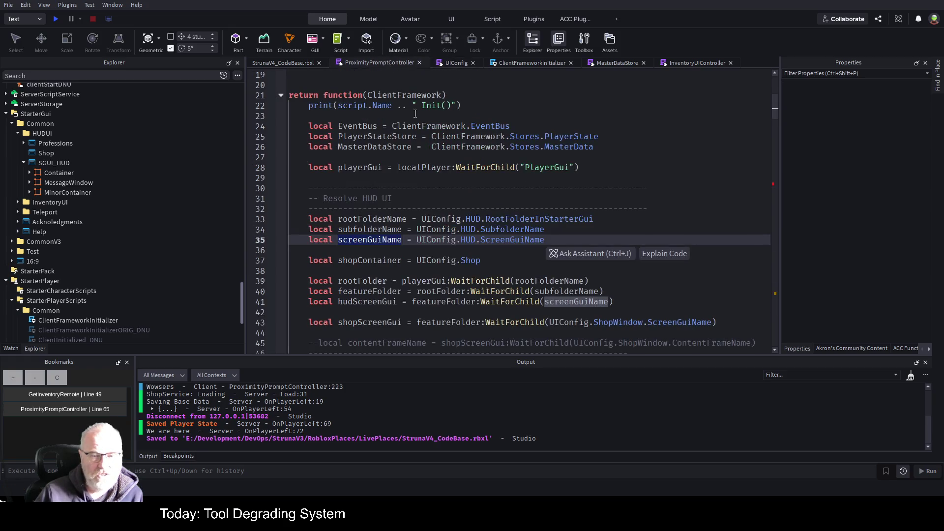
click(467, 210)
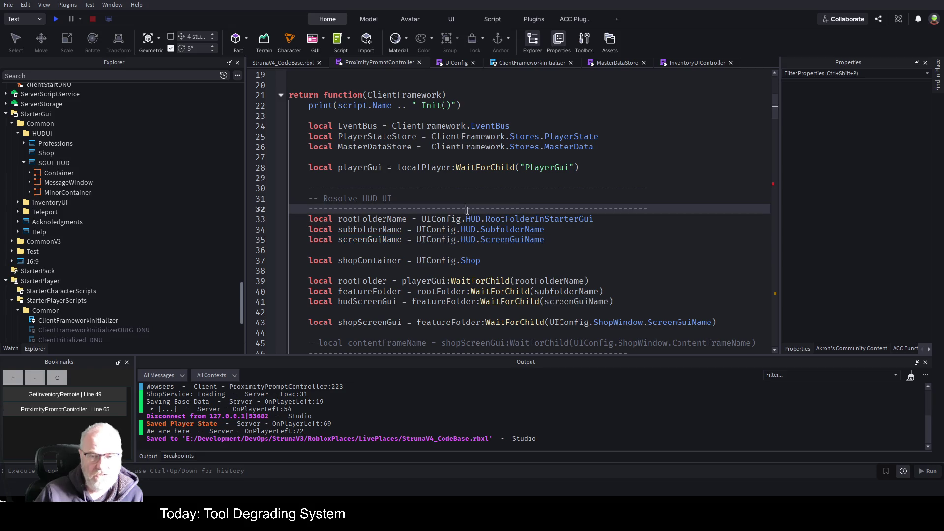
click(452, 63)
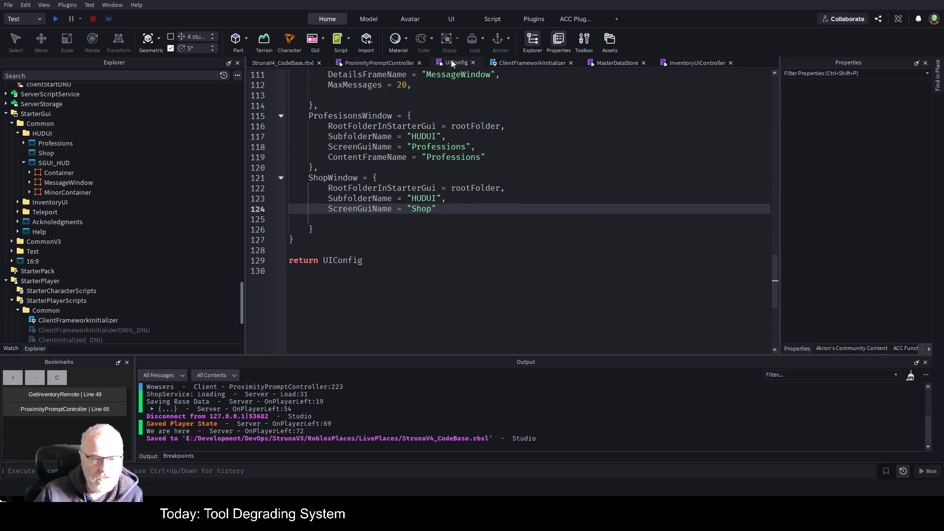
click(405, 63)
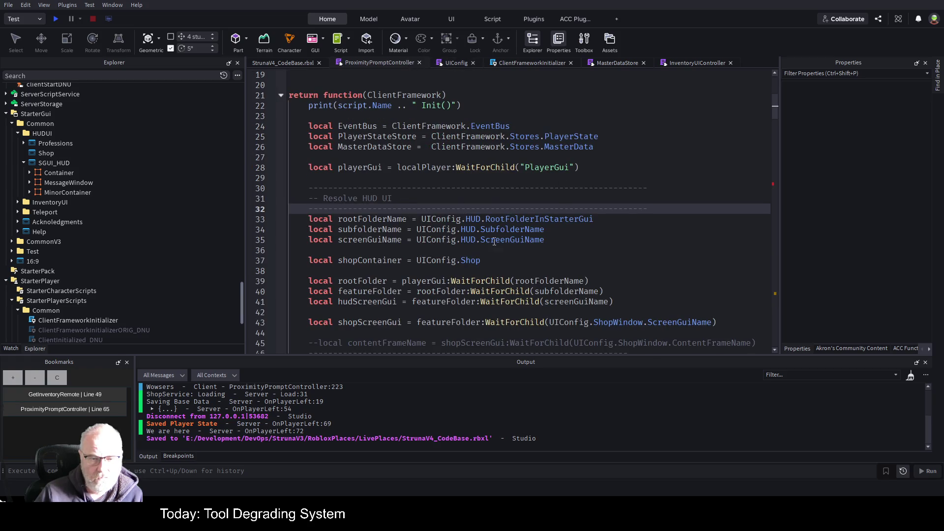
double_click(373, 241)
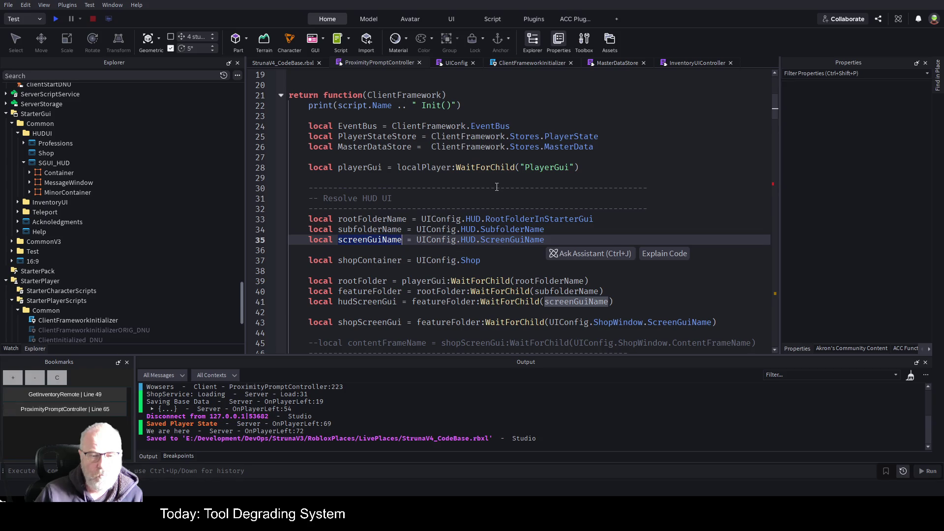
scroll(495, 188, down, 2)
Rename hudScreenGui on line 41 to shopScreenGui and save the project
double_click(373, 240)
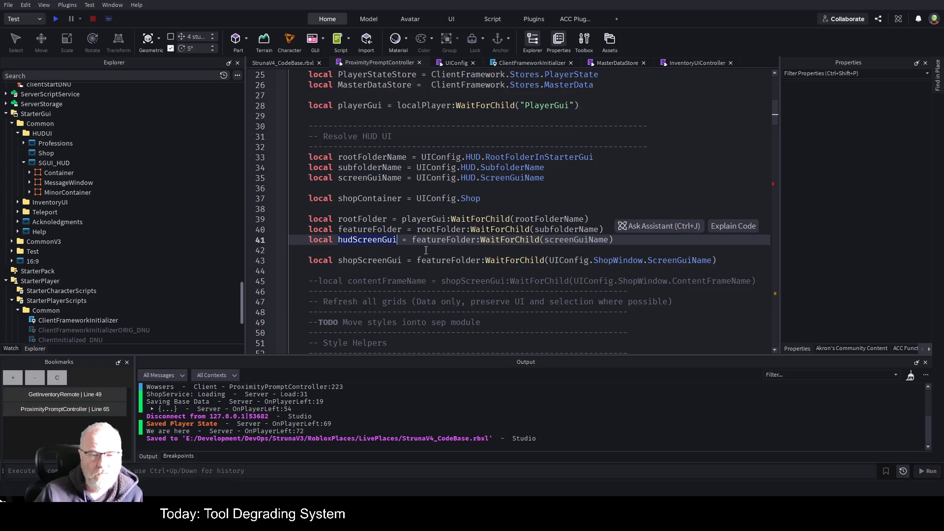
key(Left)
key(Right)
key(Right)
key(Delete)
key(Delete)
key(Delete)
text(s)
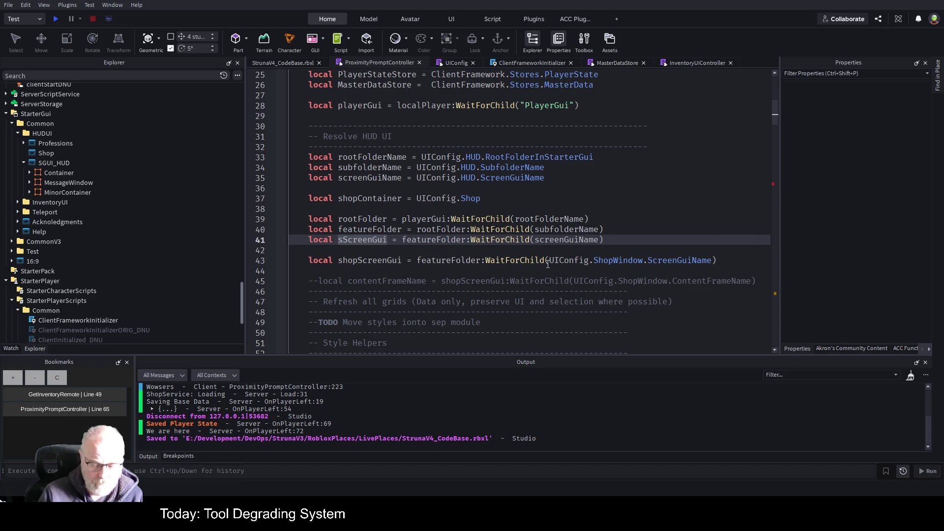
text(hop)
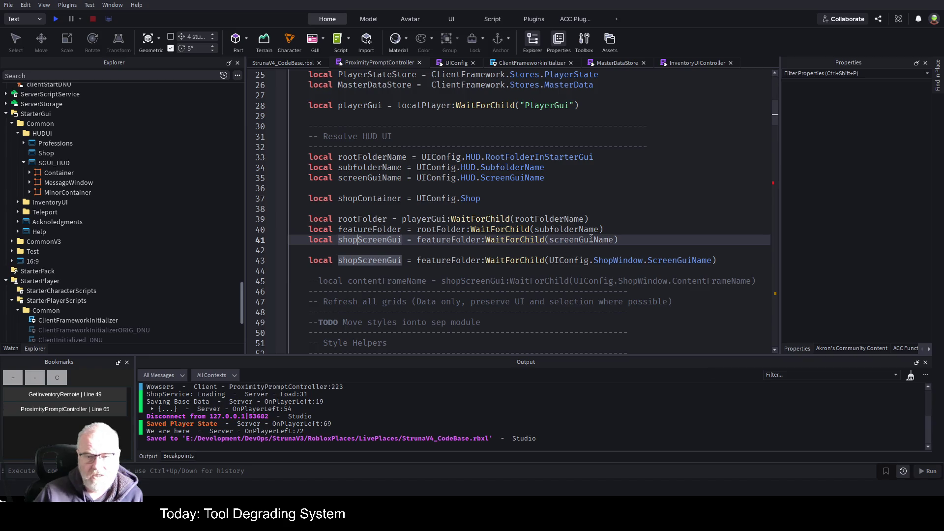
double_click(591, 239)
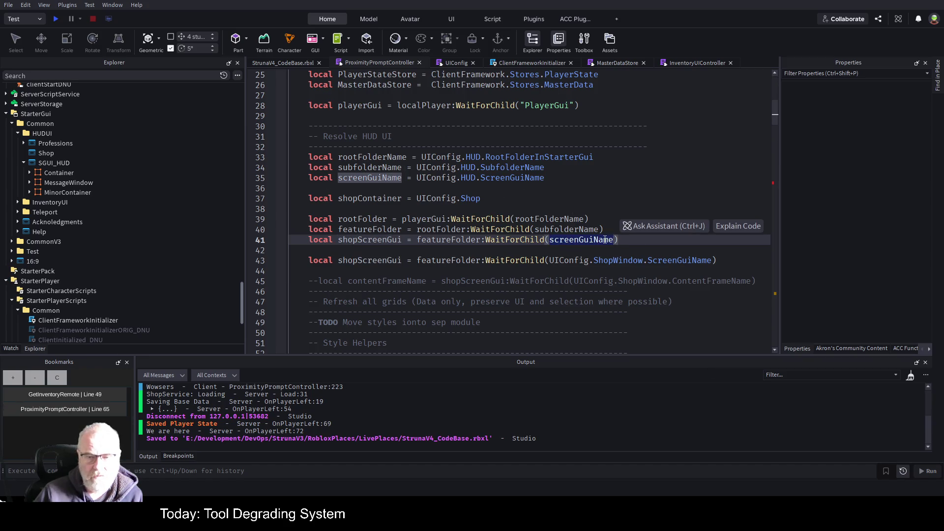
click(593, 209)
key(ctrl+s)
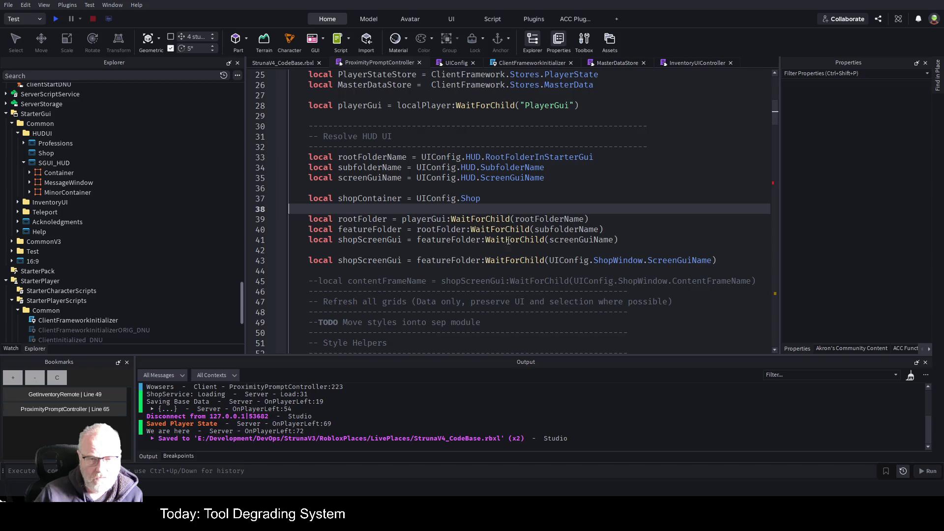
double_click(566, 230)
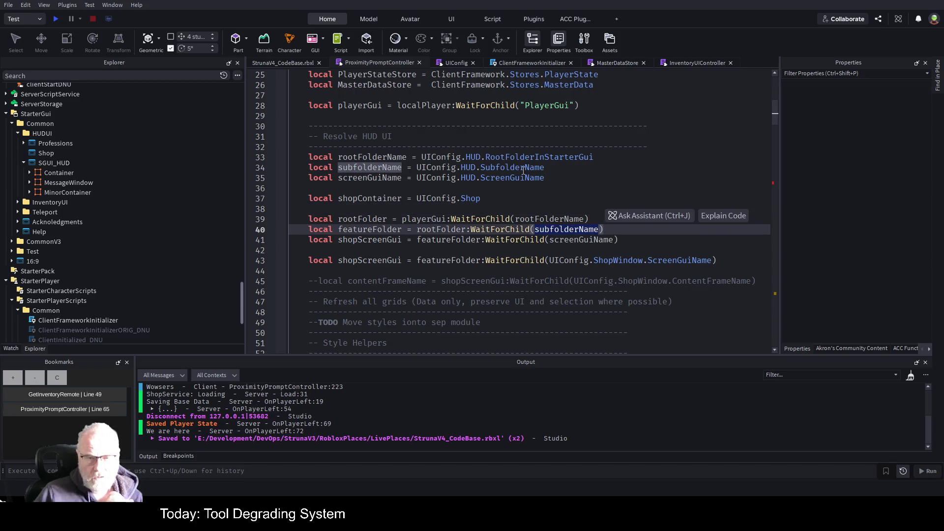
click(452, 61)
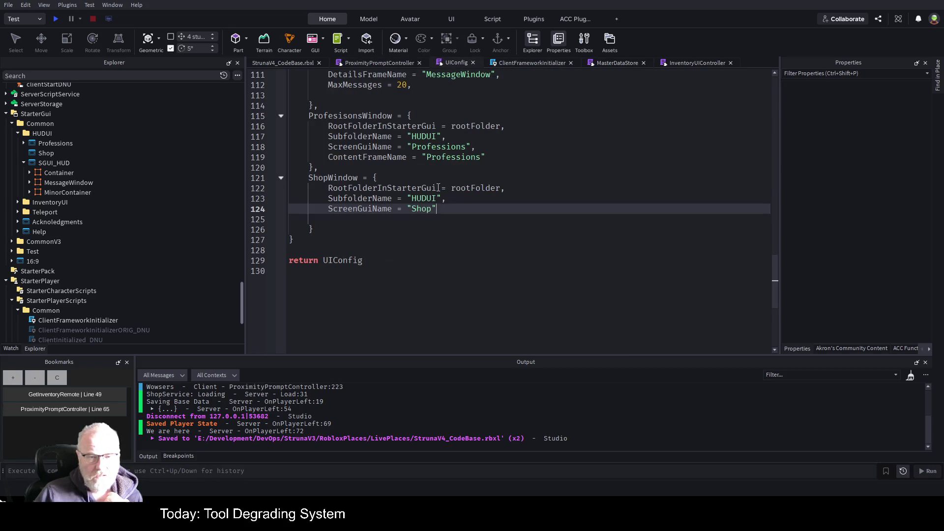
click(375, 63)
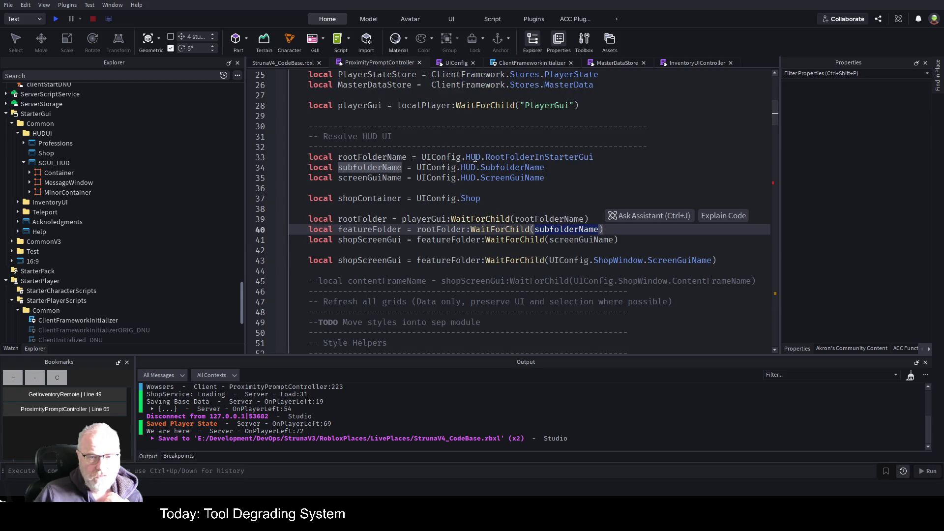
click(452, 62)
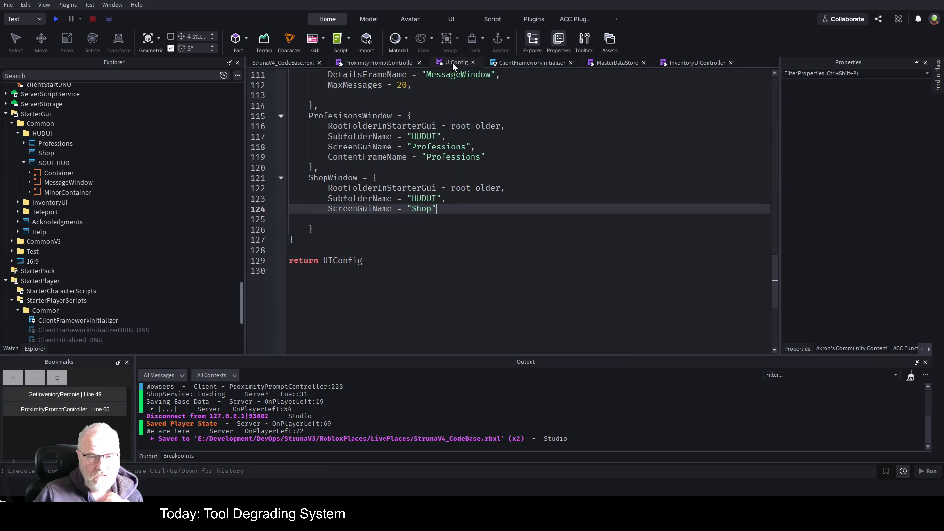
scroll(393, 199, up, 10)
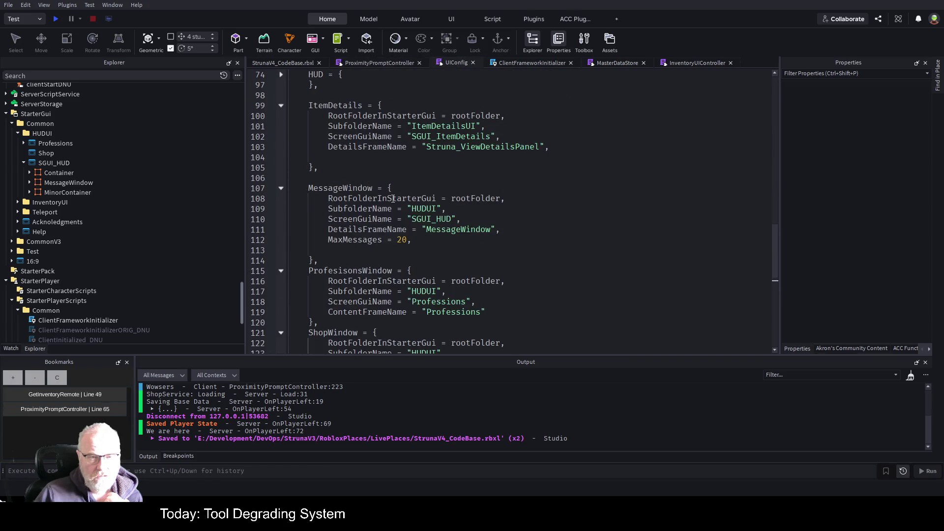
scroll(370, 164, down, 10)
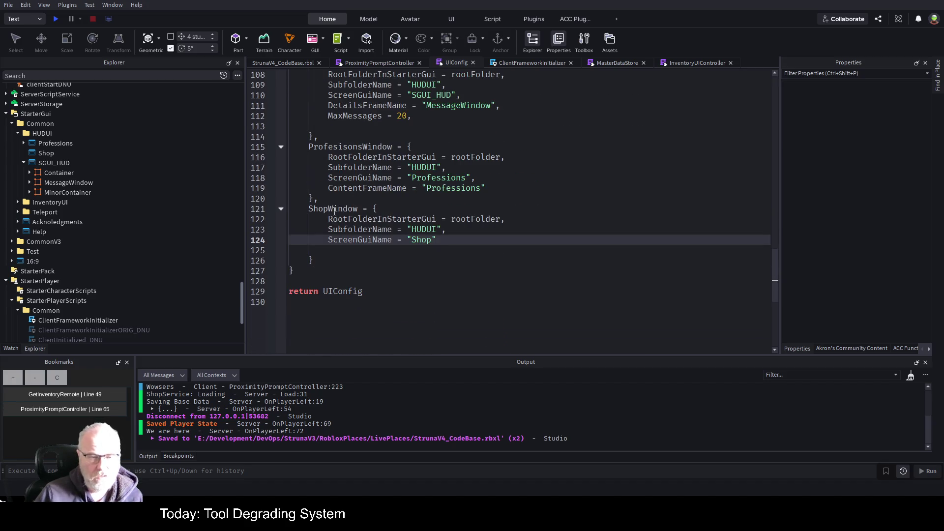
double_click(350, 209)
key(ctrl+c)
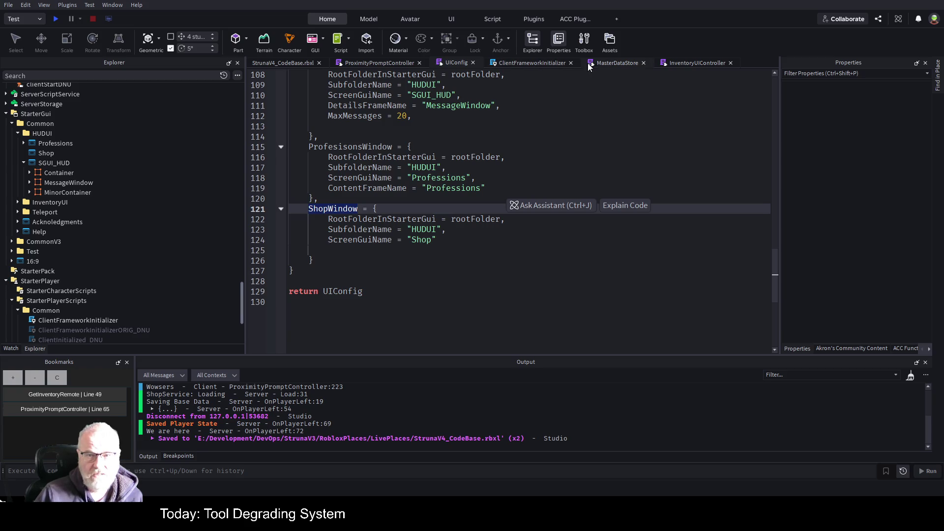
click(388, 64)
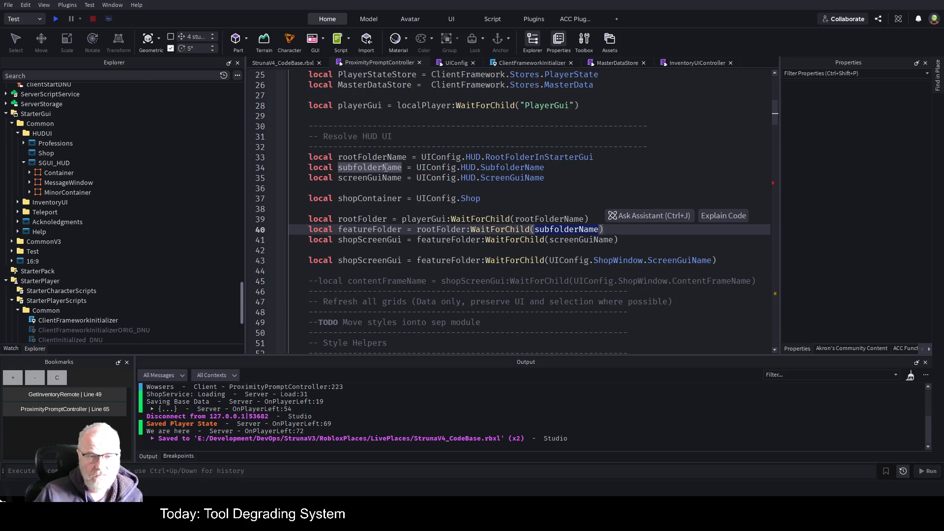
double_click(470, 158)
Replace HUD with ShopWindow in the UIConfig lookups on lines 33–35 and save
key(ctrl+v)
double_click(470, 167)
key(ctrl+v)
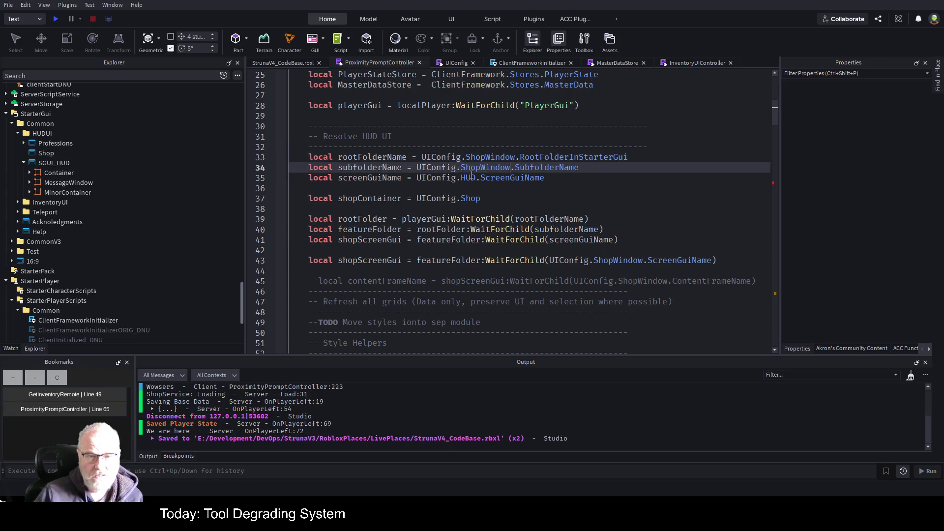
double_click(470, 178)
key(ctrl+v)
click(446, 187)
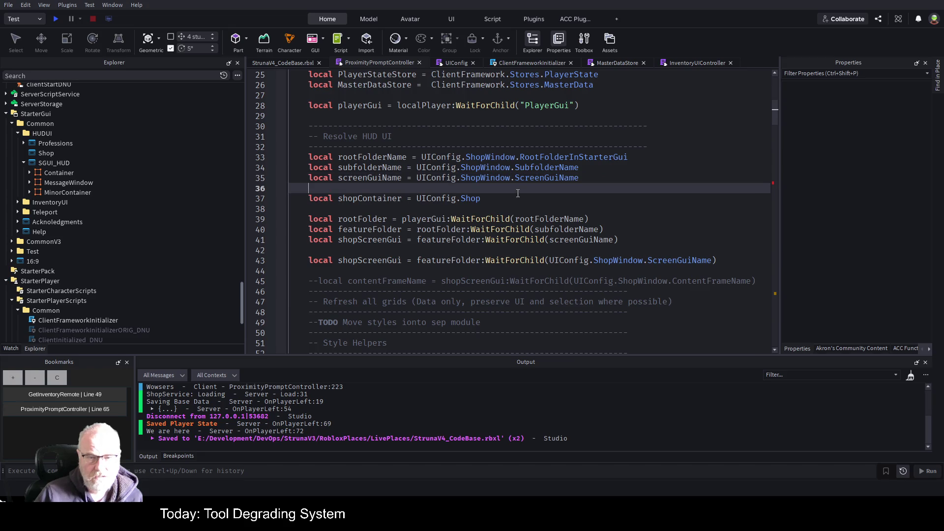
key(ctrl+s)
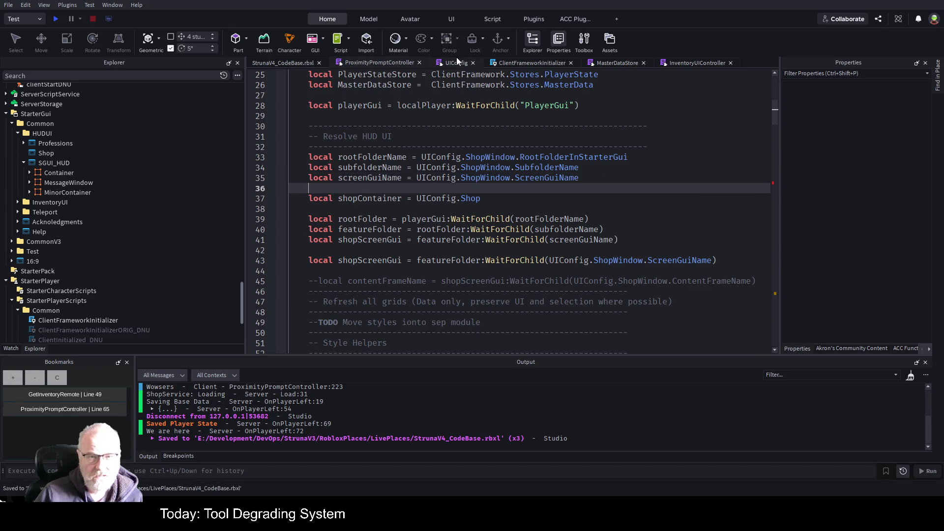
Comment out the unfinished shopContainer line 37 after rechecking UIConfig's ShopWindow table
click(457, 61)
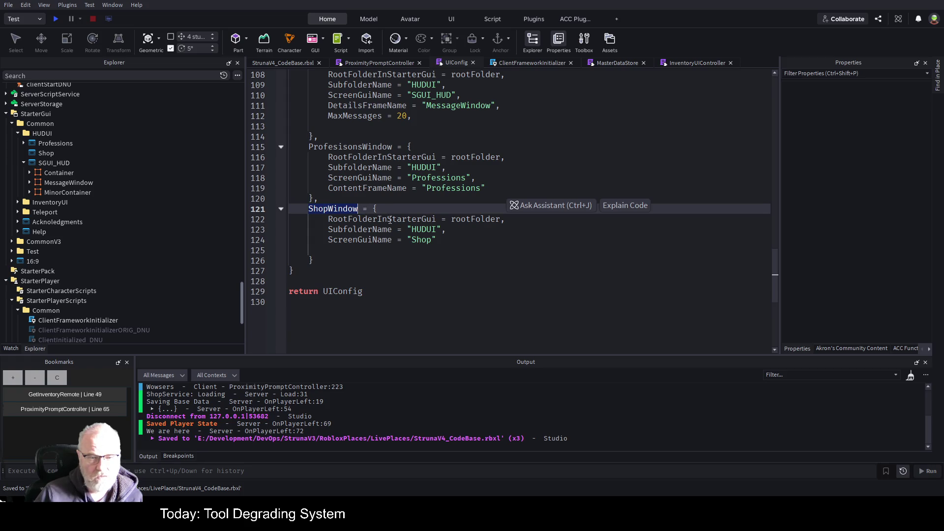
click(389, 62)
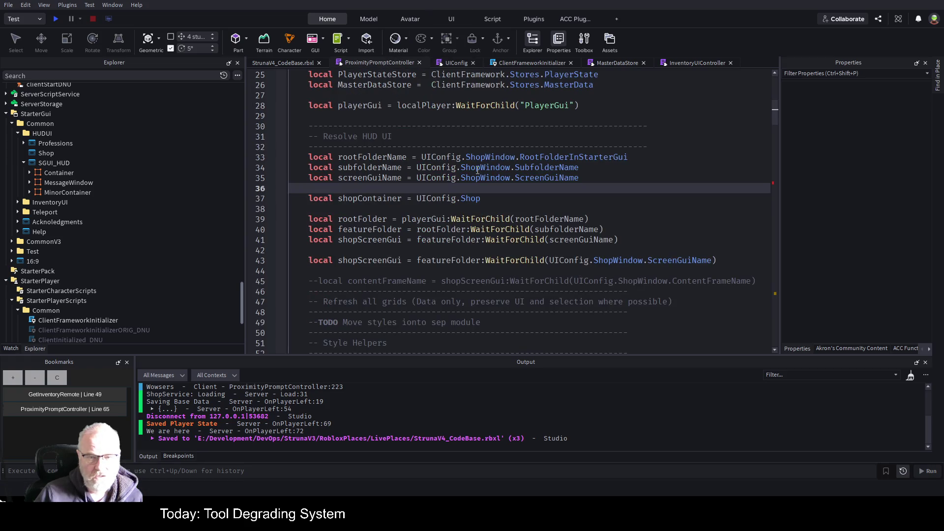
key(ctrl+Tab)
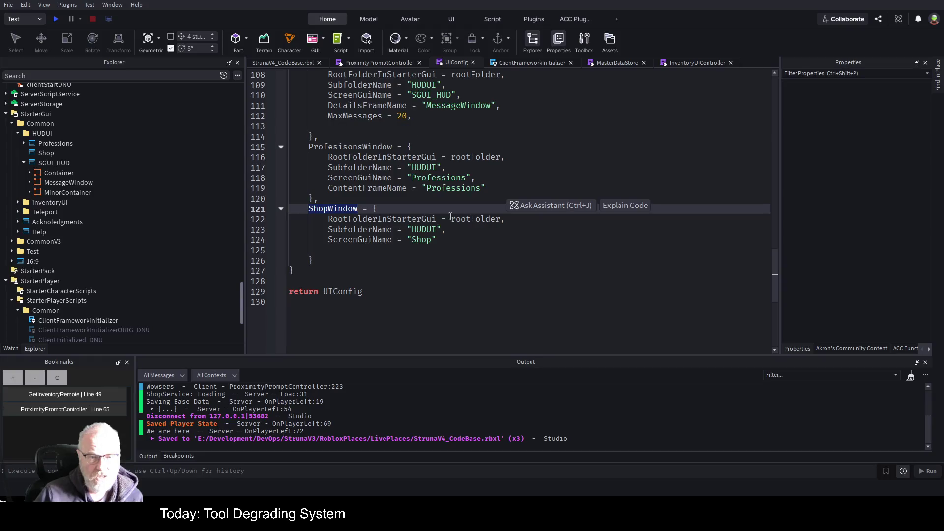
scroll(389, 173, up, 2)
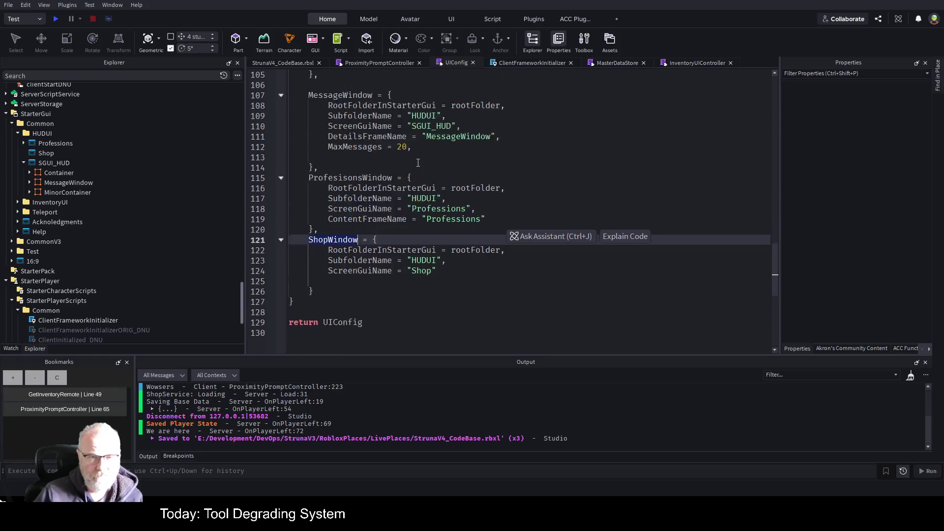
scroll(432, 147, down, 2)
click(378, 63)
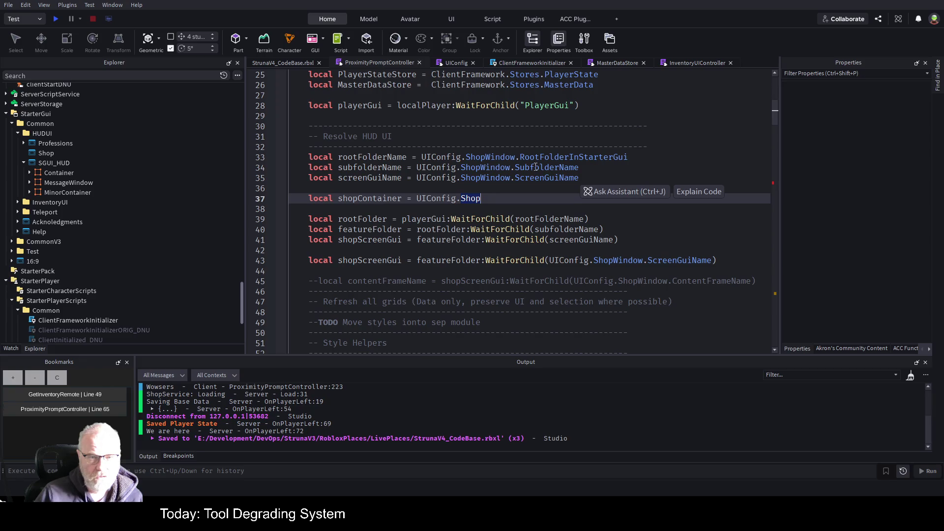
click(366, 203)
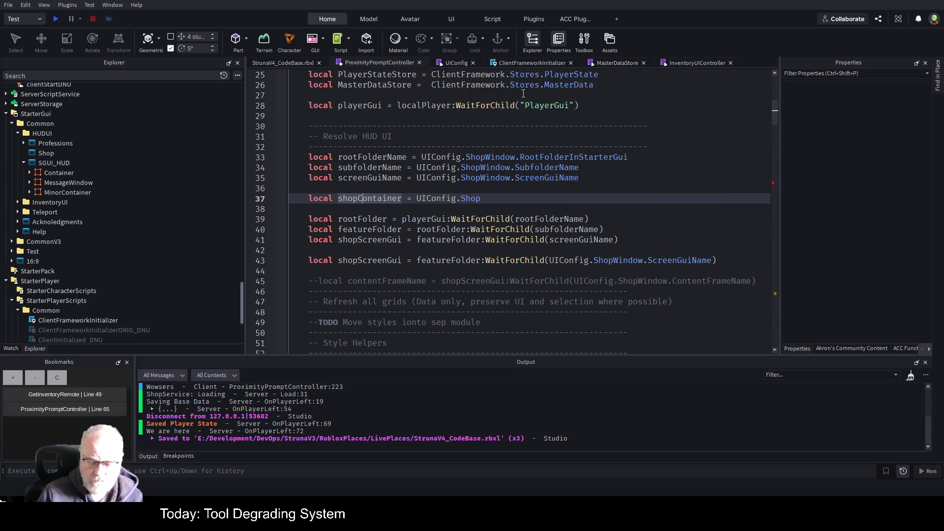
key(ctrl+slash)
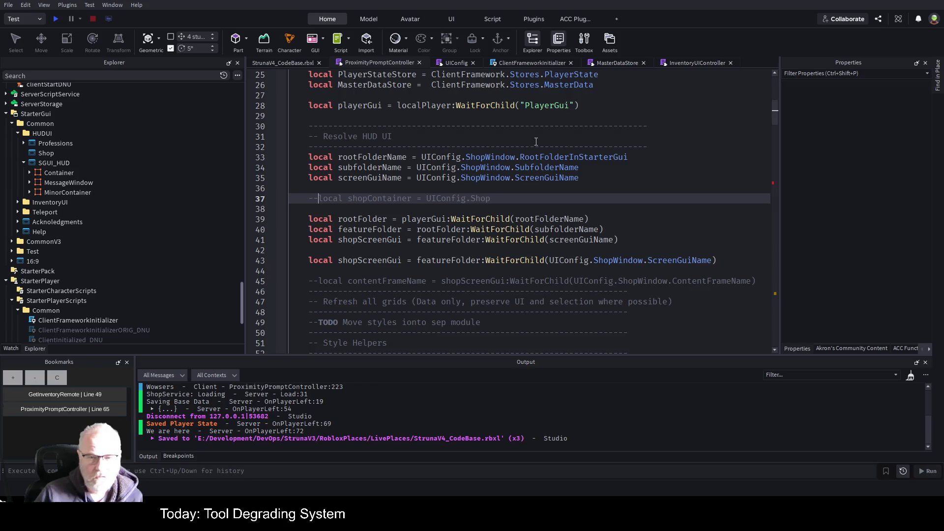
Delete the duplicate shopScreenGui declaration on line 43 along with its empty line
click(475, 186)
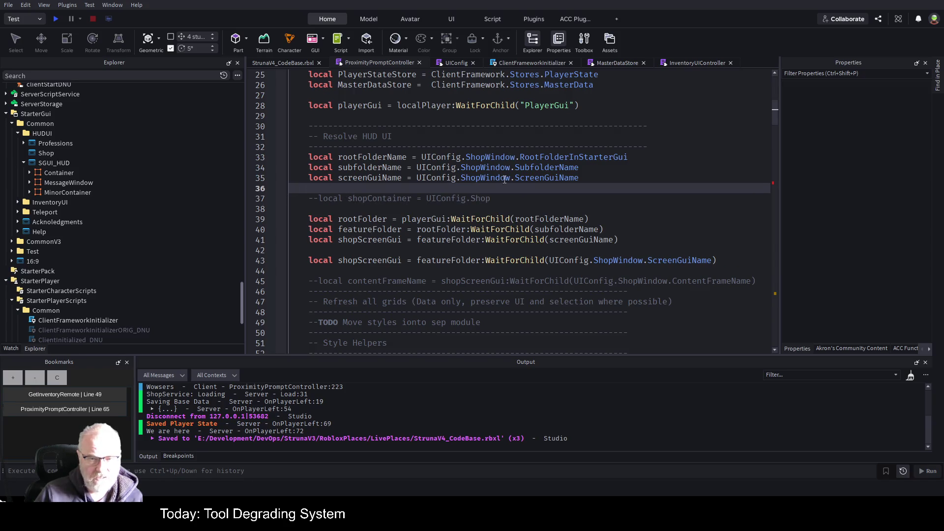
scroll(608, 164, down, 1)
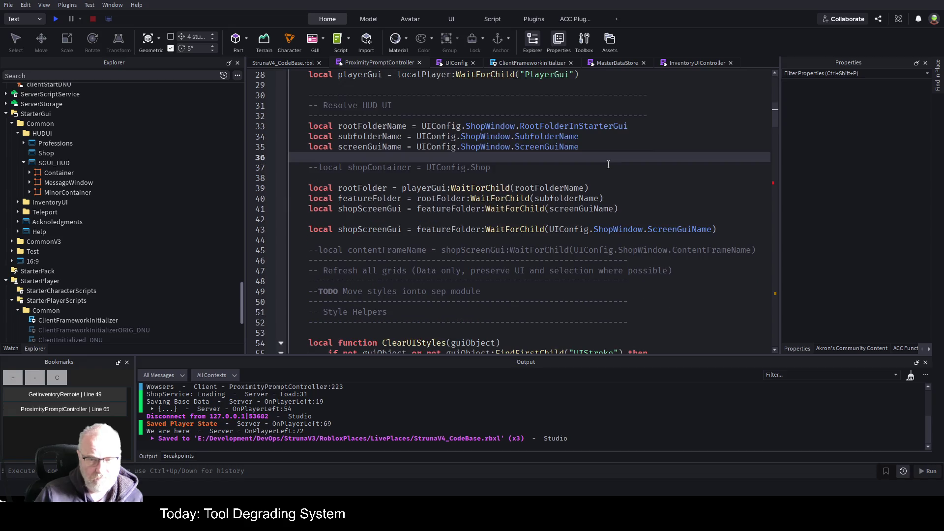
click(369, 230)
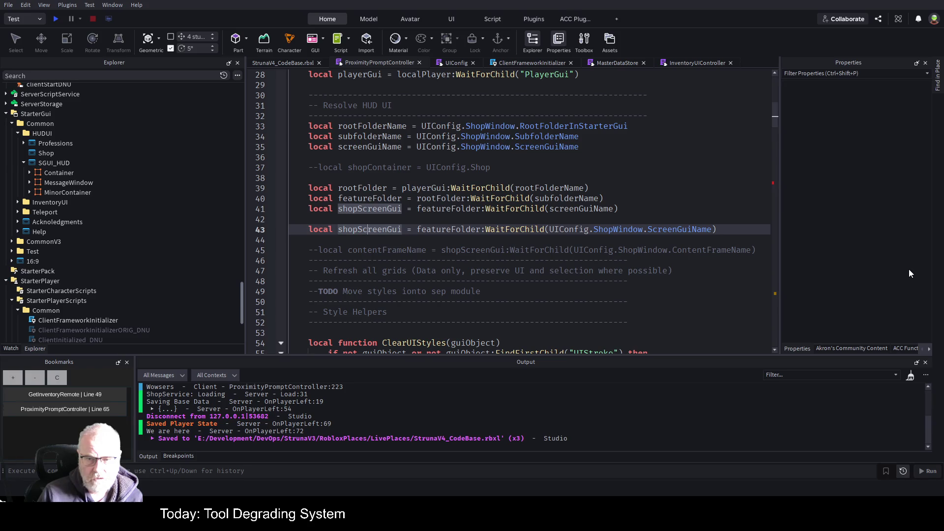
key(End)
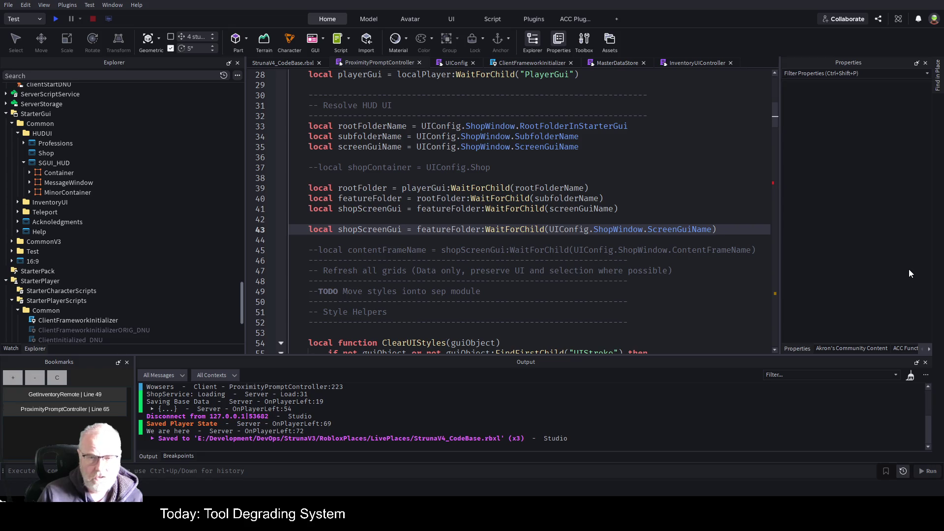
key(shift+Home)
key(BackSpace)
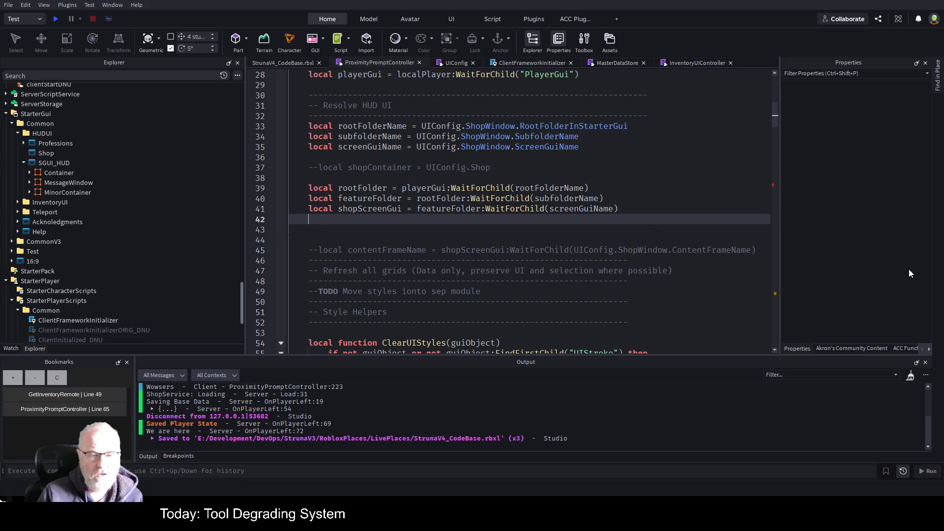
key(BackSpace)
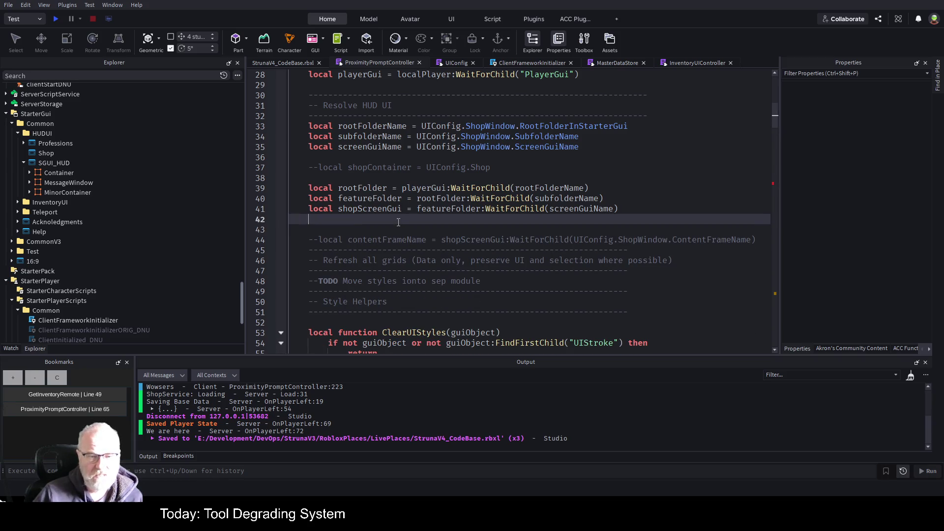
double_click(372, 210)
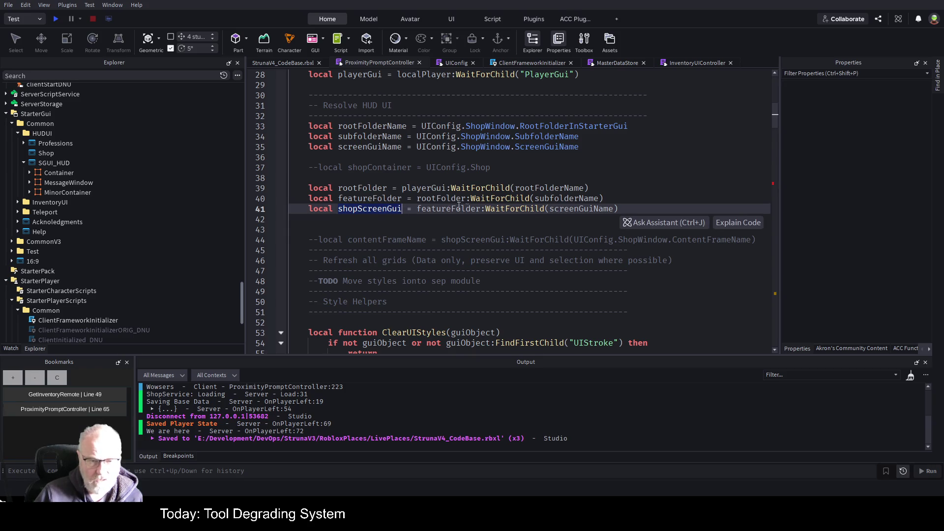
Expand the folded ShopActivated subscription block to reach RefreshItems
scroll(462, 207, down, 15)
scroll(462, 216, down, 12)
scroll(455, 212, down, 20)
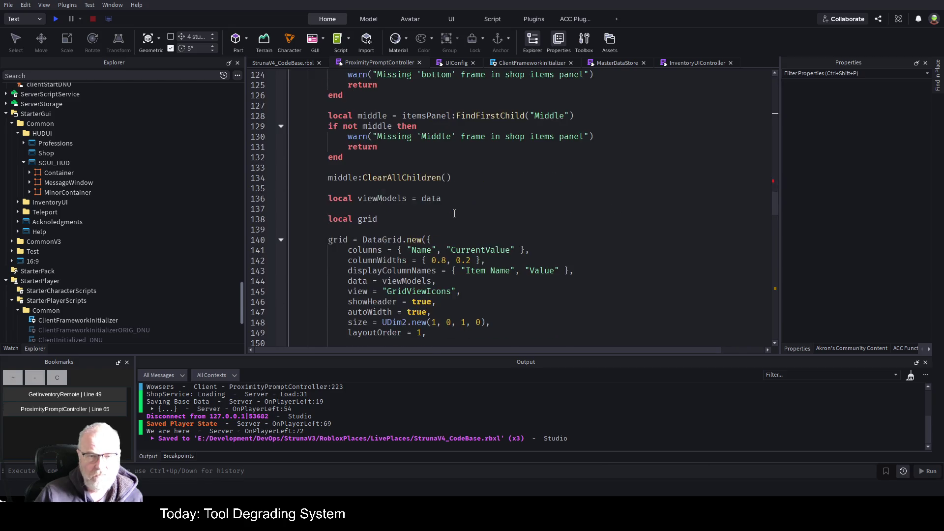
scroll(429, 229, down, 14)
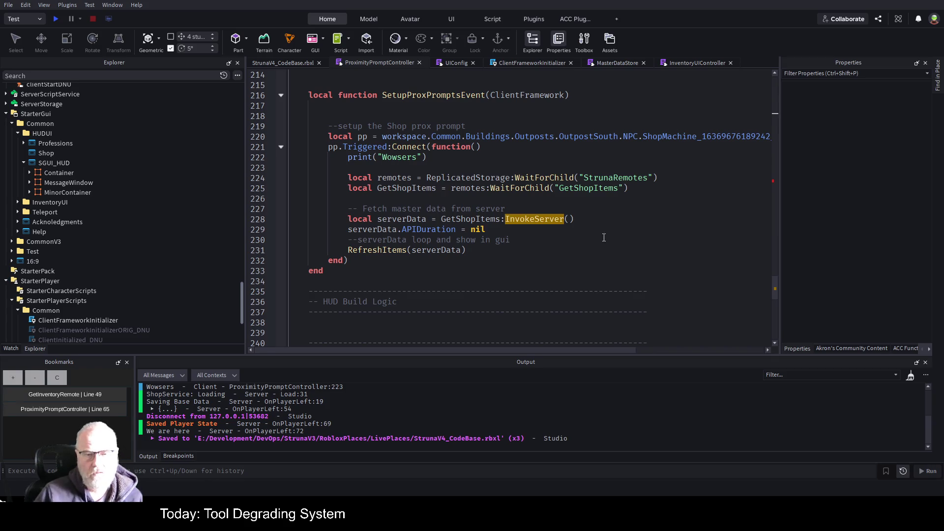
scroll(433, 215, down, 11)
scroll(440, 217, up, 5)
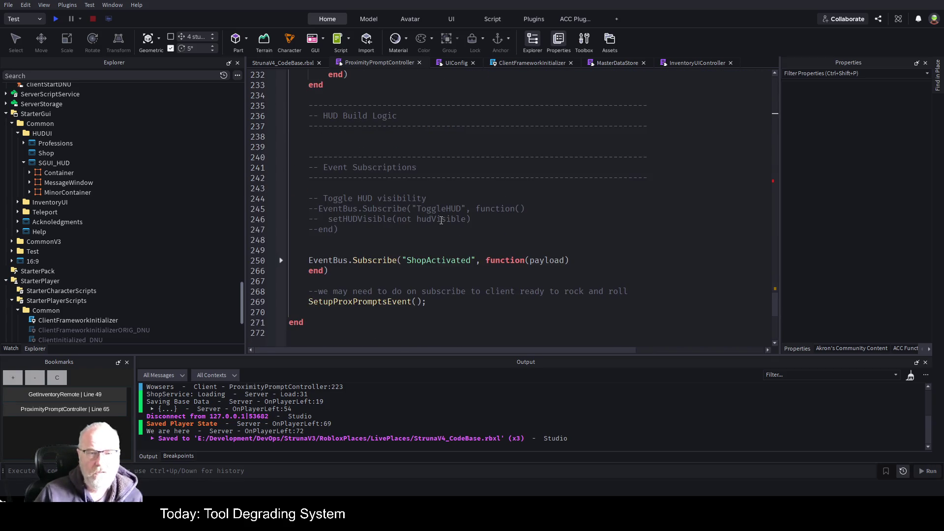
scroll(458, 229, up, 5)
scroll(460, 308, down, 5)
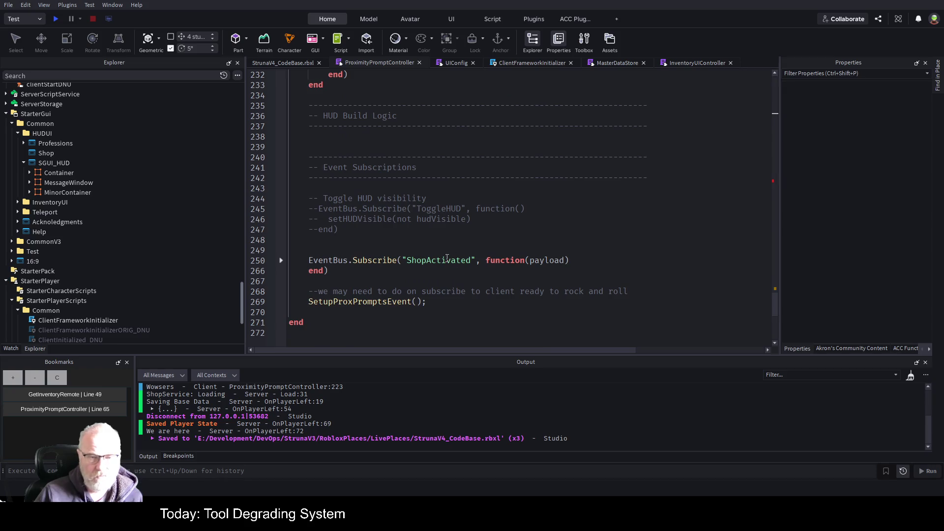
click(282, 260)
scroll(455, 237, down, 6)
scroll(454, 237, up, 14)
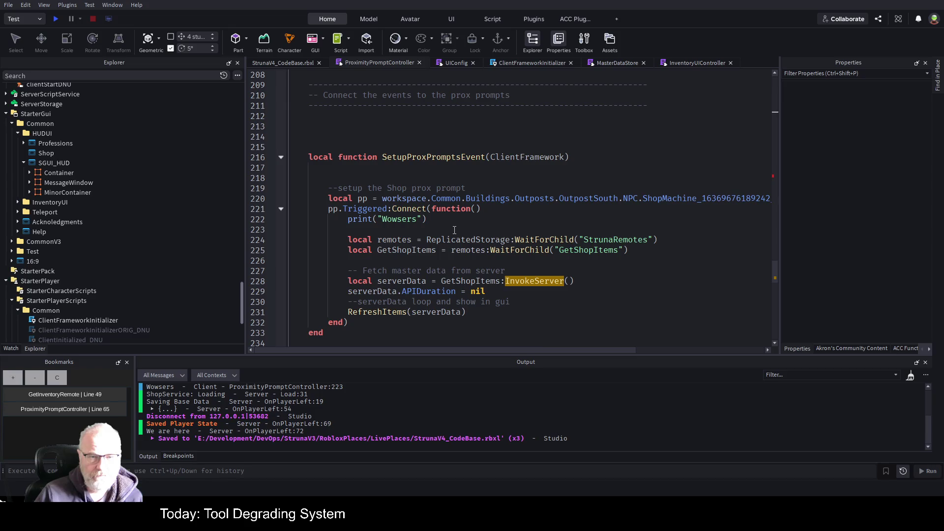
scroll(450, 229, up, 6)
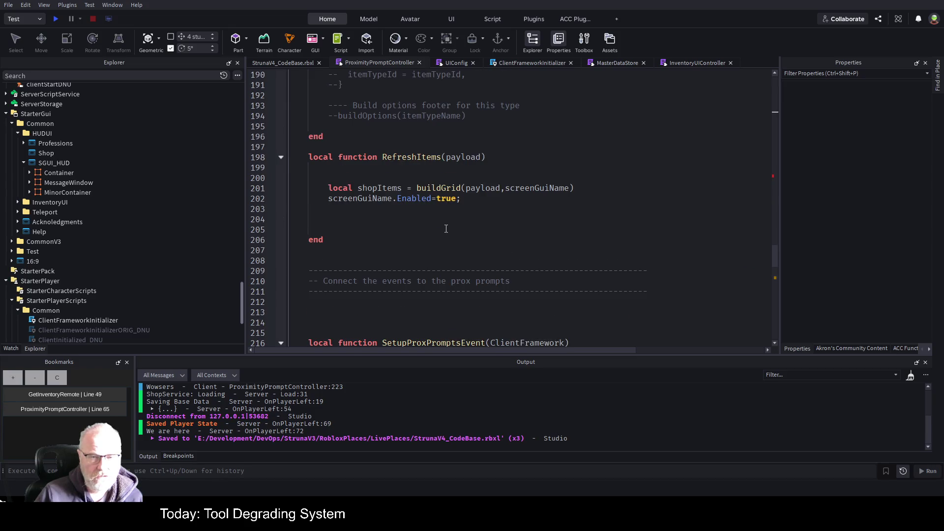
Pass shopScreenGui instead of screenGuiName to buildGrid on line 201, and save
double_click(553, 190)
text(shopScreenGui)
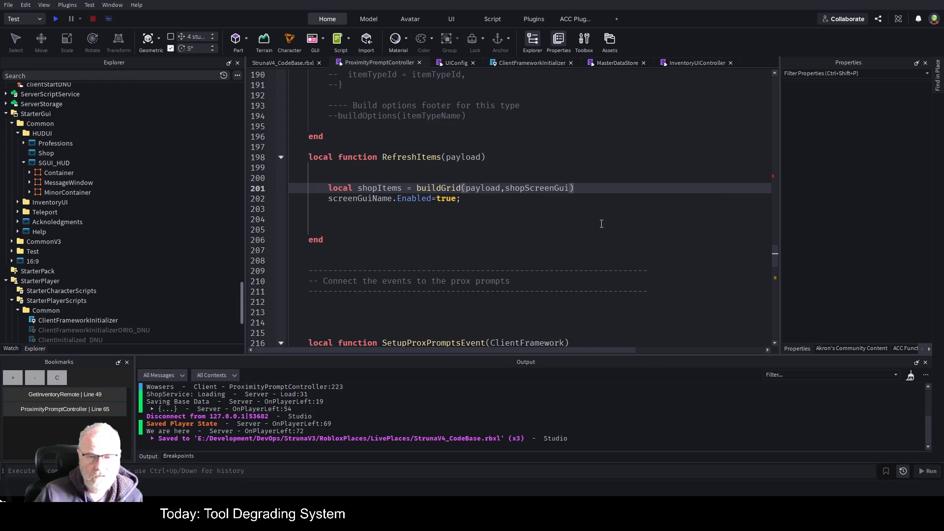
key(ctrl+s)
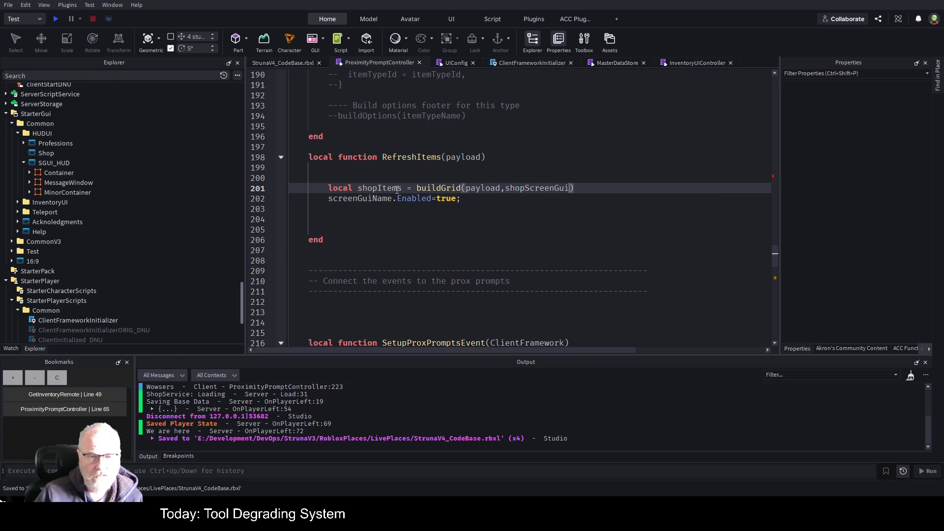
Enable shopScreenGui instead of screenGuiName on line 202
double_click(349, 199)
text(shopScreenGui)
click(411, 229)
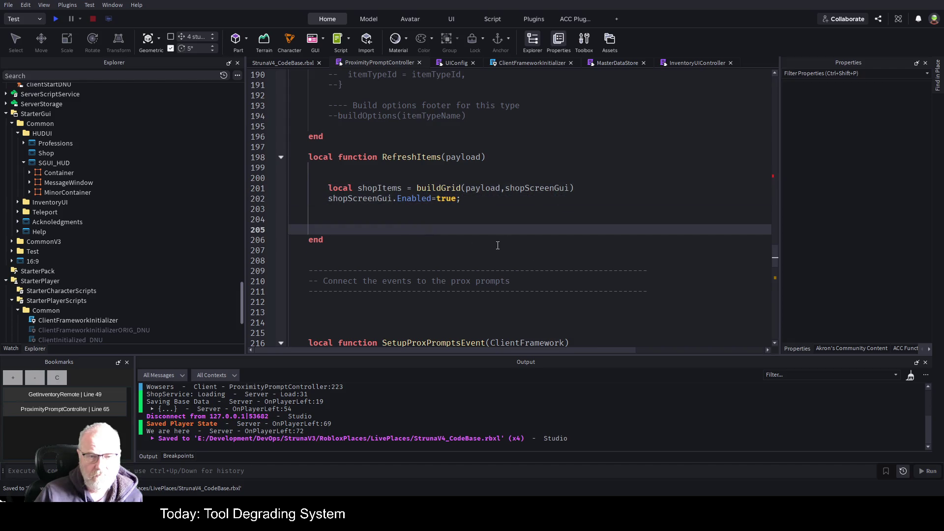
scroll(497, 245, up, 10)
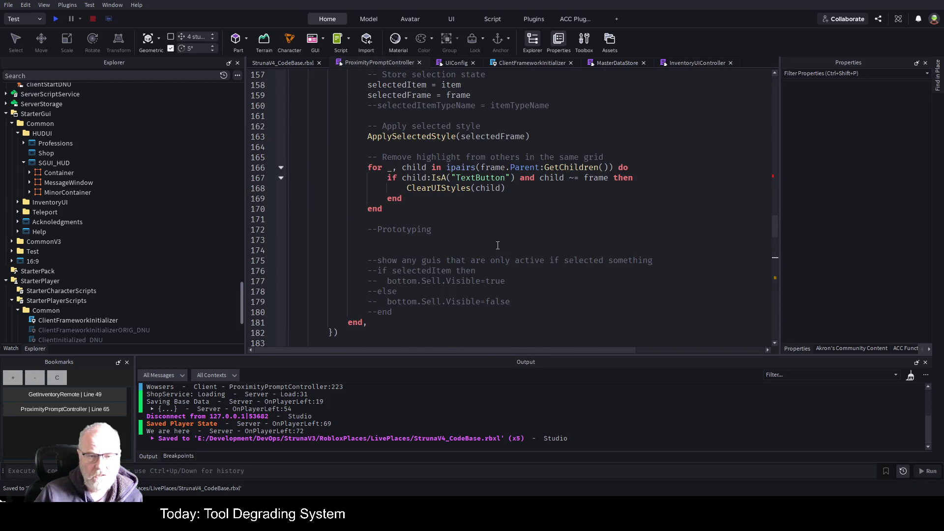
Review how buildGrid uses its parentContainer parameter and parentFrame
scroll(497, 246, up, 20)
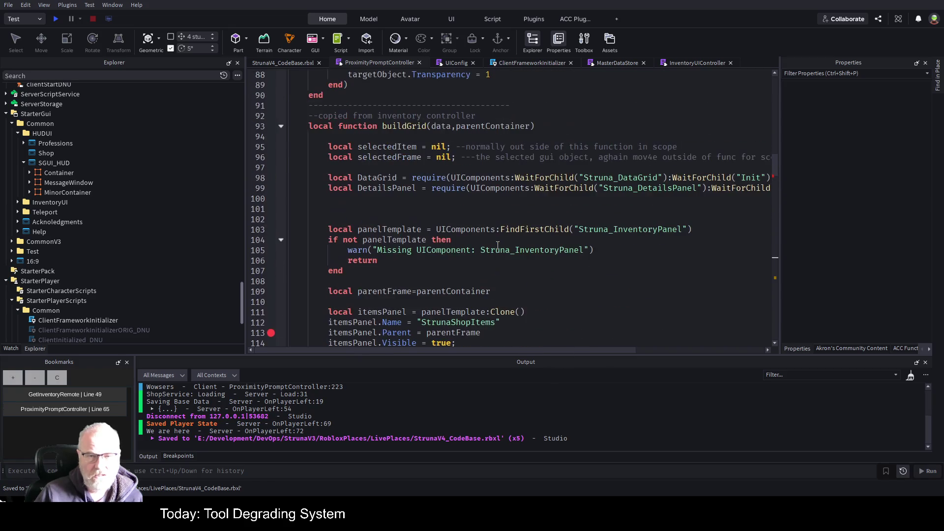
click(491, 126)
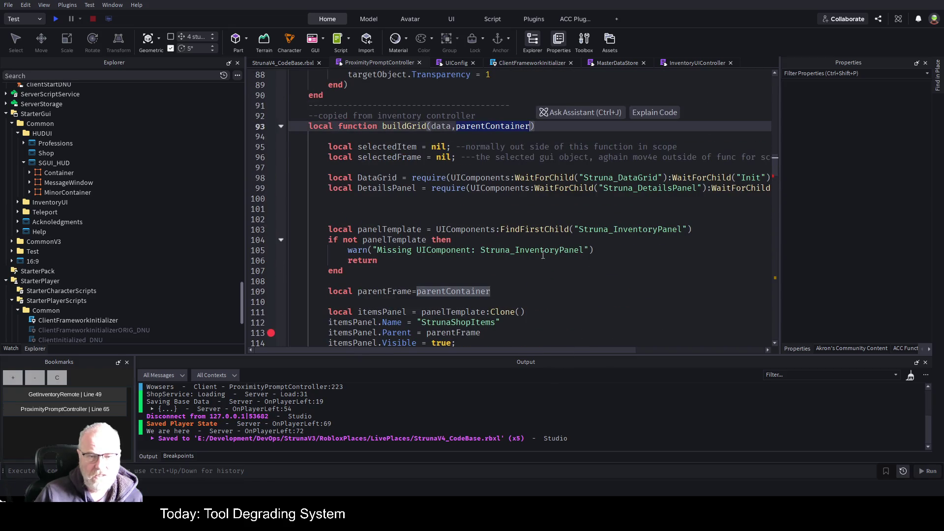
scroll(542, 251, down, 3)
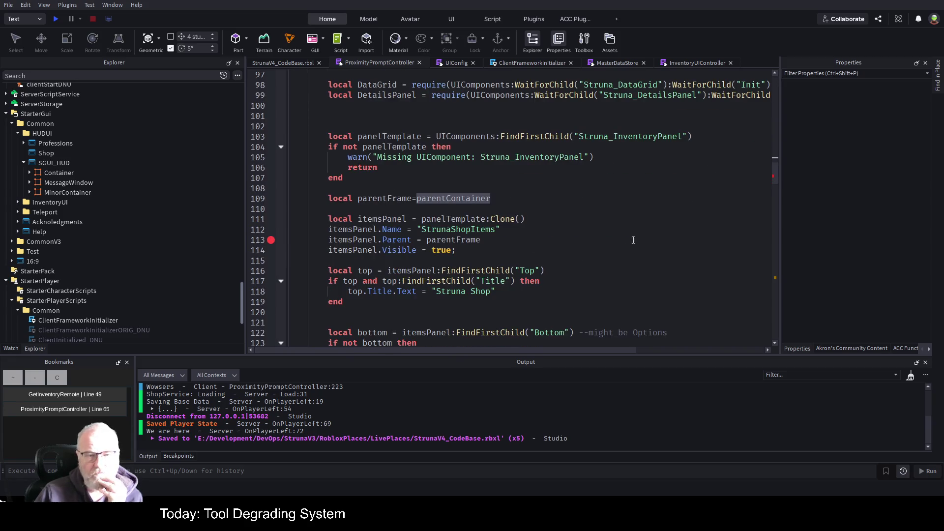
double_click(393, 198)
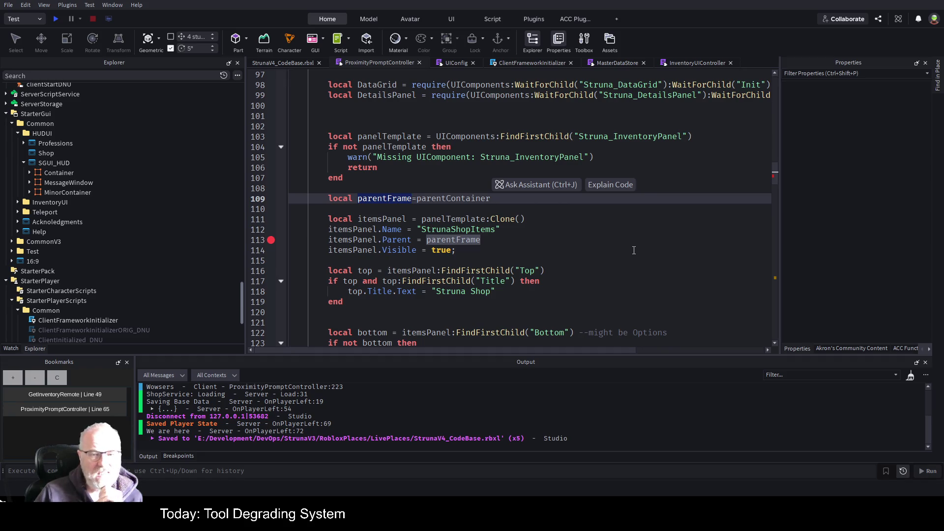
Start a play test of the game to try the shop changes
scroll(557, 245, down, 17)
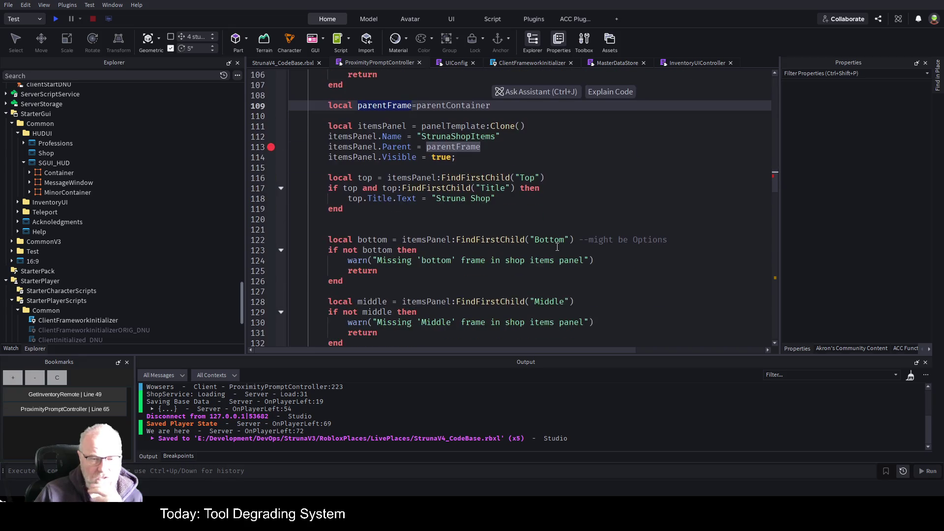
scroll(538, 260, down, 3)
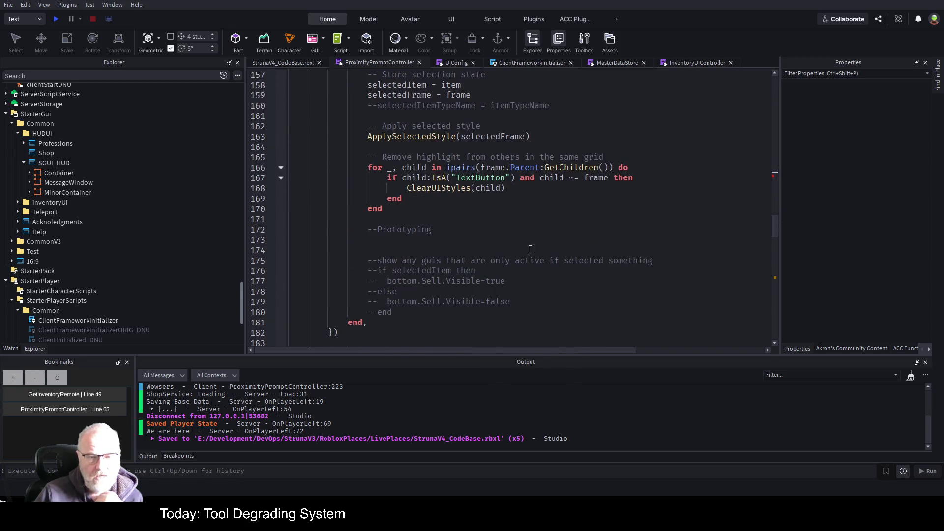
click(54, 19)
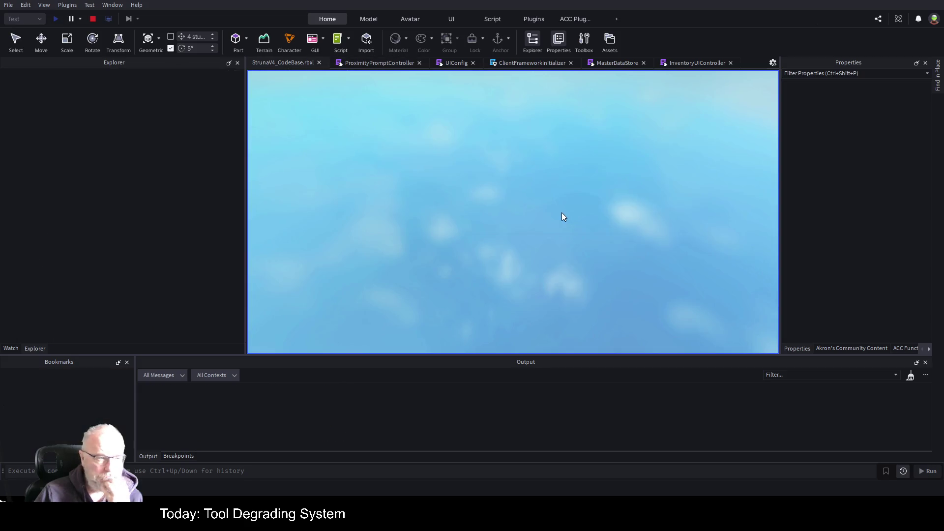
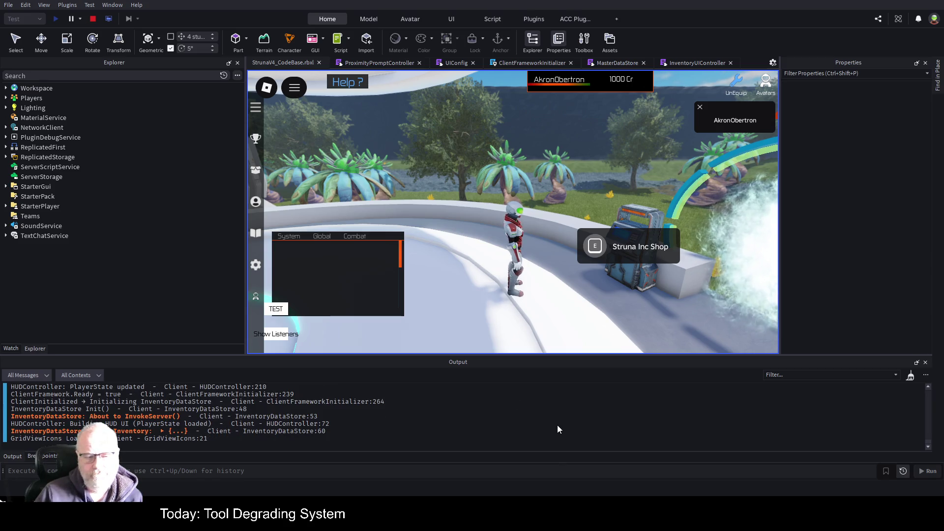
Clear Output, re-trigger the shop, resume past the line 113 breakpoint, and move the empty Struna Shop panel
key(ctrl+k)
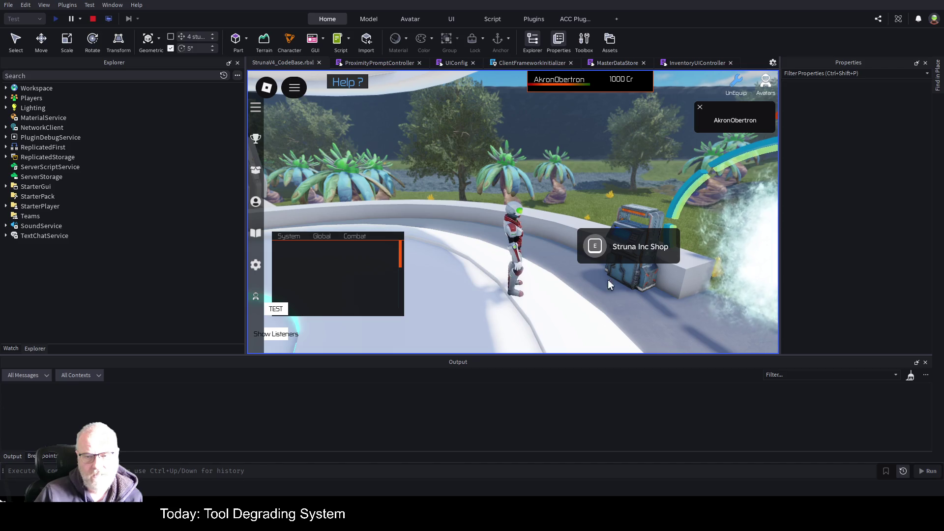
click(597, 252)
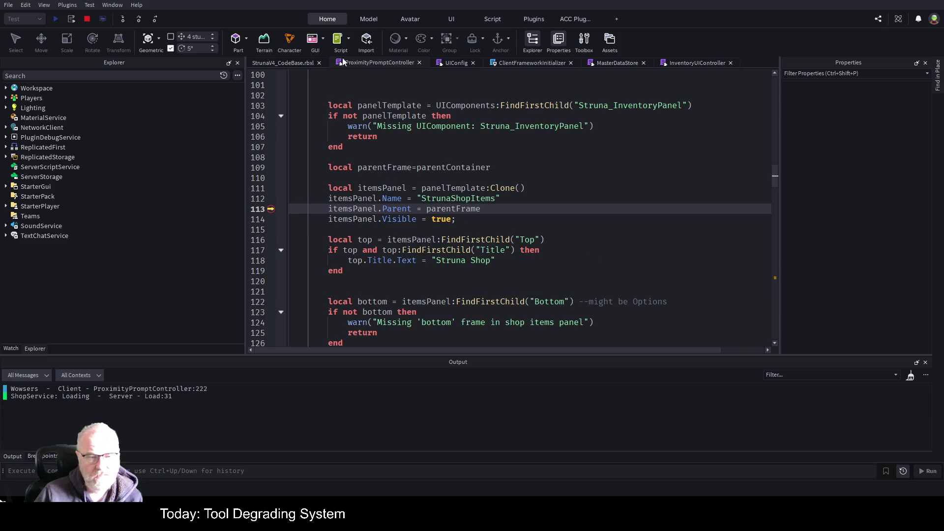
click(278, 62)
key(F5)
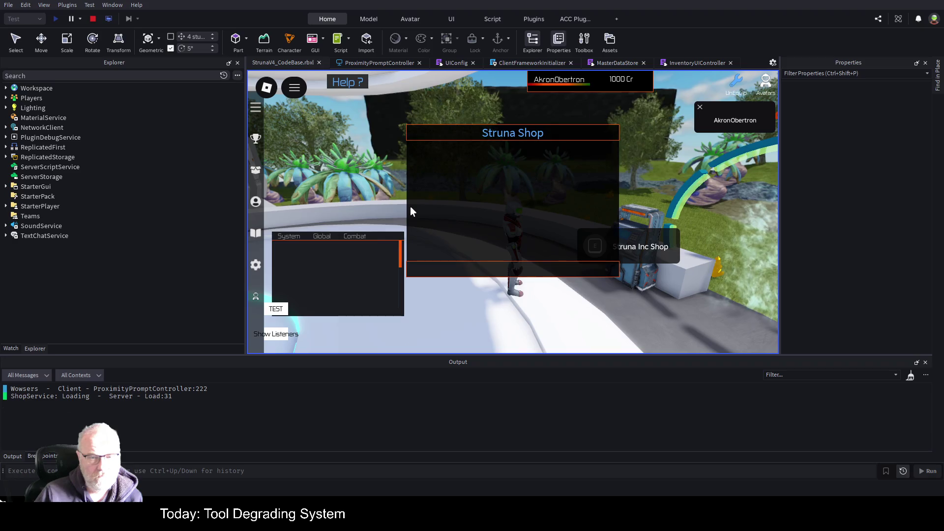
mouse_move(569, 173)
mouse_down()
mouse_move(670, 179)
mouse_move(674, 191)
mouse_move(498, 136)
mouse_move(562, 134)
mouse_up()
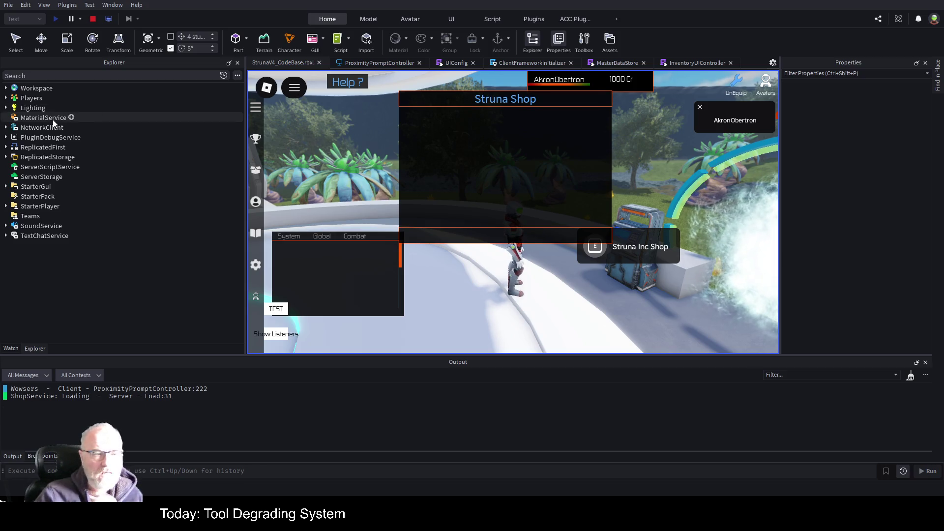
Expand Players > player > PlayerGui > Common > HUDUI > Shop down to StrunaShopItems
click(6, 98)
click(5, 110)
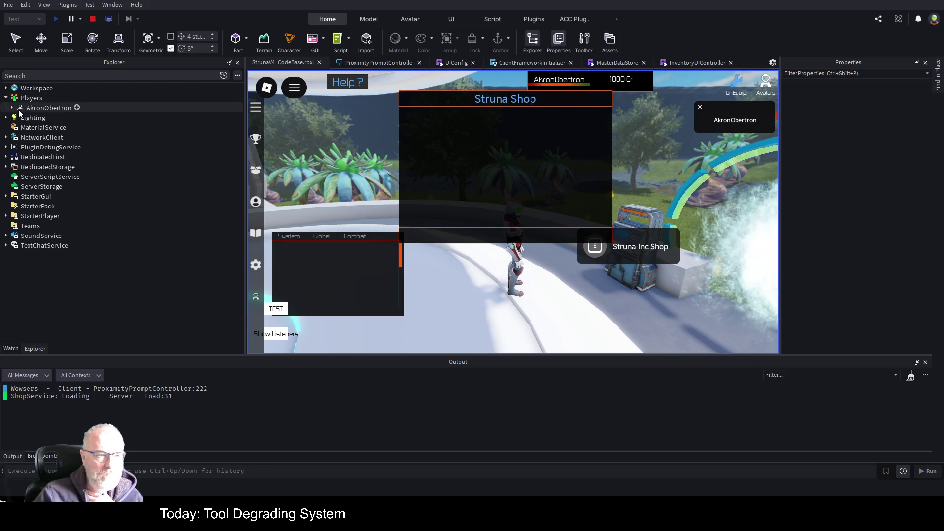
click(12, 108)
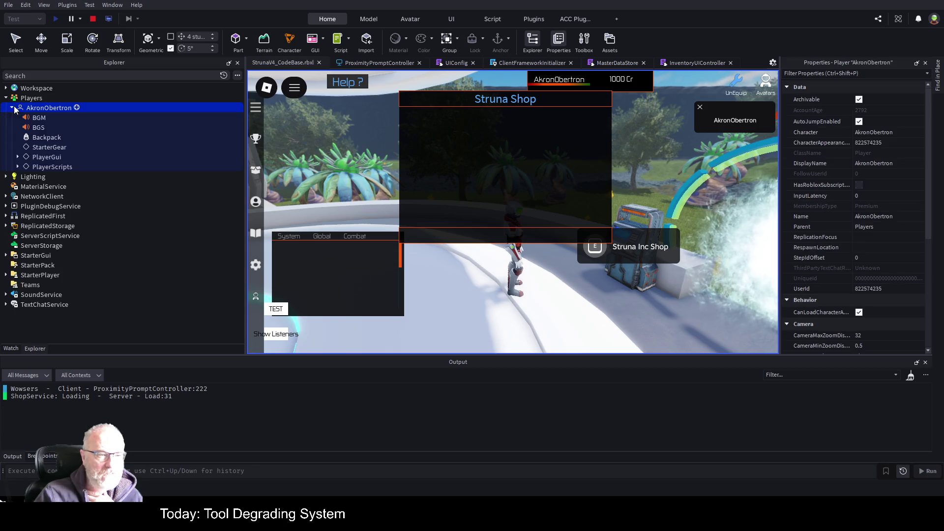
click(17, 157)
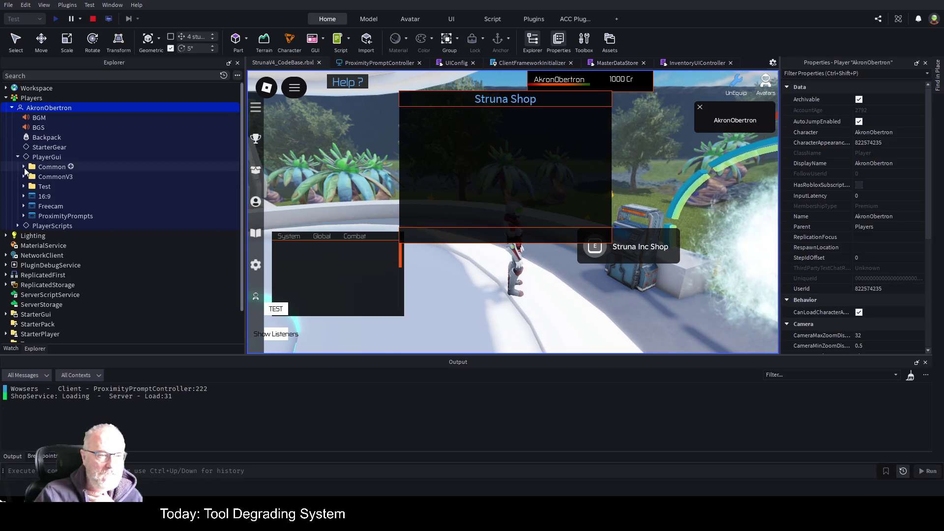
click(23, 167)
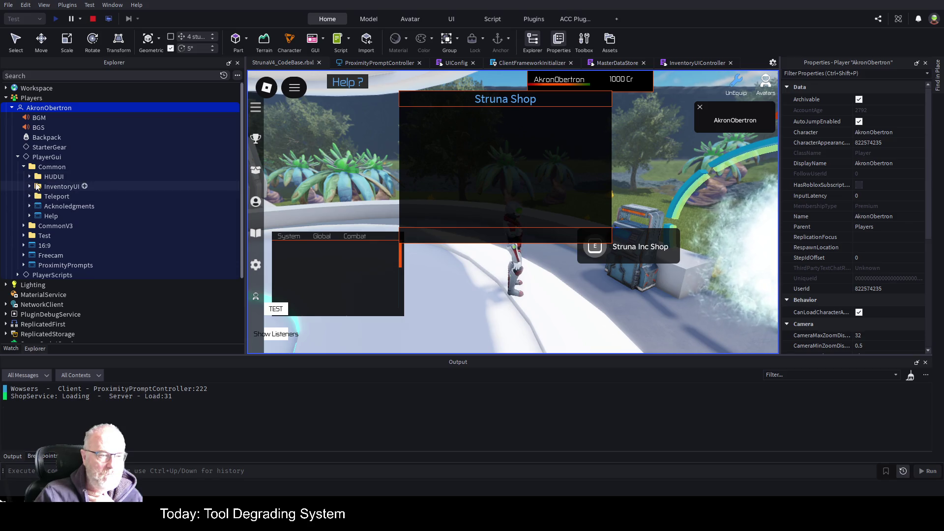
click(30, 176)
click(35, 206)
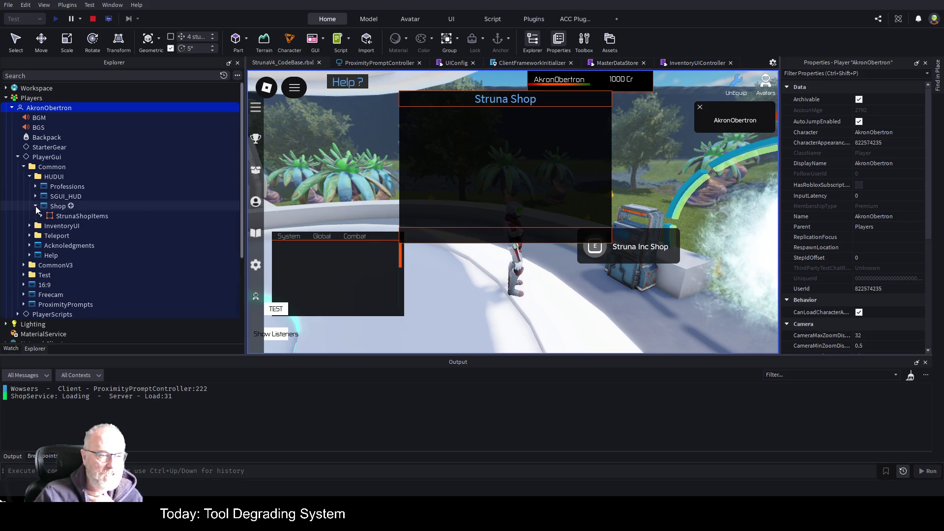
click(41, 216)
Inspect the properties of StrunaShopItems and its Middle > GridViewIcons frame
click(91, 216)
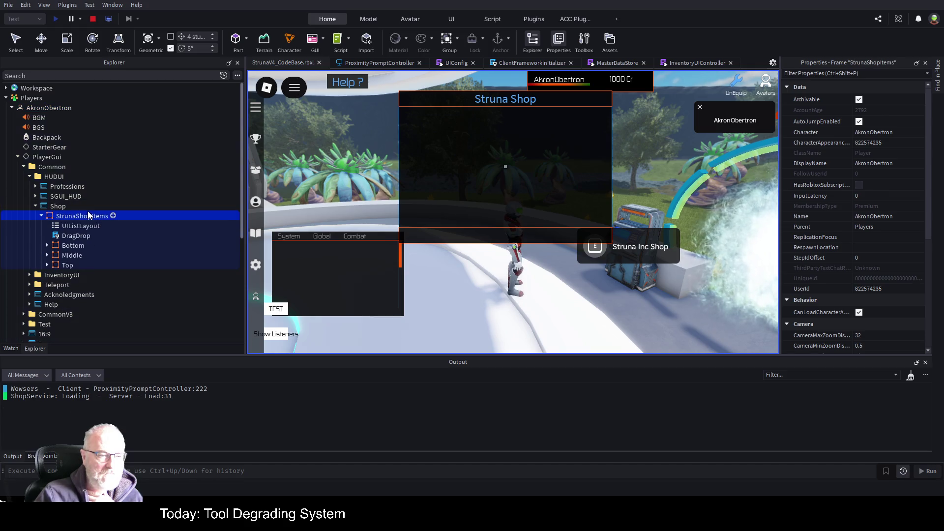
click(47, 256)
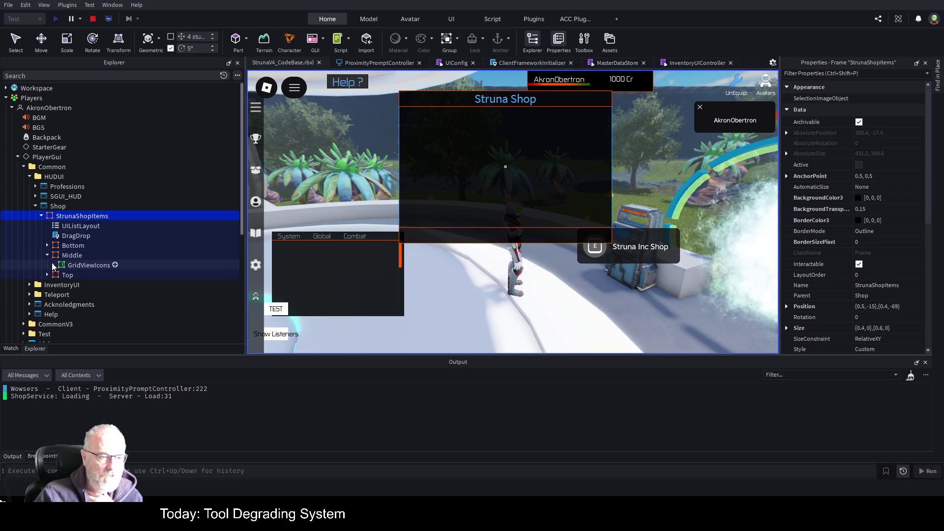
click(54, 265)
click(93, 265)
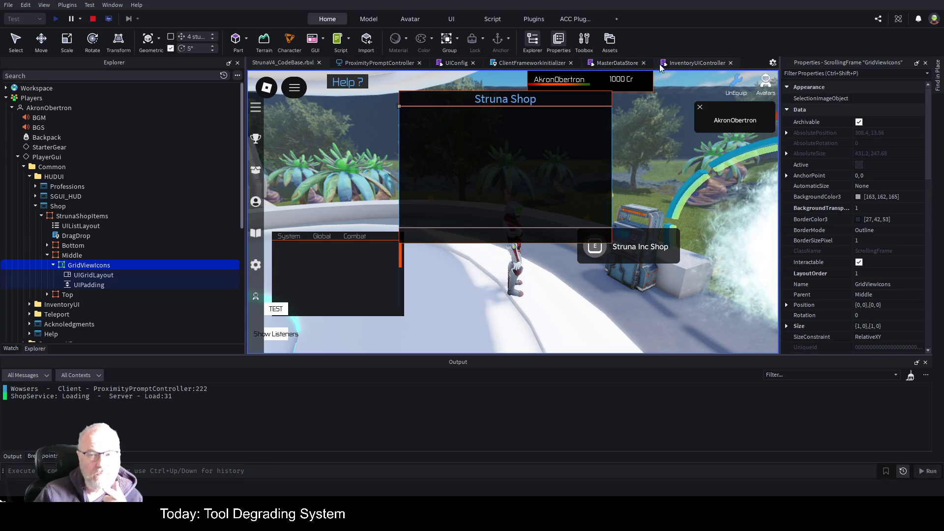
click(376, 64)
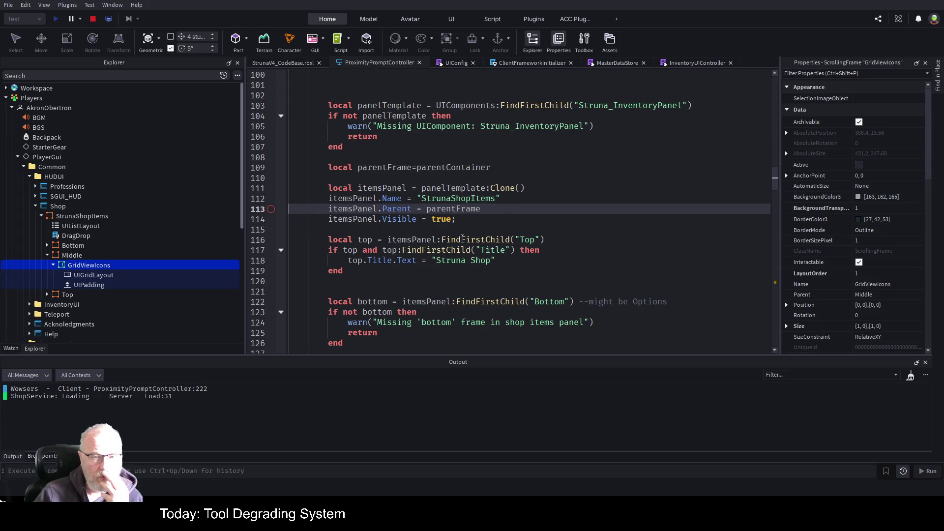
Highlight viewModels uses, re-trigger the shop prompt, and step over to the DataGrid.new call
scroll(463, 236, down, 10)
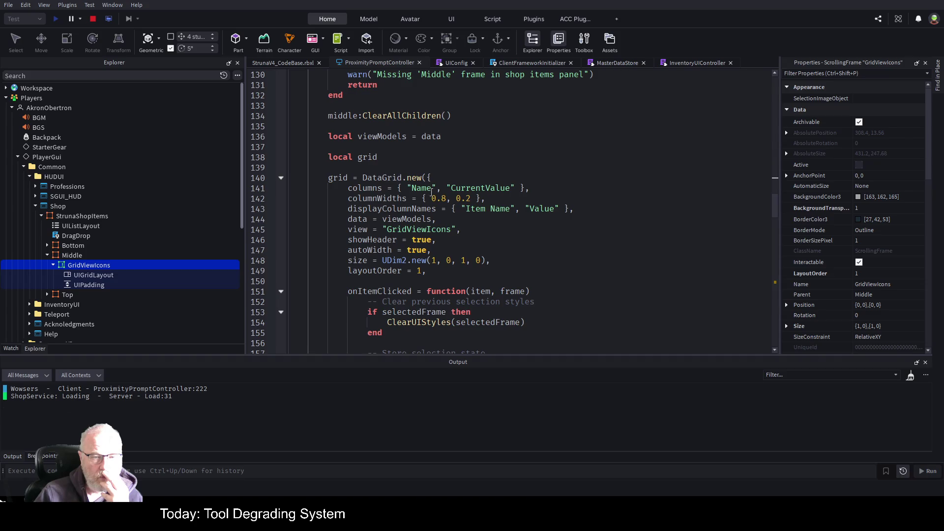
double_click(418, 217)
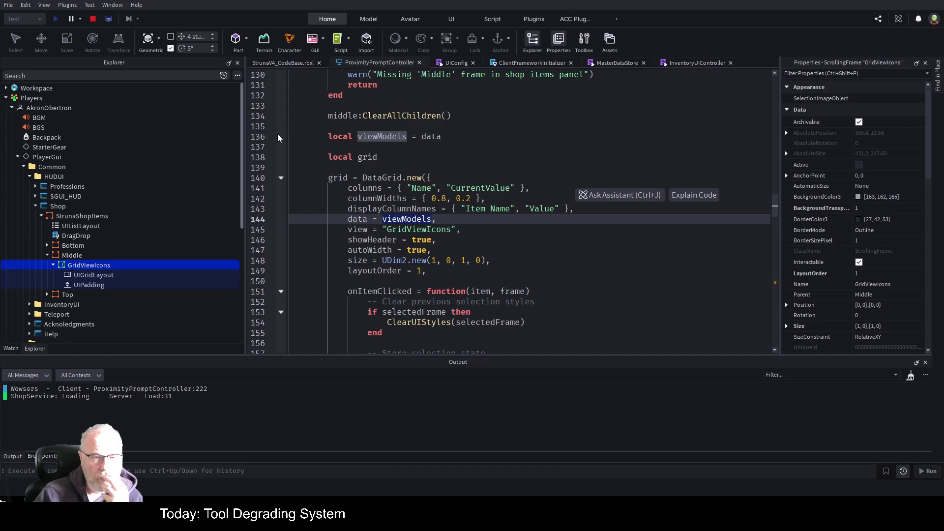
click(271, 63)
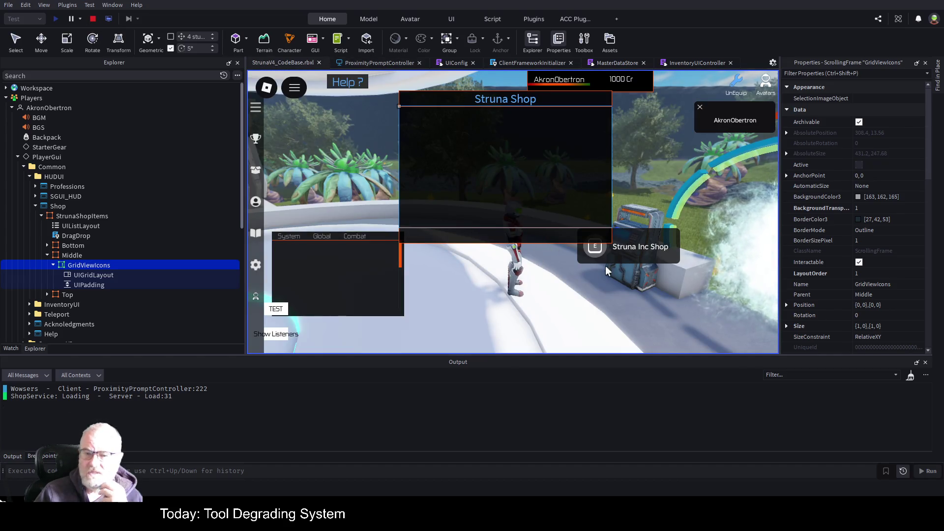
click(603, 250)
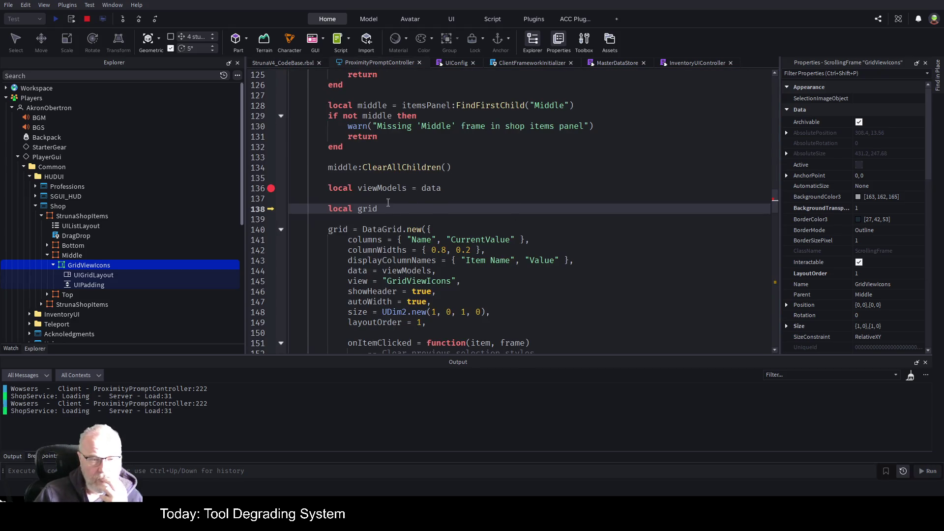
click(141, 20)
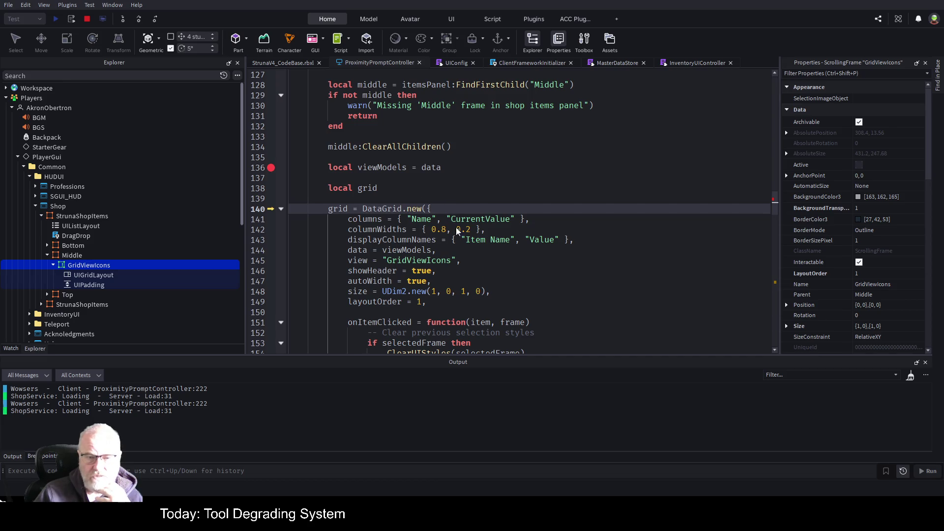
Review the ClearAllChildren and line 136 viewModels lines, then find DataGrid in InventoryUIController
click(528, 145)
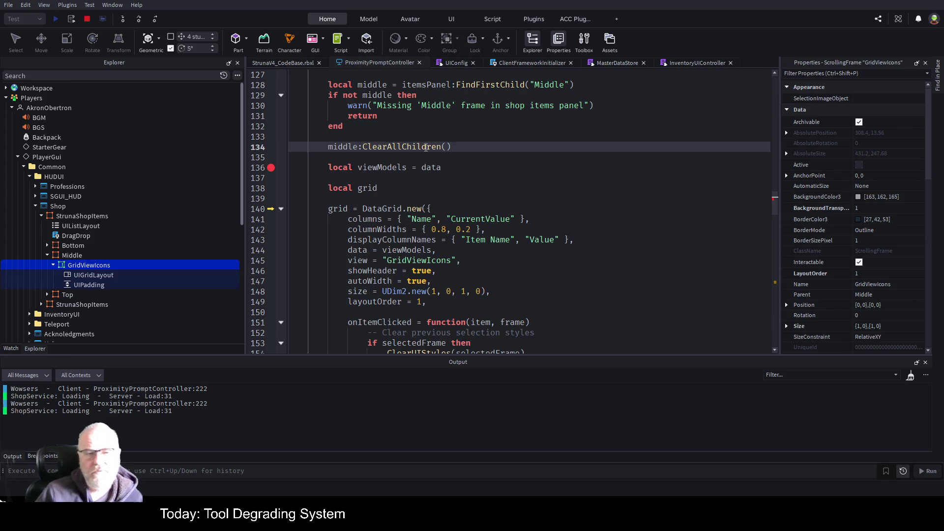
click(467, 173)
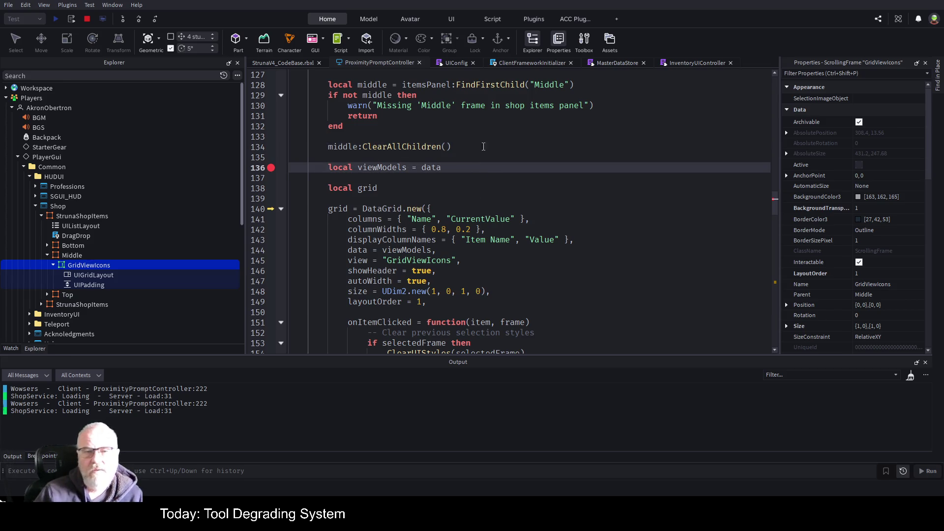
click(698, 64)
key(Return)
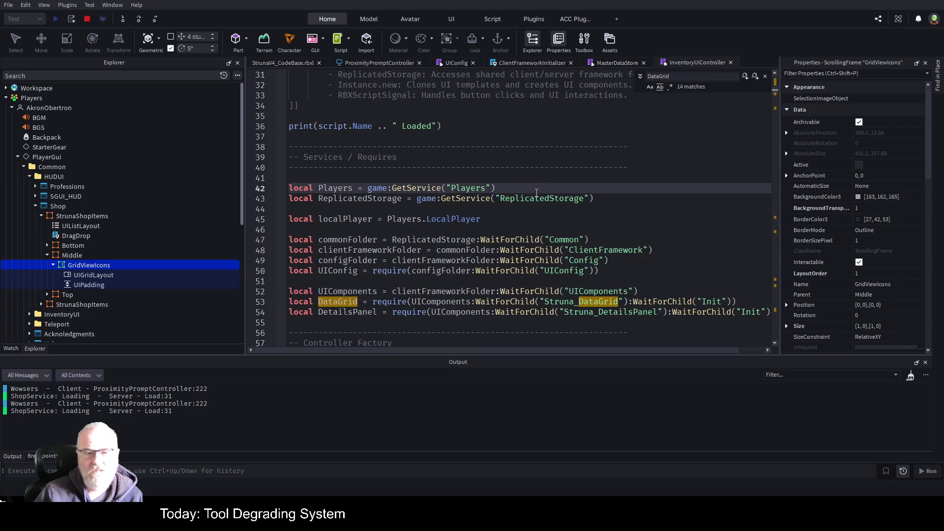
Search InventoryUIController for 'viewmodels' and review the viewModels return on line 219
key(ctrl+a)
text(viewmodels)
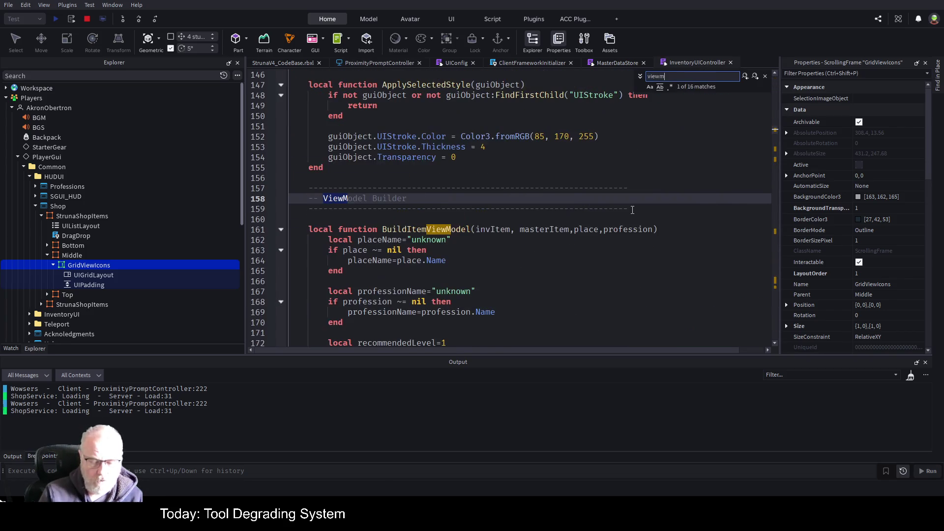
click(329, 250)
scroll(491, 244, down, 6)
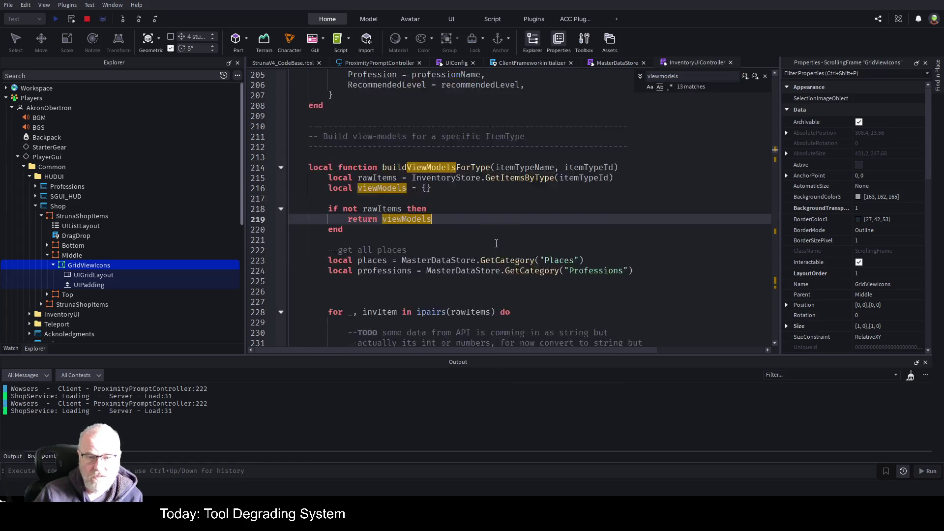
scroll(529, 236, down, 2)
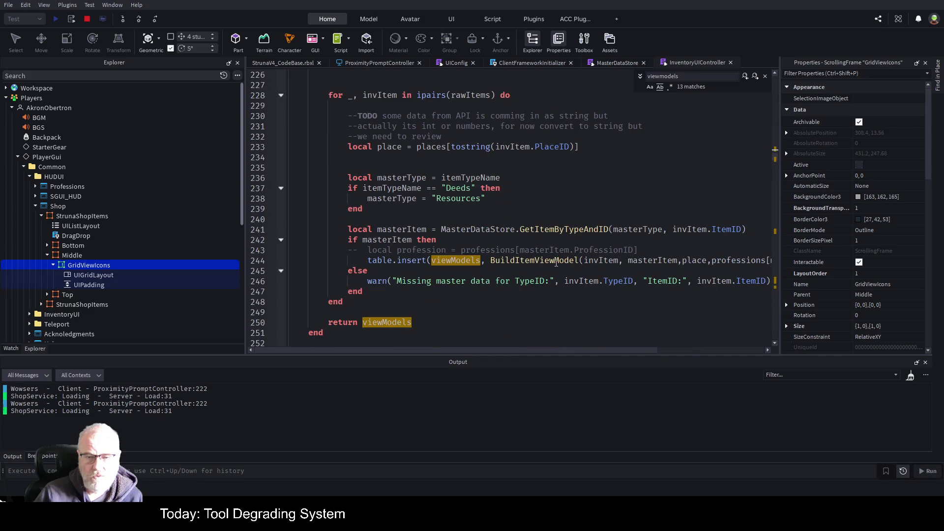
Go to BuildItemViewModel's definition from line 244, select its code, and place the caret after line 90
click(557, 263)
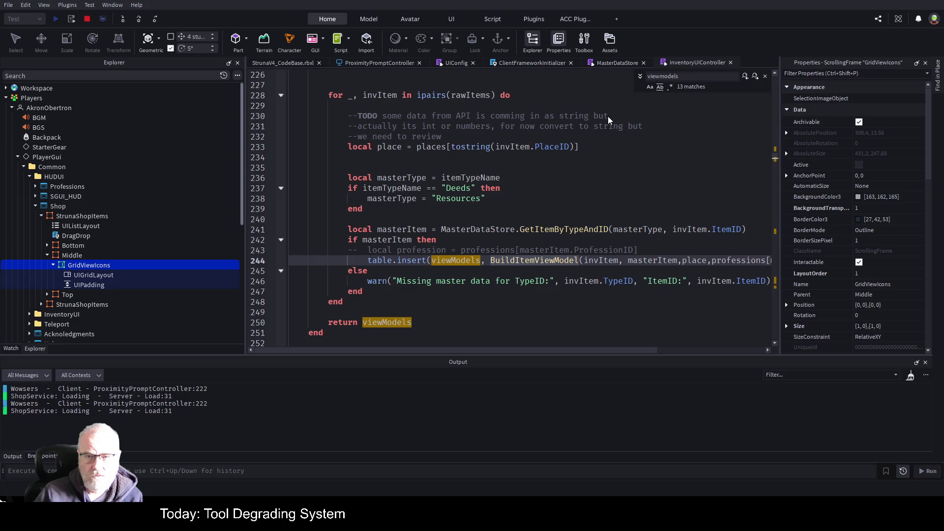
key(F12)
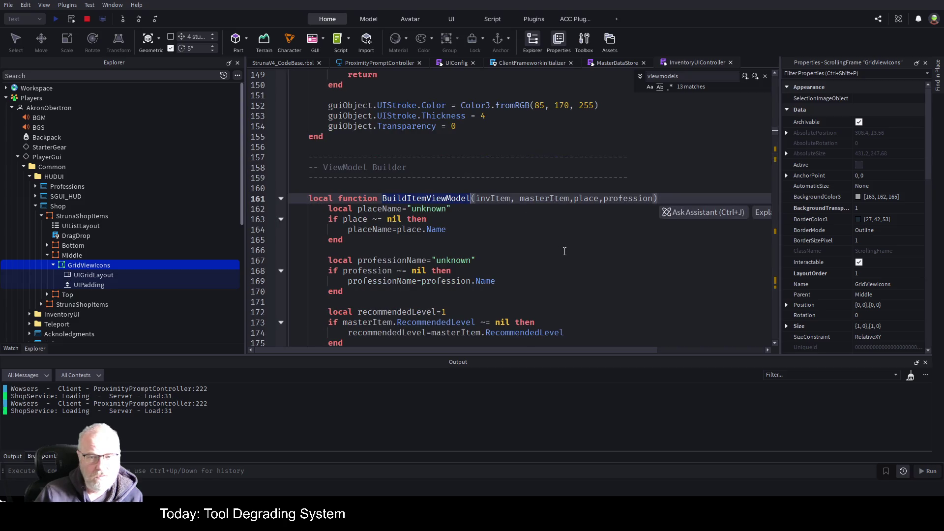
mouse_move(330, 151)
mouse_down()
mouse_move(363, 228)
mouse_move(364, 246)
mouse_move(346, 254)
mouse_up()
scroll(361, 250, down, 3)
scroll(356, 251, down, 6)
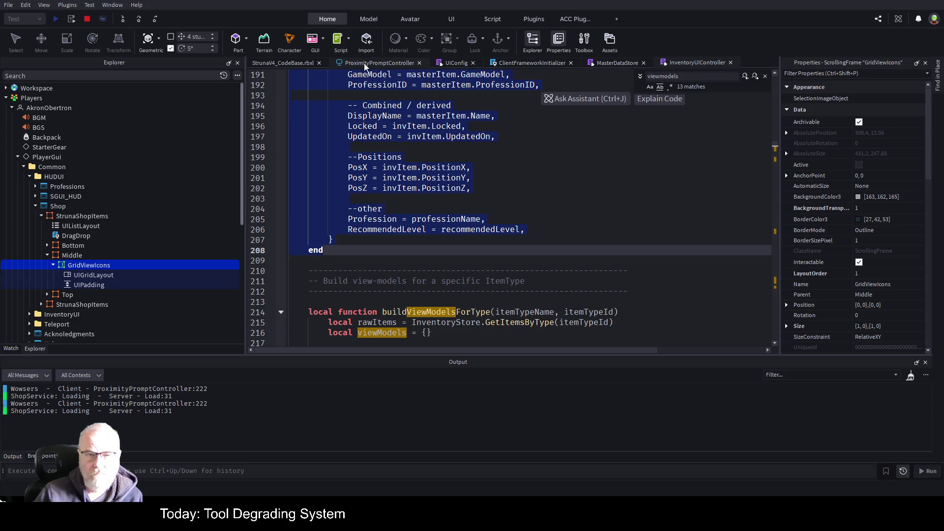
scroll(403, 177, up, 15)
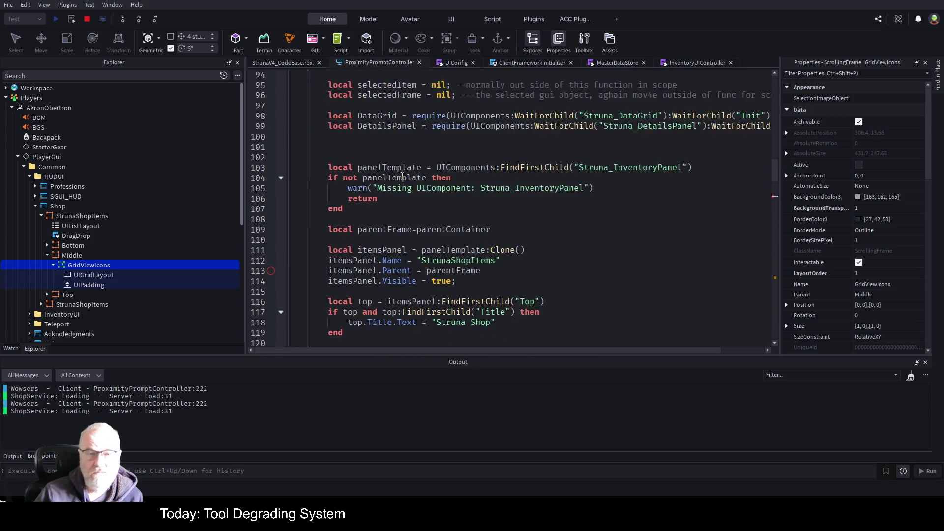
scroll(402, 177, up, 5)
click(344, 190)
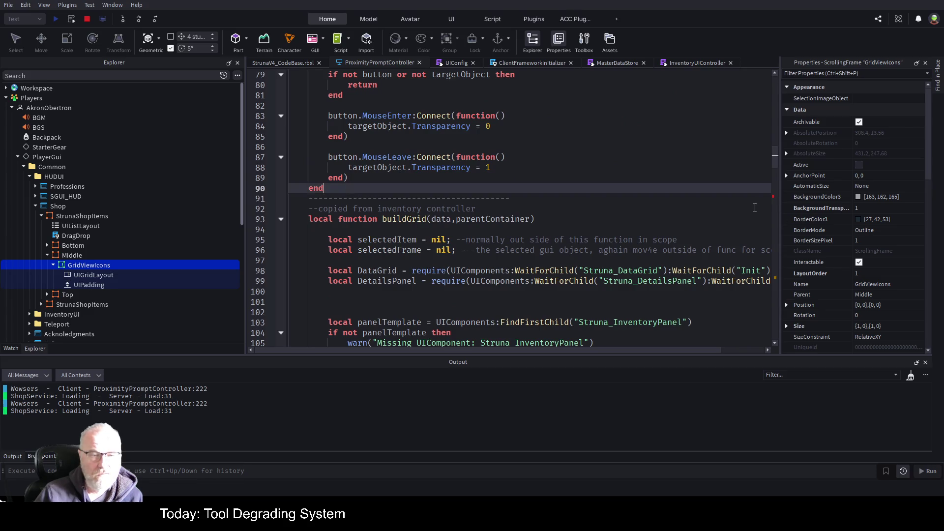
Paste the copied ViewModel Builder code below line 90
key(Return)
key(Return)
key(Return)
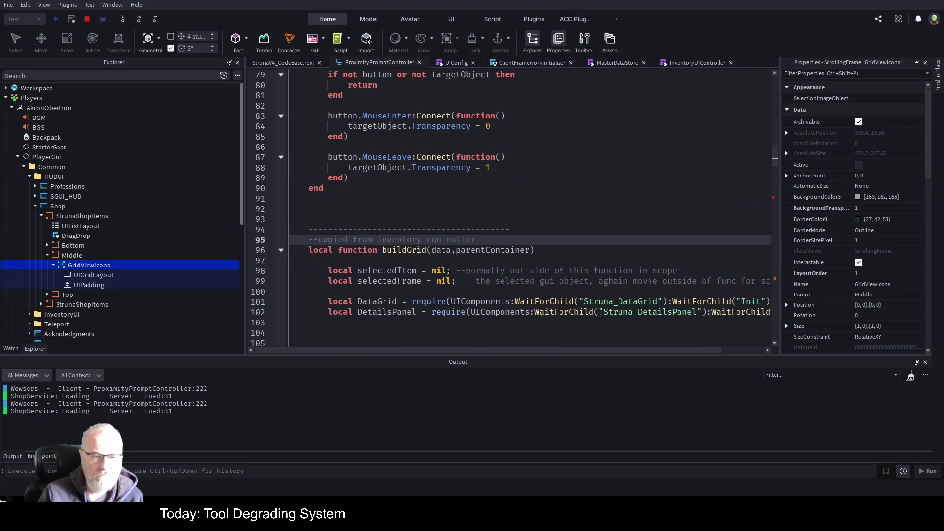
key(ctrl+v)
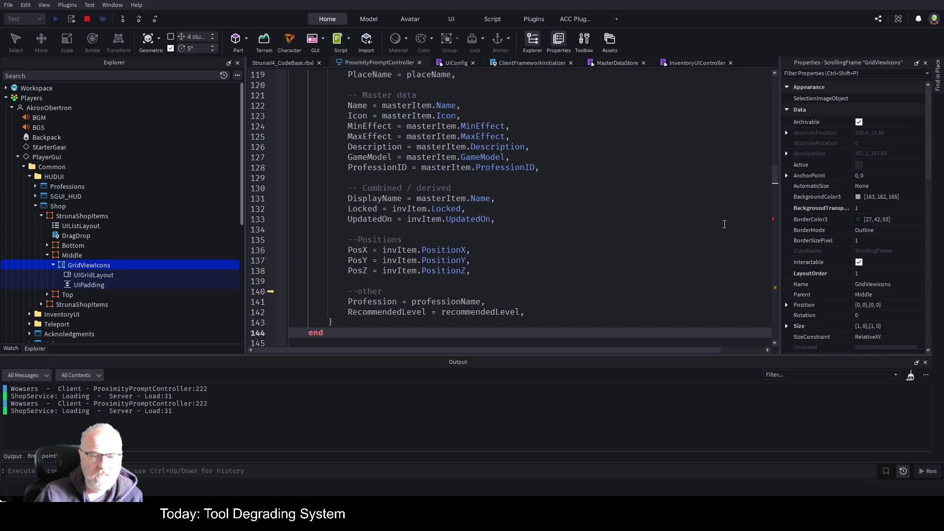
scroll(564, 248, up, 8)
scroll(563, 249, up, 2)
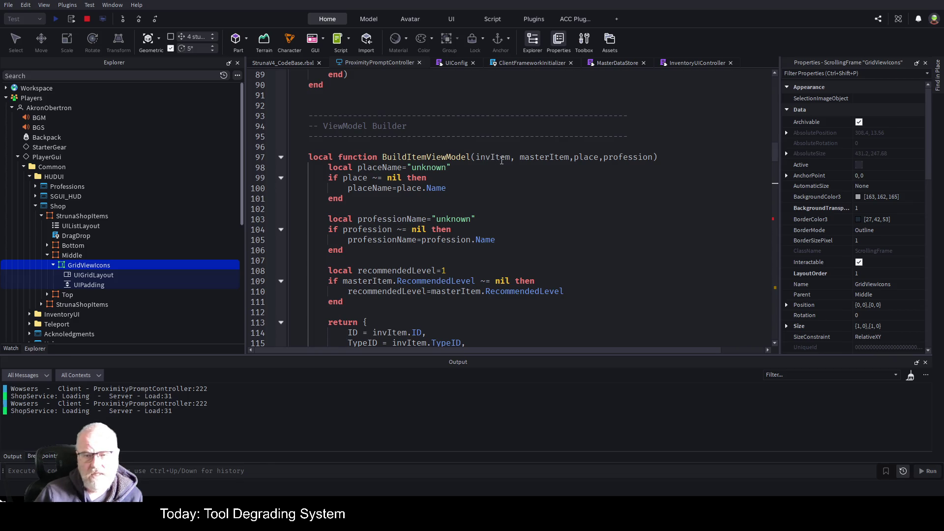
Remove the place and profession parameters, leaving BuildItemViewModel(invItem, masterItem)
double_click(544, 157)
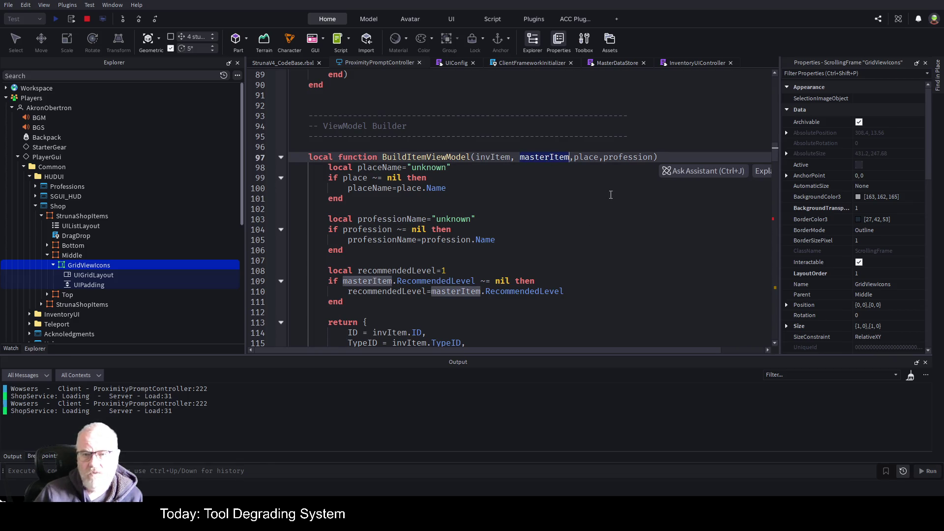
click(589, 157)
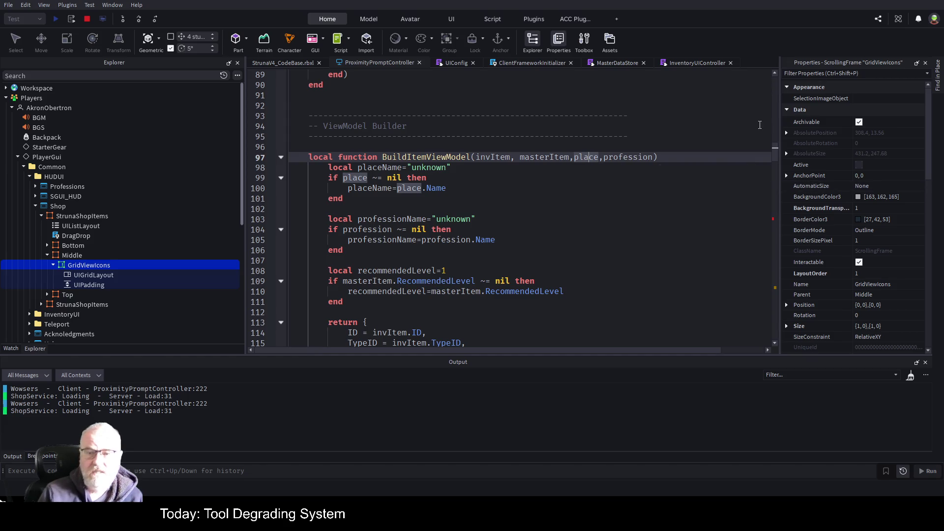
key(Left)
key(Left)
key(shift+End)
key(shift+Left)
key(BackSpace)
Delete the place and profession lookup lines and the recommendedLevel block
key(Down)
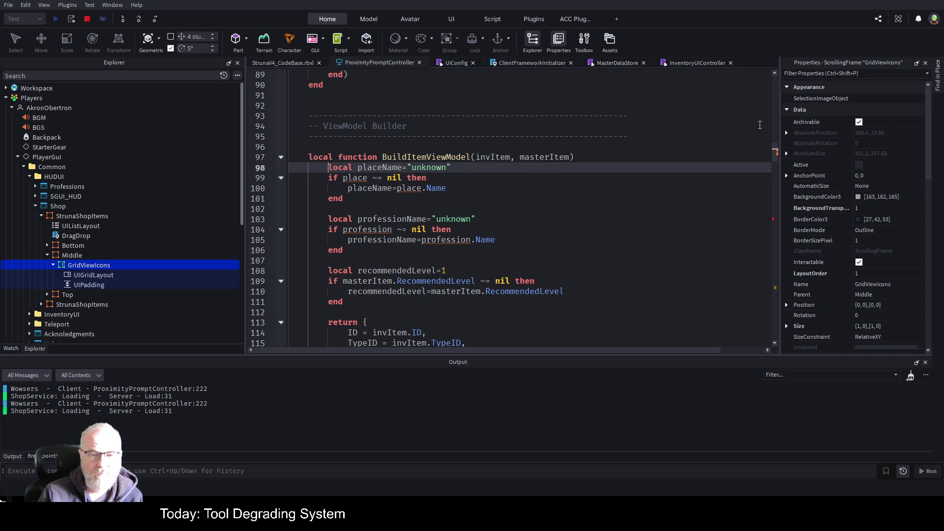
key(shift+Down)
key(shift+Down)
key(shift+Down)
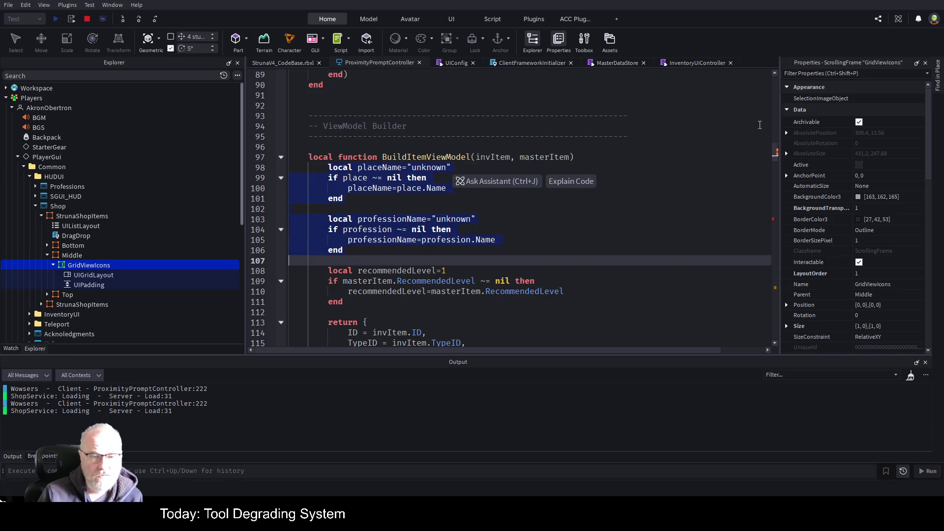
key(BackSpace)
key(Down)
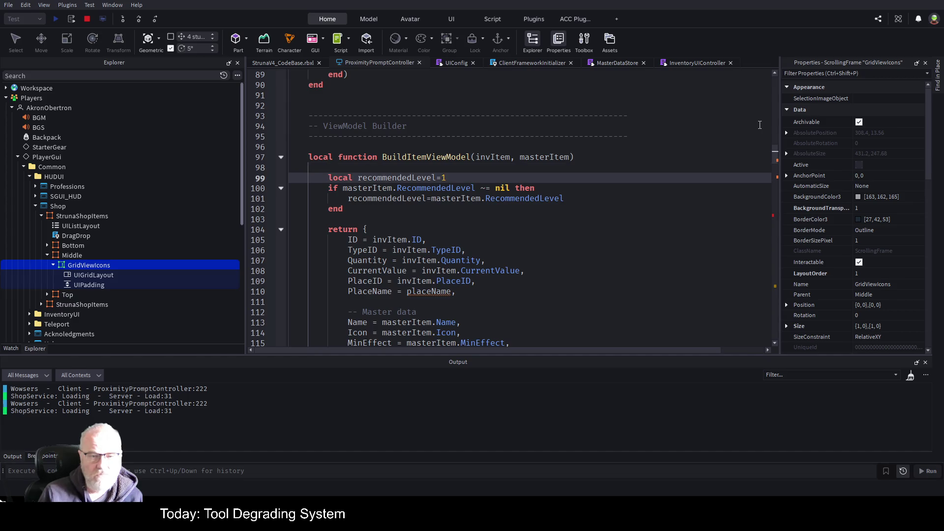
key(shift+Down)
key(shift+Down)
key(shift+Down)
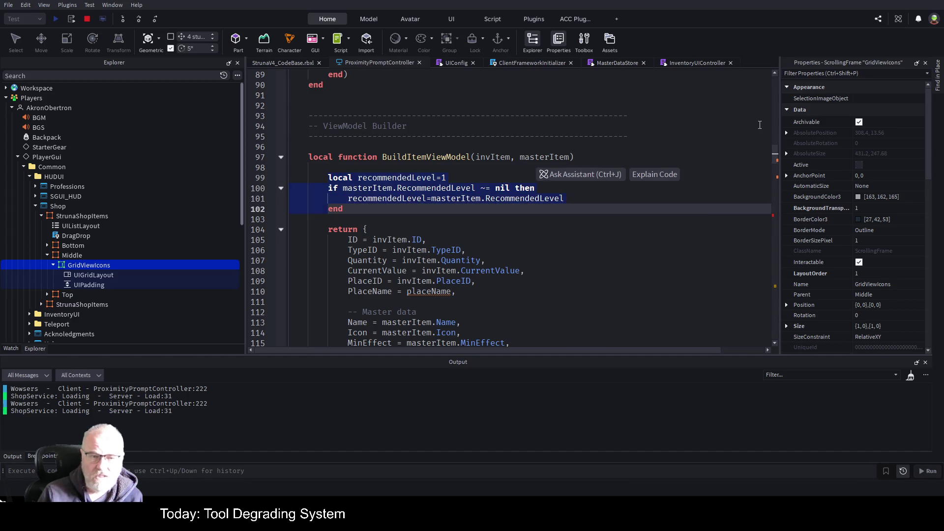
key(BackSpace)
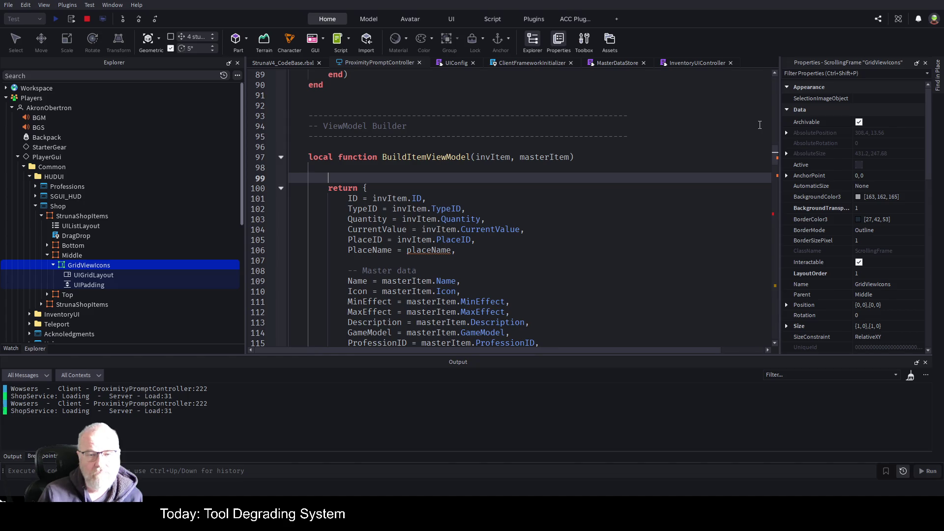
Select the invItem.ID value on the ID field line, excluding the trailing comma
key(Down)
key(Down)
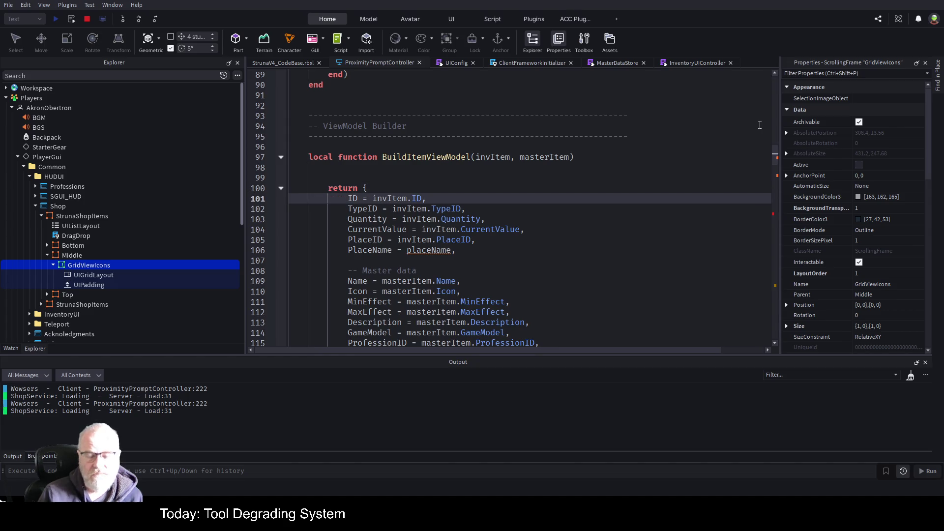
key(ctrl+Right)
key(ctrl+Right)
key(ctrl+Right)
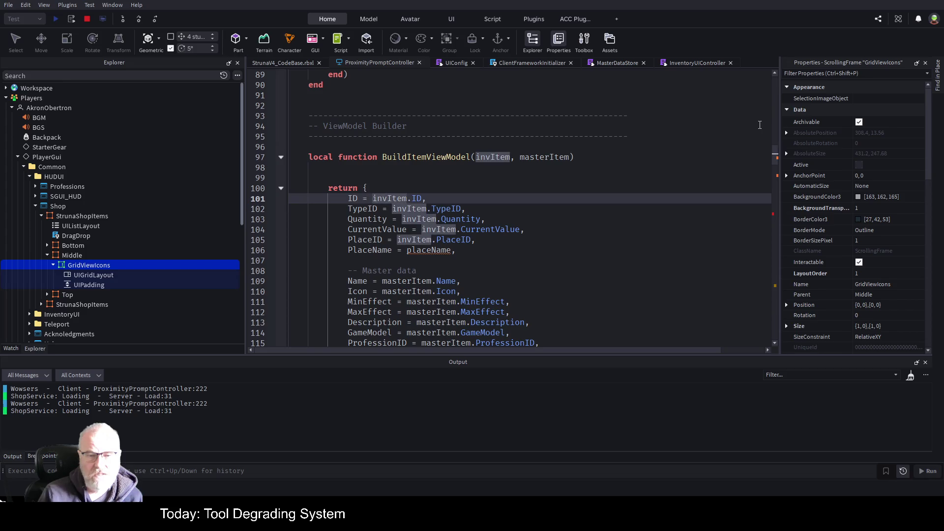
key(ctrl+Right)
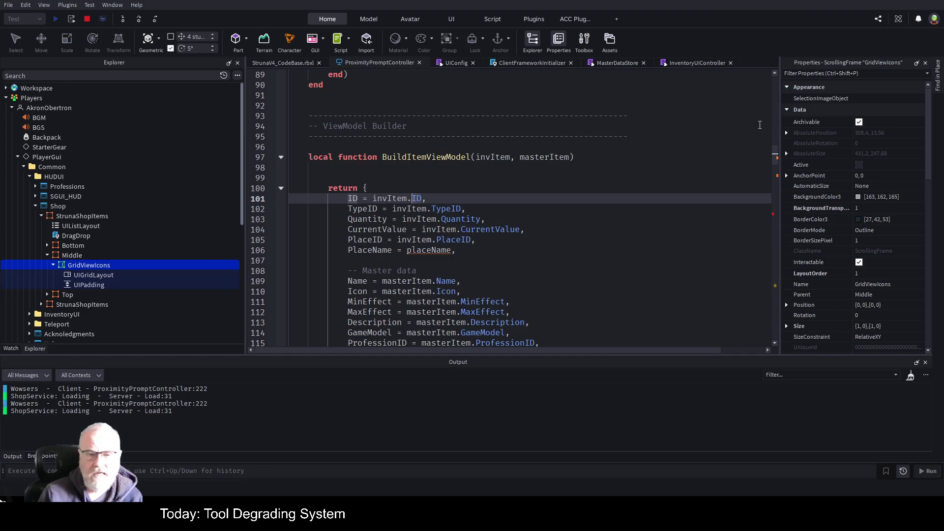
key(ctrl+Left)
key(shift+End)
key(shift+Left)
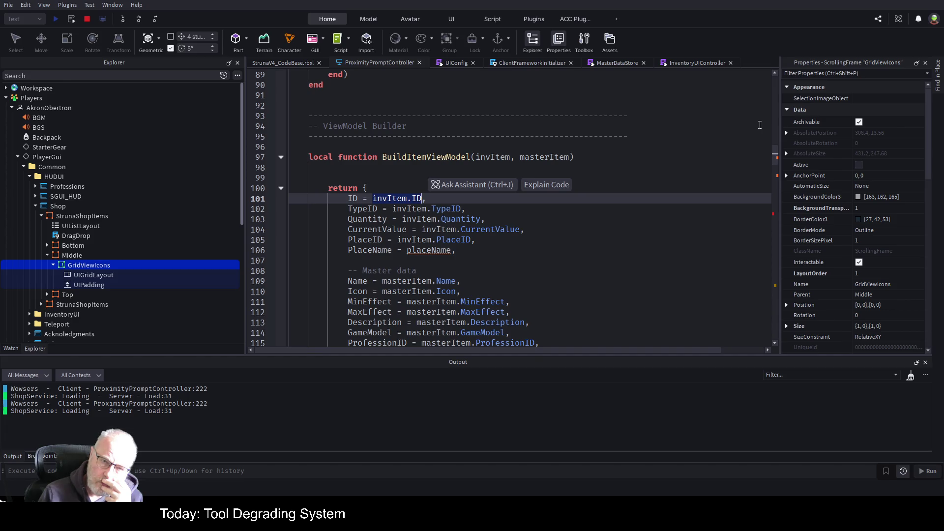
Fold and delete the whole ViewModel Builder section, then highlight the UIComponents and payload uses
click(281, 157)
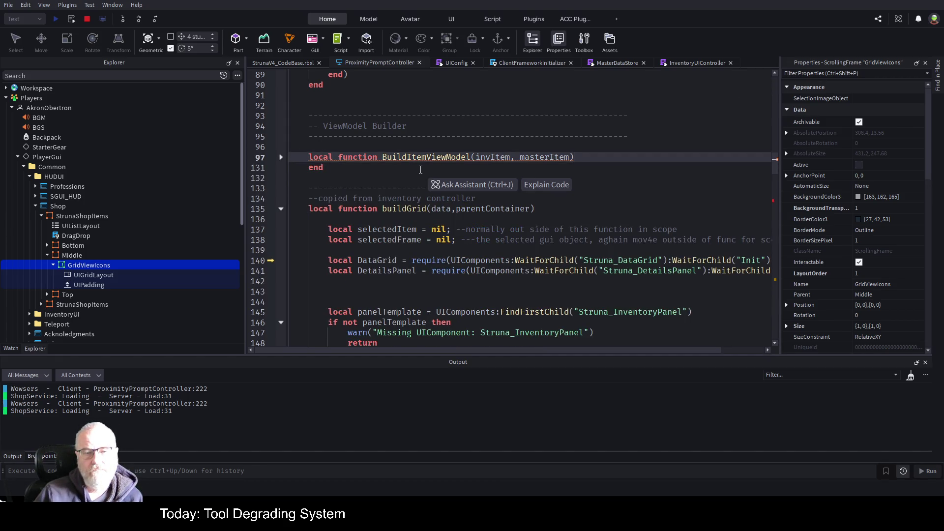
drag(344, 168, 316, 100)
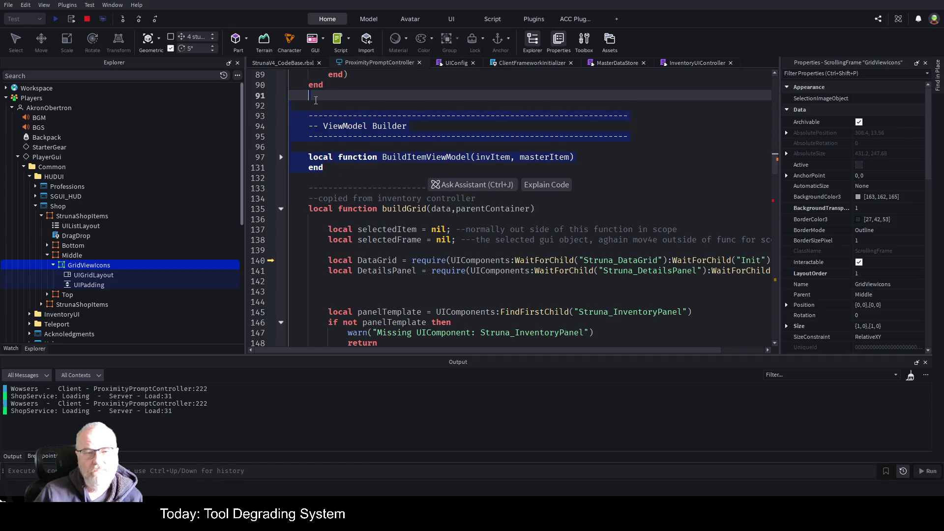
key(Delete)
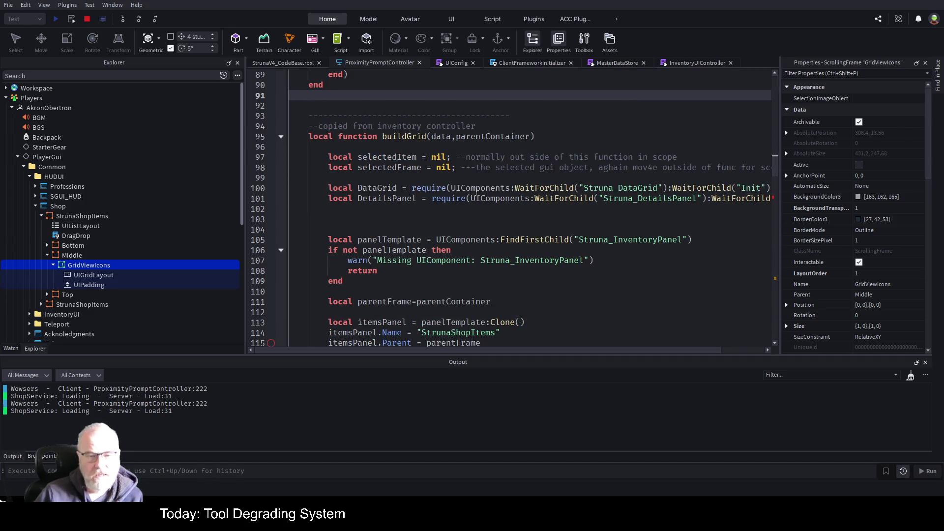
double_click(476, 192)
scroll(503, 248, down, 15)
scroll(503, 248, down, 15)
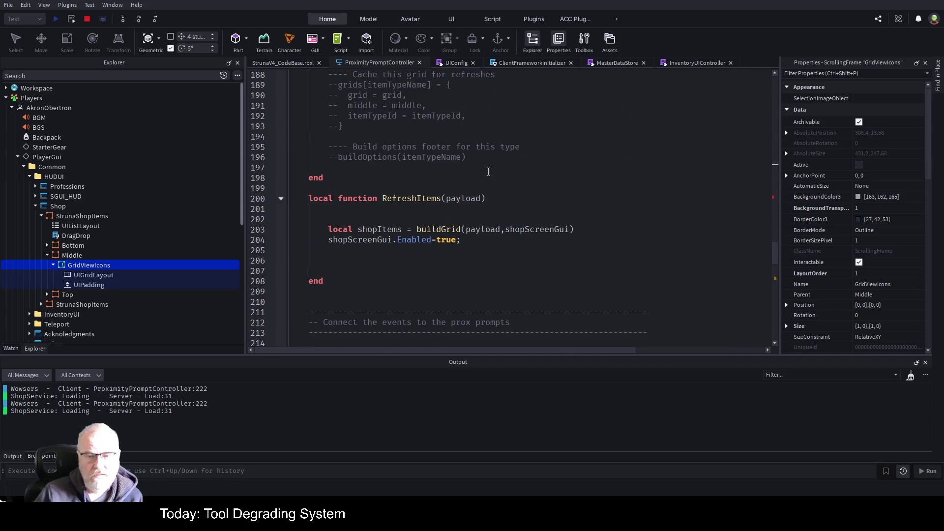
double_click(464, 199)
scroll(472, 212, down, 9)
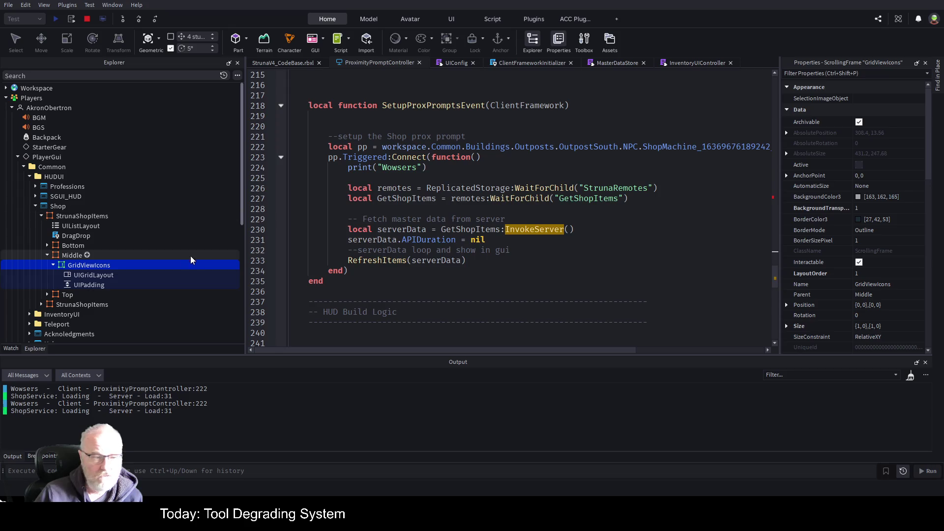
Stop the running play test
scroll(118, 200, down, 5)
scroll(77, 215, down, 1)
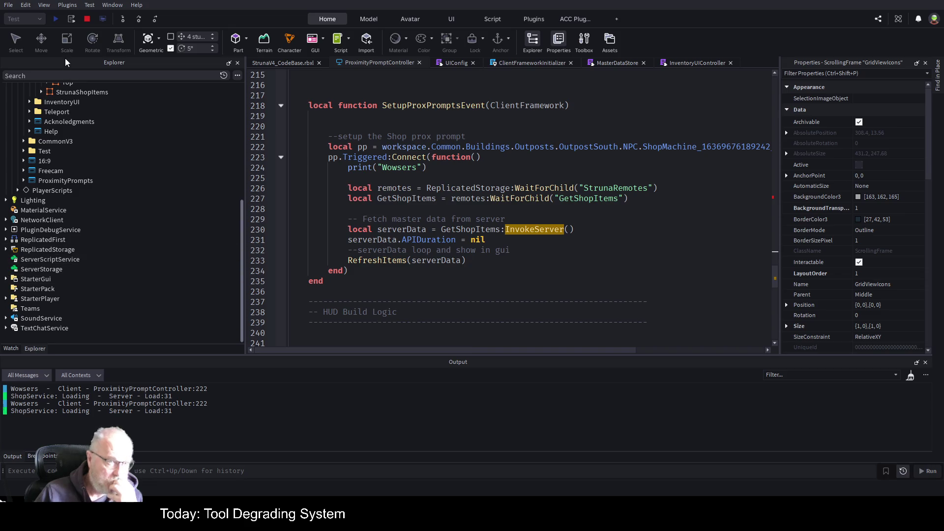
click(88, 19)
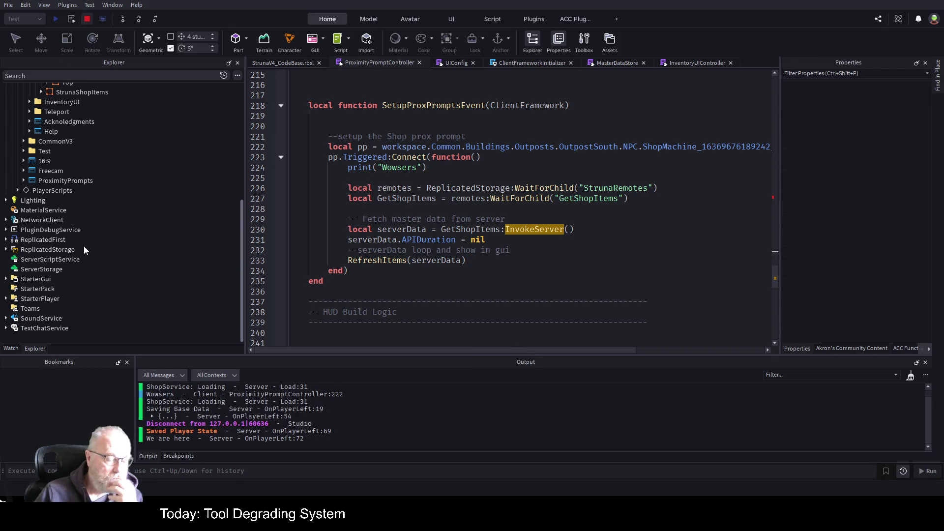
Collapse ReplicatedStorage and StarterGui, and expand ServerScriptService toward ShopService > Bind
scroll(94, 231, down, 10)
scroll(105, 274, down, 5)
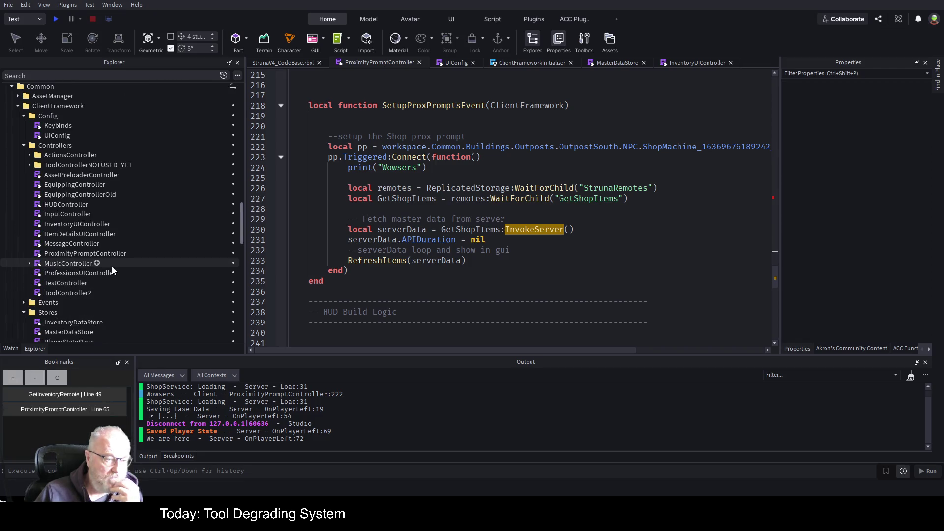
scroll(111, 267, down, 5)
scroll(133, 296, down, 5)
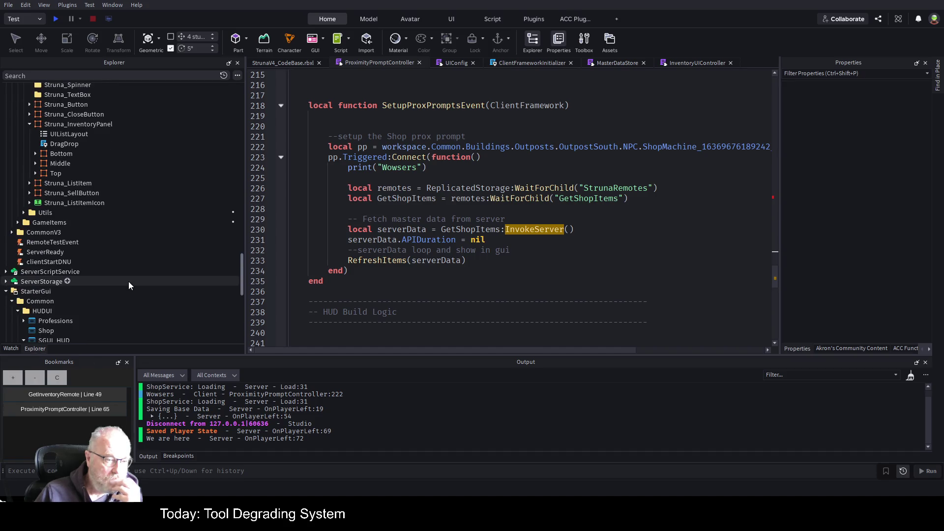
scroll(142, 285, up, 10)
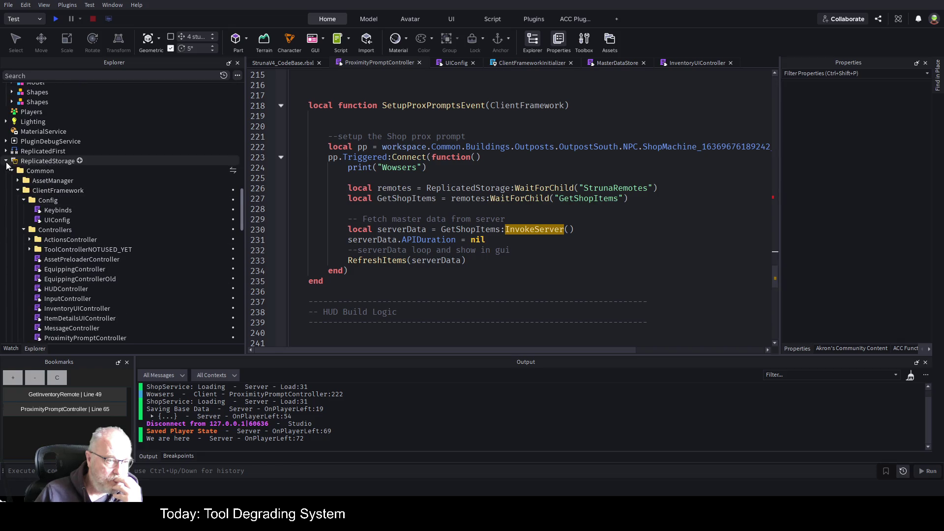
click(6, 161)
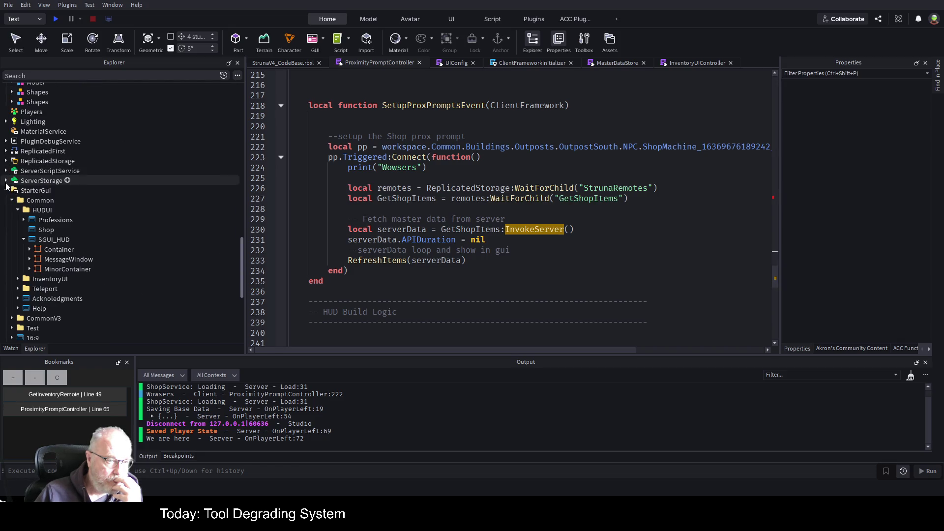
click(6, 190)
click(6, 170)
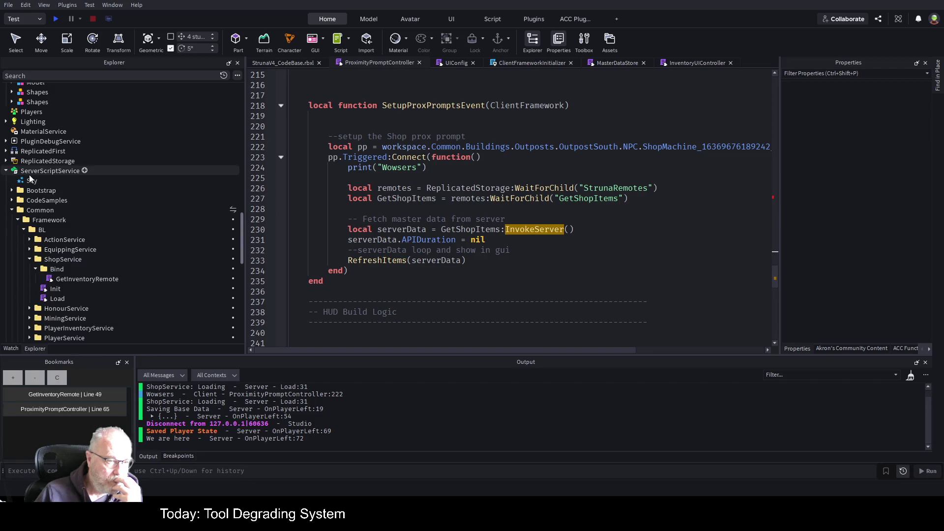
scroll(146, 248, down, 2)
Open the GetInventoryRemote module from ShopService's Bind folder
double_click(95, 236)
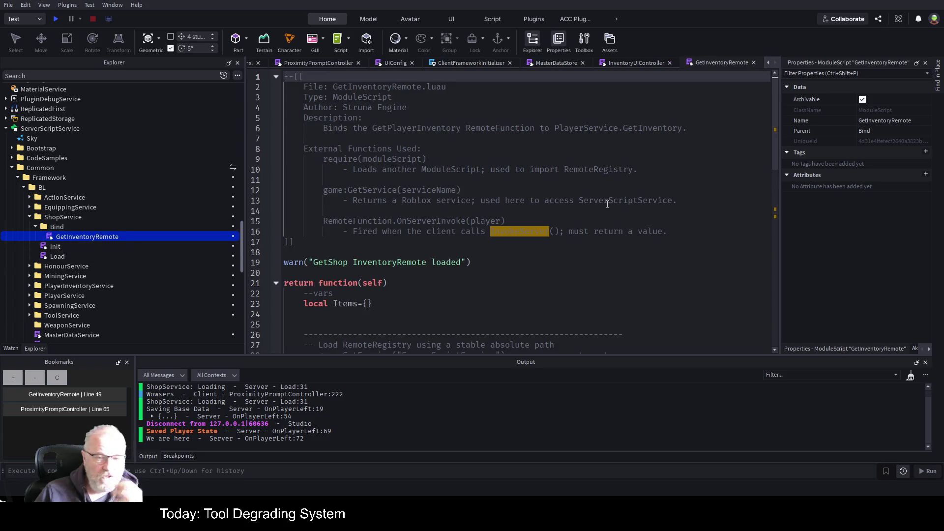
scroll(509, 229, down, 10)
scroll(509, 229, down, 4)
scroll(443, 241, up, 7)
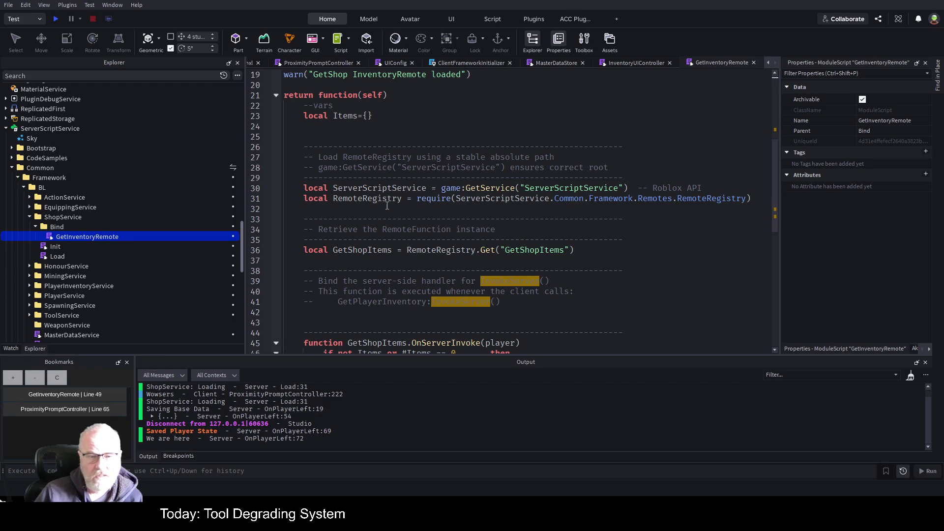
scroll(541, 226, down, 2)
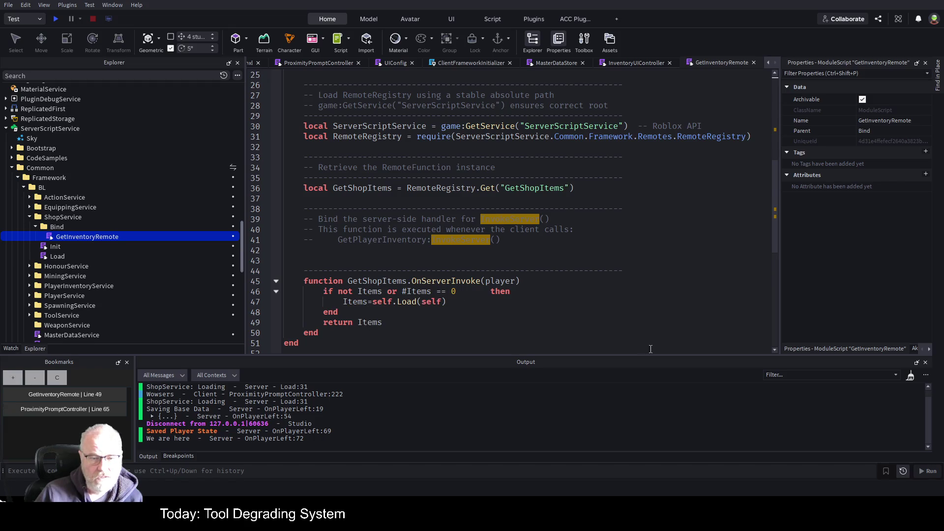
Add blank lines after Items = self.Load(self) inside the if block
click(608, 312)
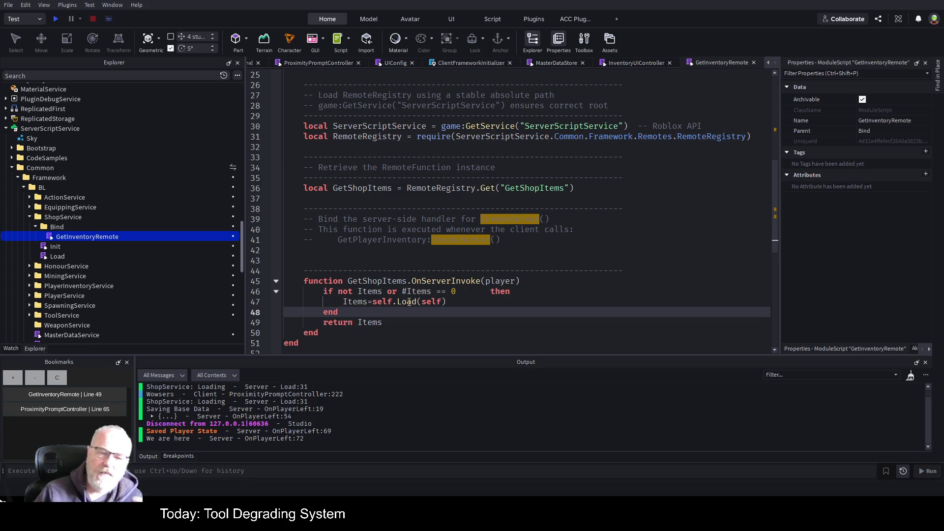
click(457, 301)
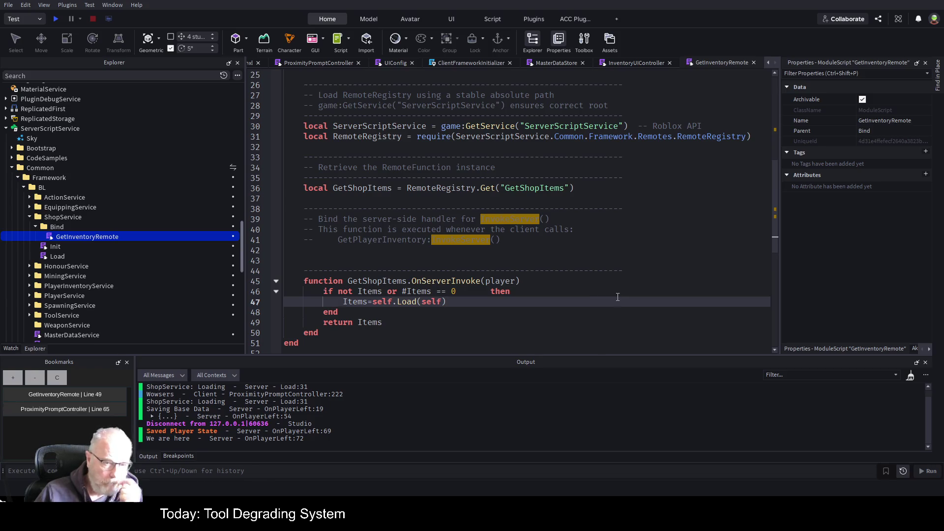
key(Return)
key(Return)
key(Return)
key(Up)
key(Up)
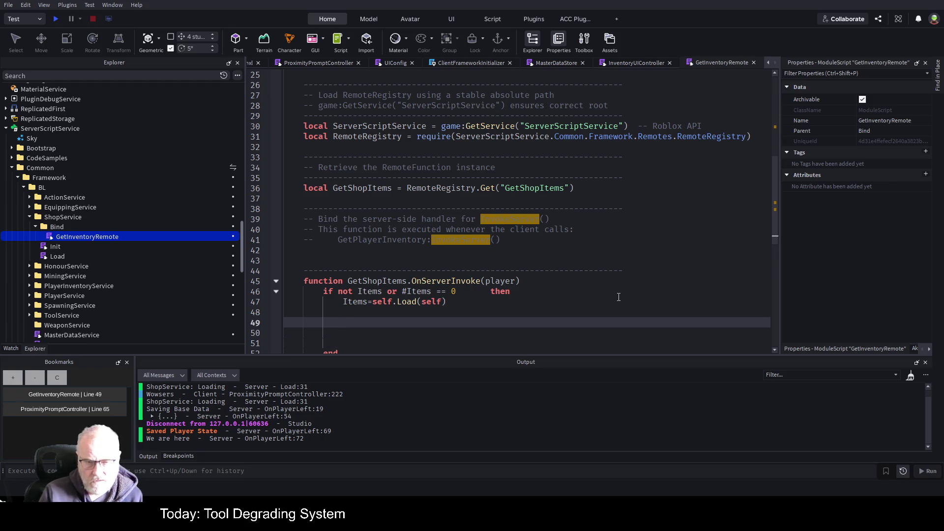
key(Up)
key(Up)
key(Up)
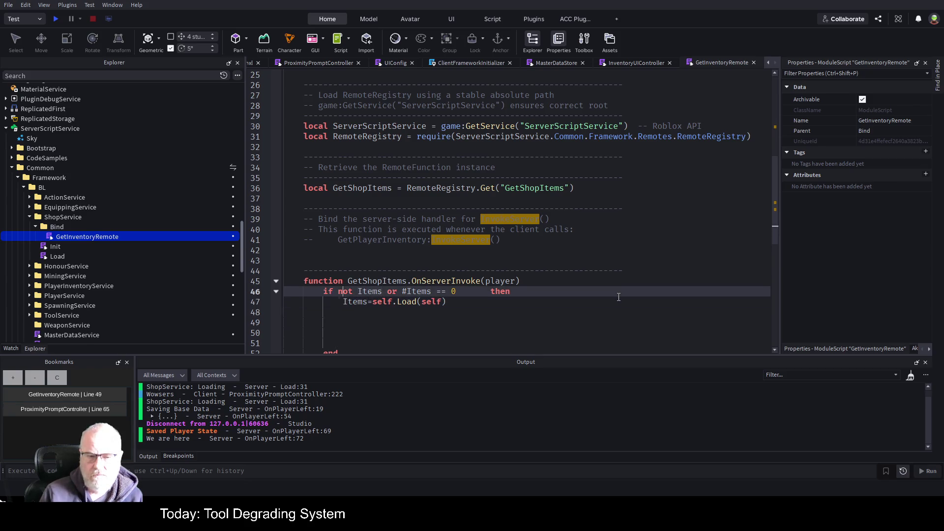
key(Down)
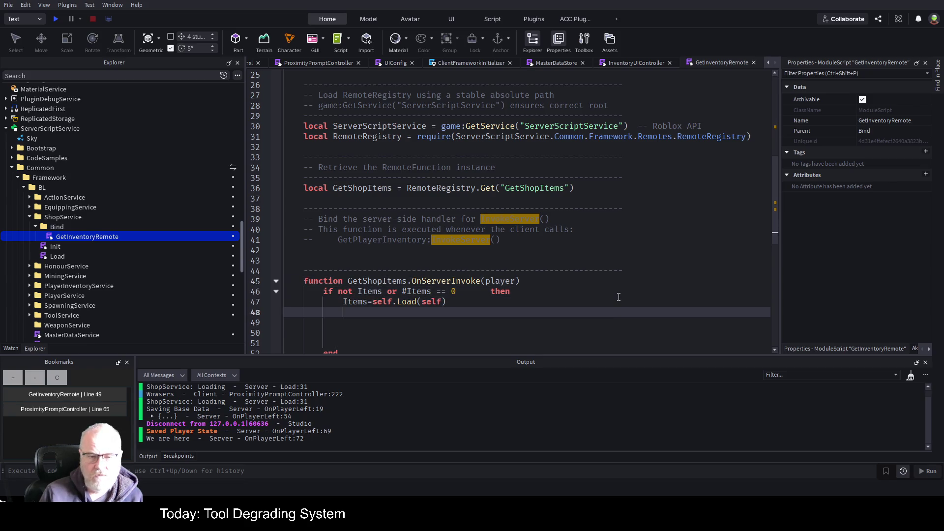
key(Return)
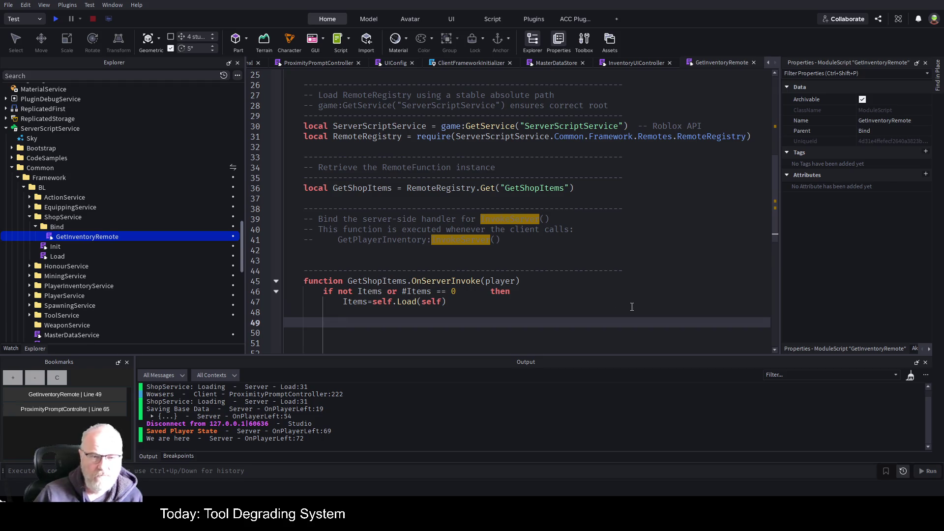
scroll(443, 261, down, 2)
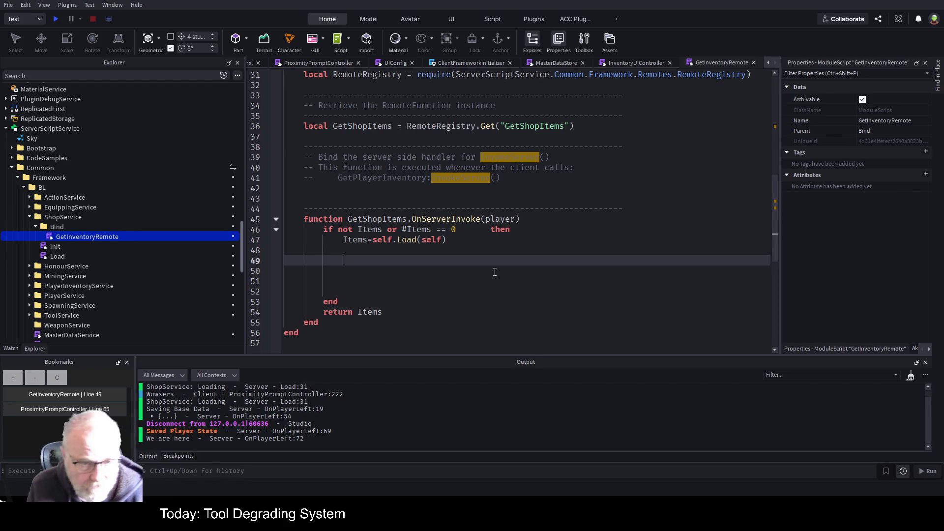
key(Up)
key(Up)
key(Up)
Add local result = {} right below the OnServerInvoke header
key(End)
key(Return)
text(local res)
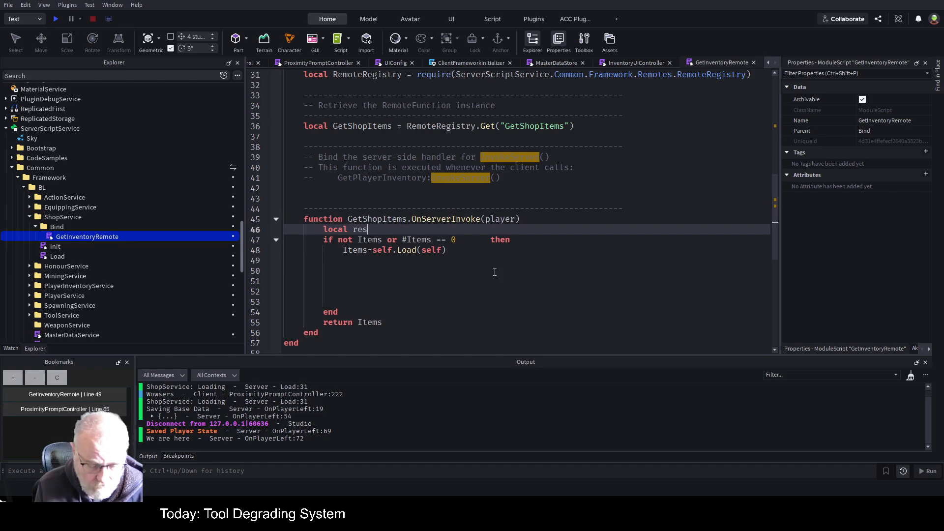
text(ult = {}{})
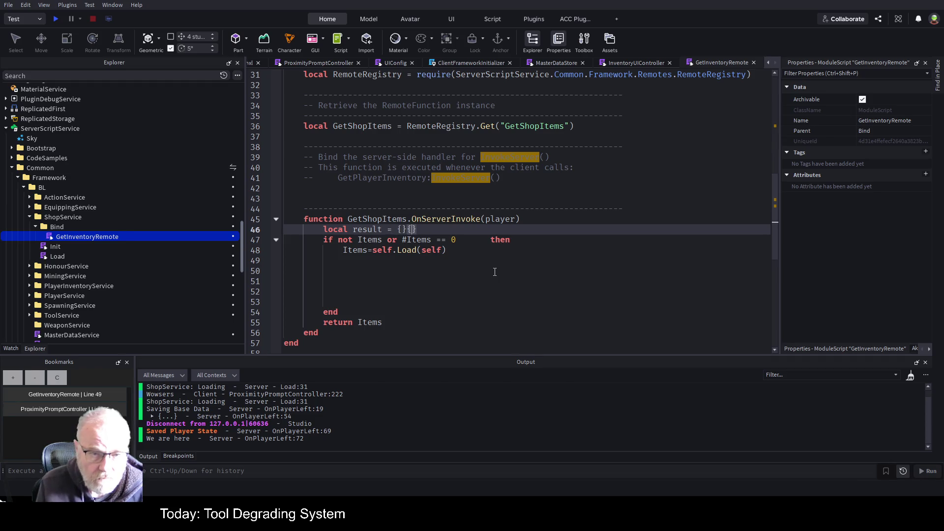
key(BackSpace)
key(Return)
Set result.Name to "OOF001" and result.TypeID to "blah"
text(result.Name)
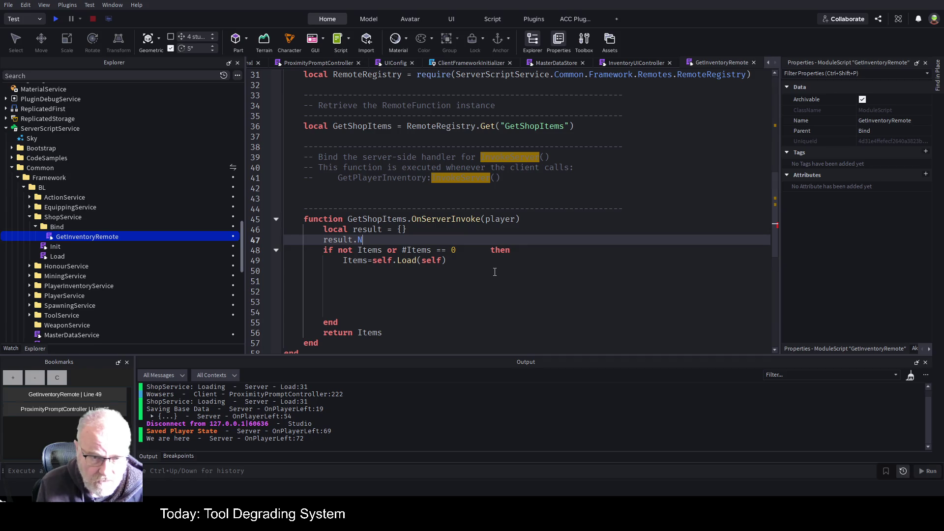
text( = ")
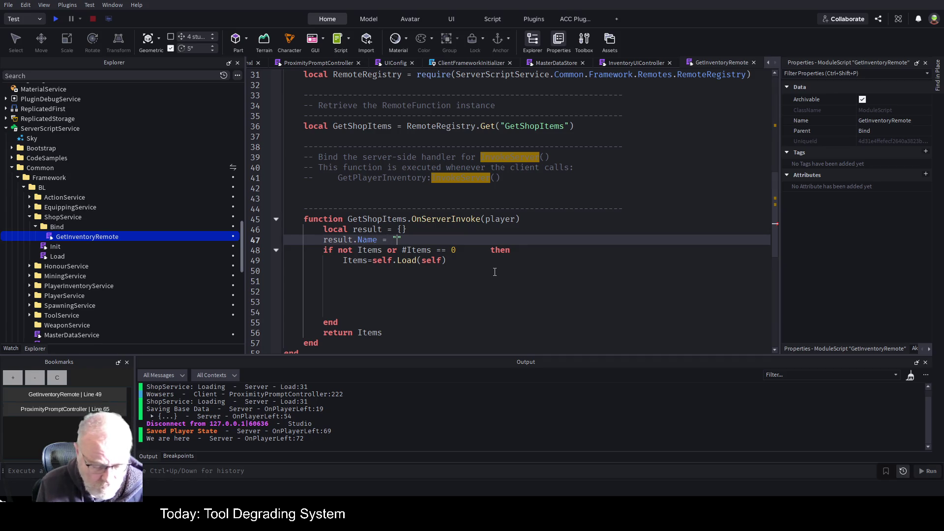
text(O)
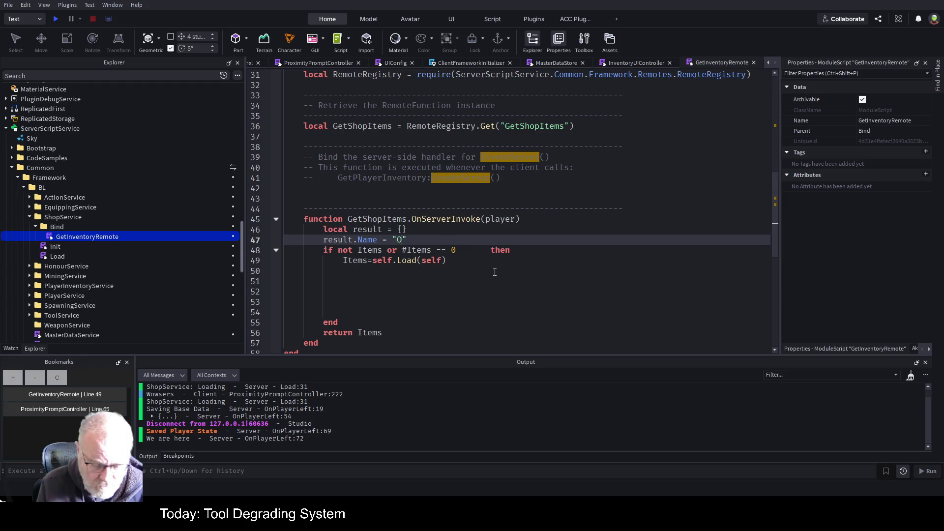
text(OF001)
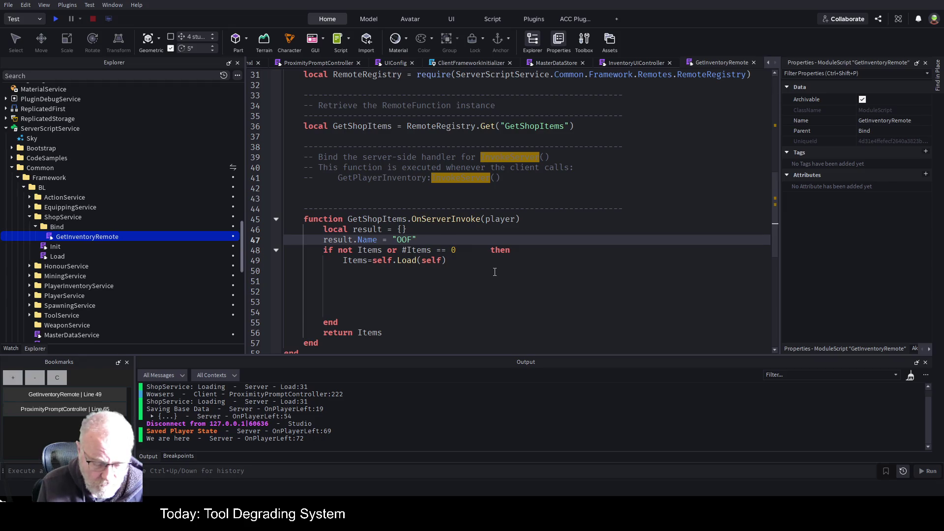
key(Return)
text(result.)
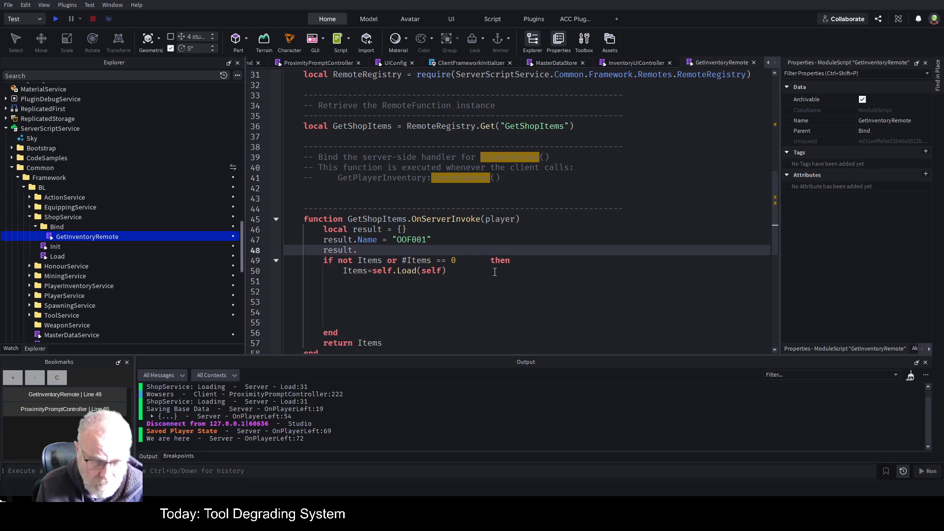
text(TypeID=1)
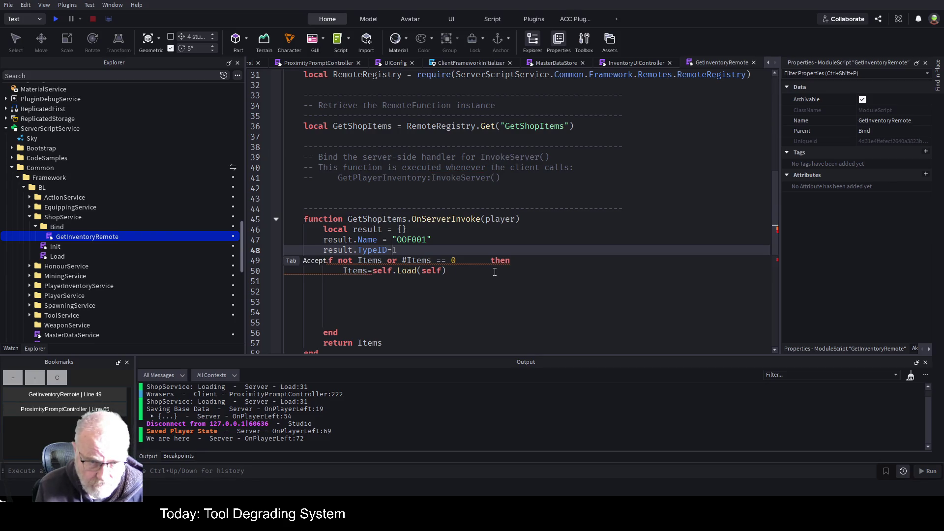
key(BackSpace)
text("blah)
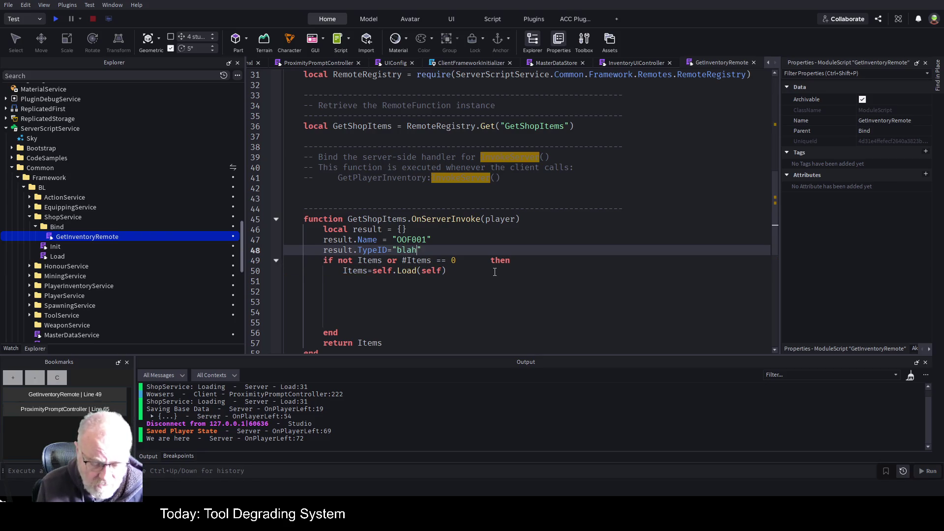
key(Return)
Add a result field line setting unitvalue = 100
text(result.)
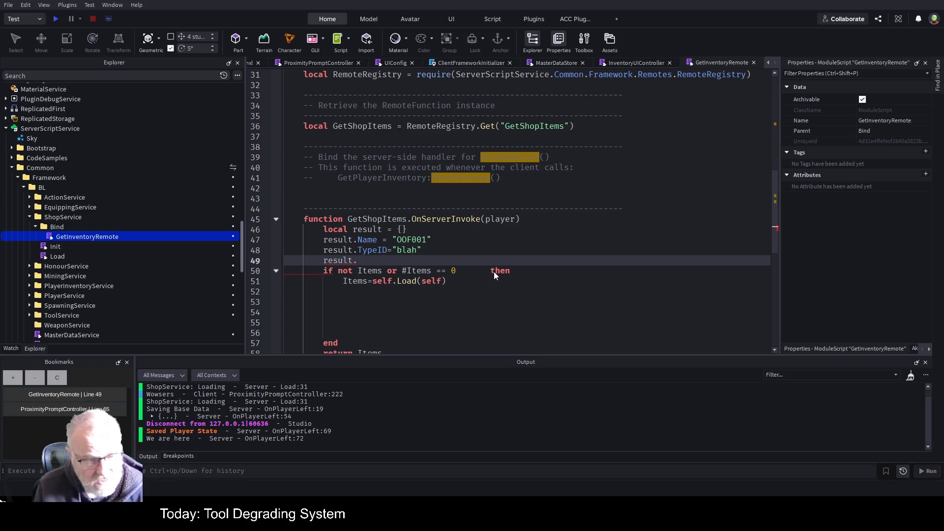
text(Ty)
key(BackSpace)
key(BackSpace)
text(Type)
key(BackSpace)
key(BackSpace)
key(BackSpace)
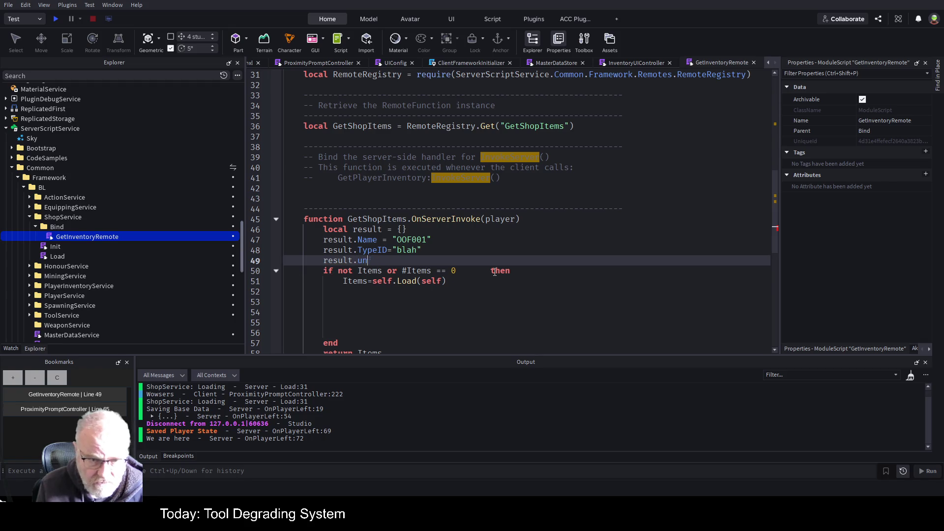
text(unitv)
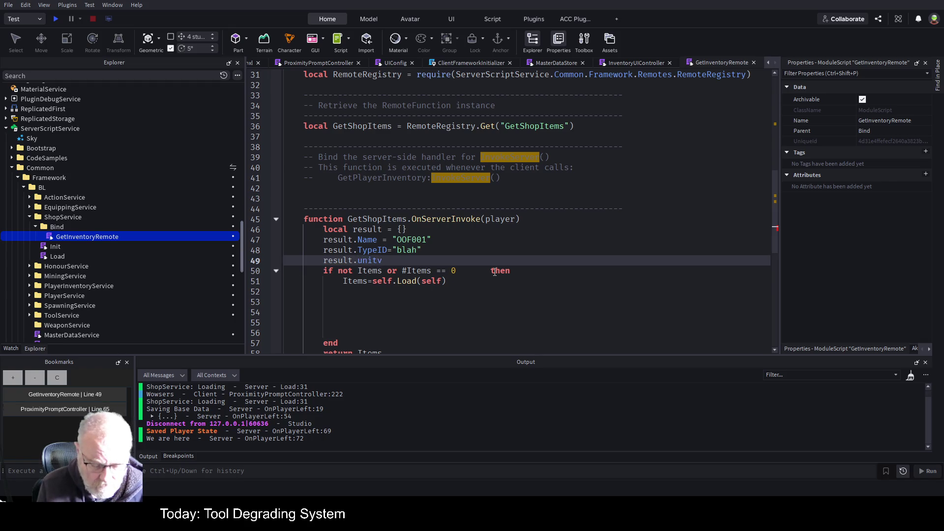
text(alue = 100)
key(Return)
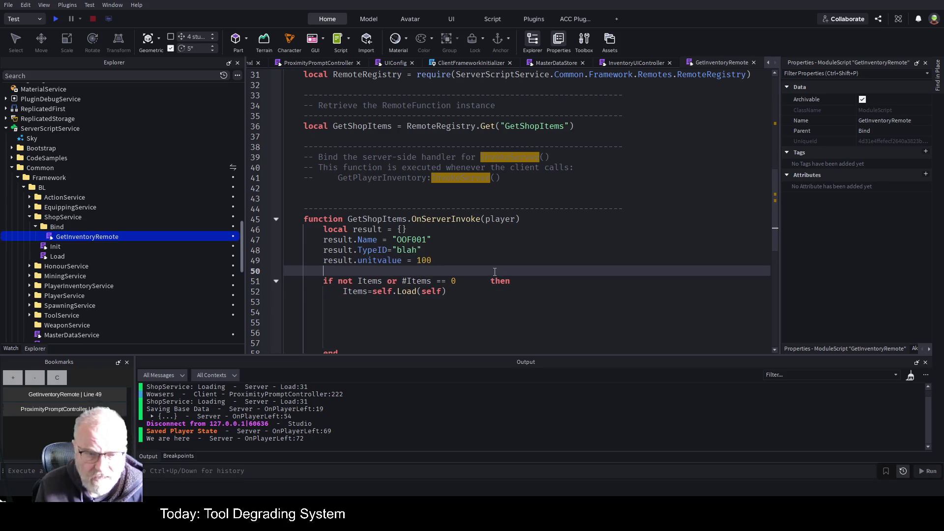
Capitalise the field to Unitvalue and add result.Icon = "" below it
key(Down)
key(Down)
key(Down)
key(Up)
key(Up)
key(Up)
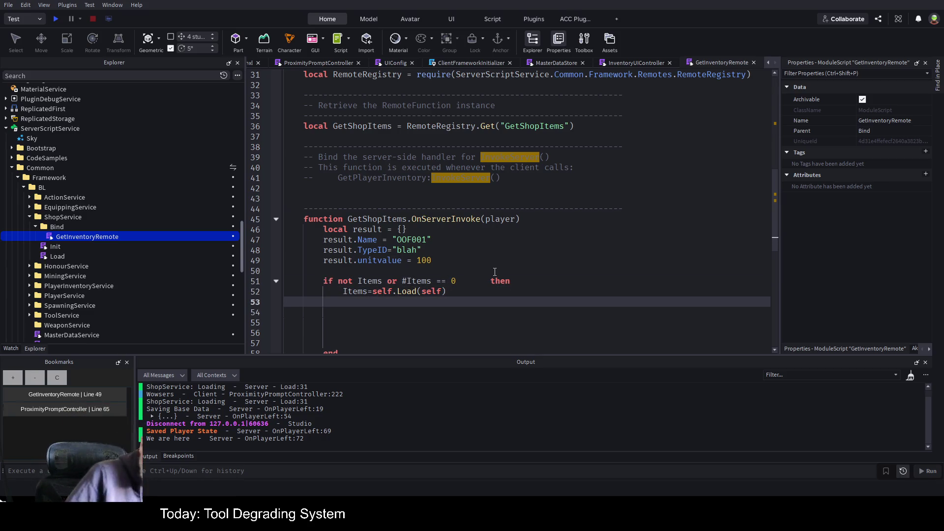
key(Right)
key(Right)
key(Right)
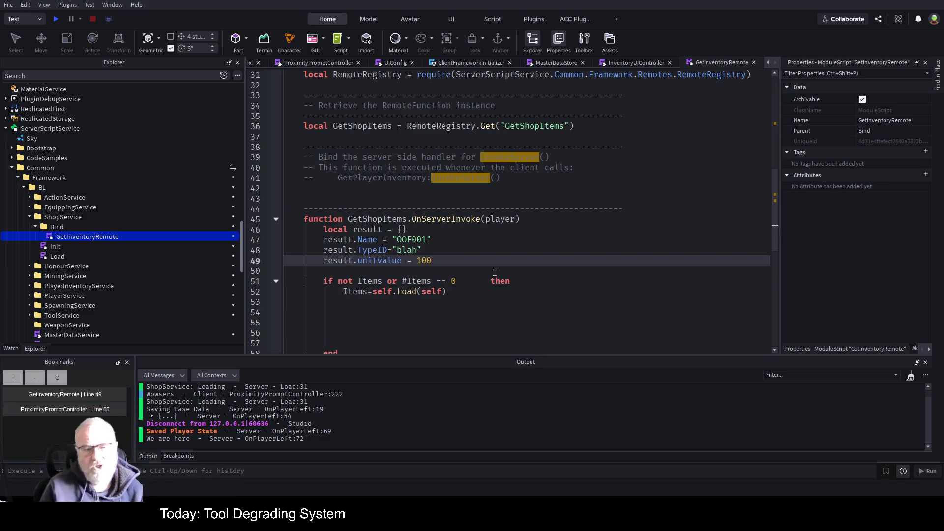
key(Delete)
text(U)
key(End)
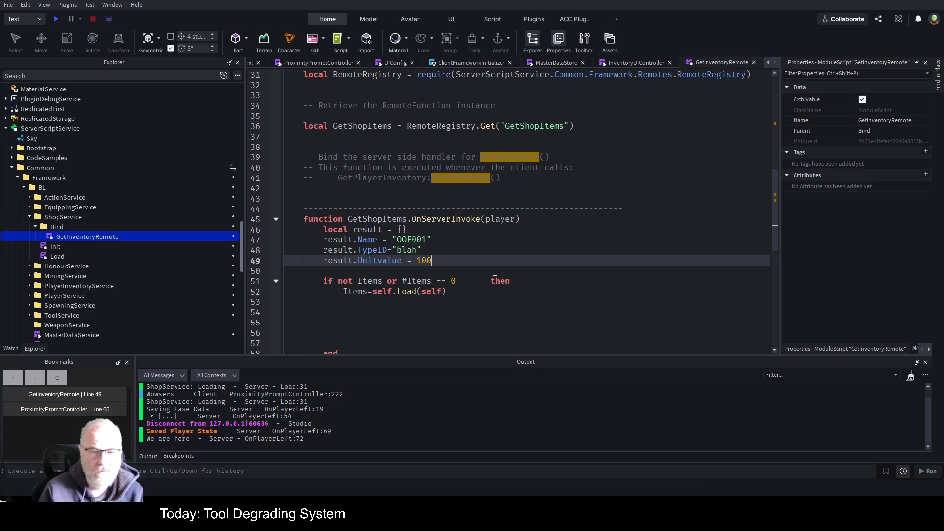
key(Return)
text(result.)
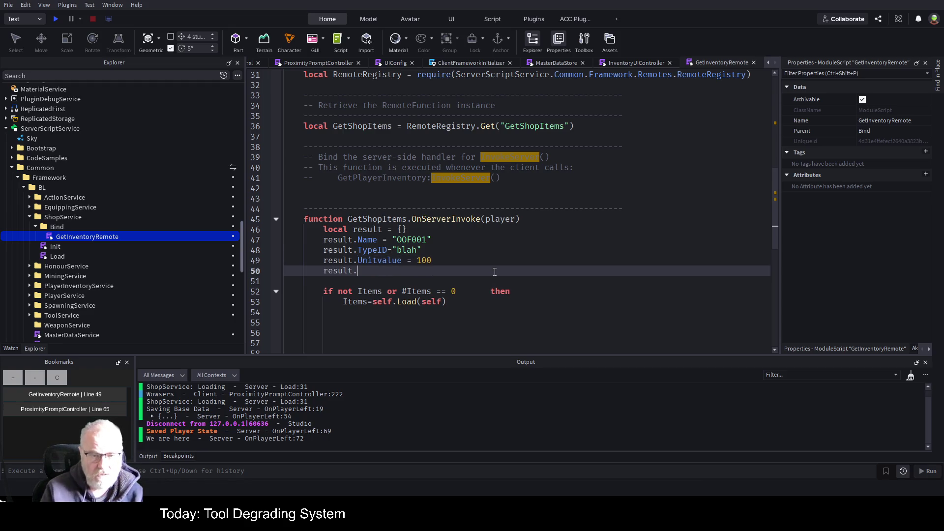
text(Icon ="")
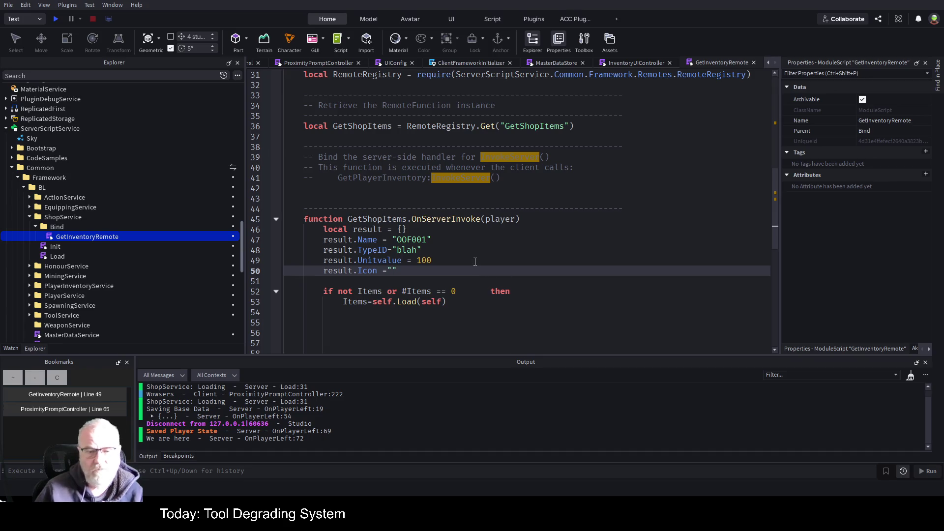
Insert a result.ID field line directly below the result declaration
click(475, 261)
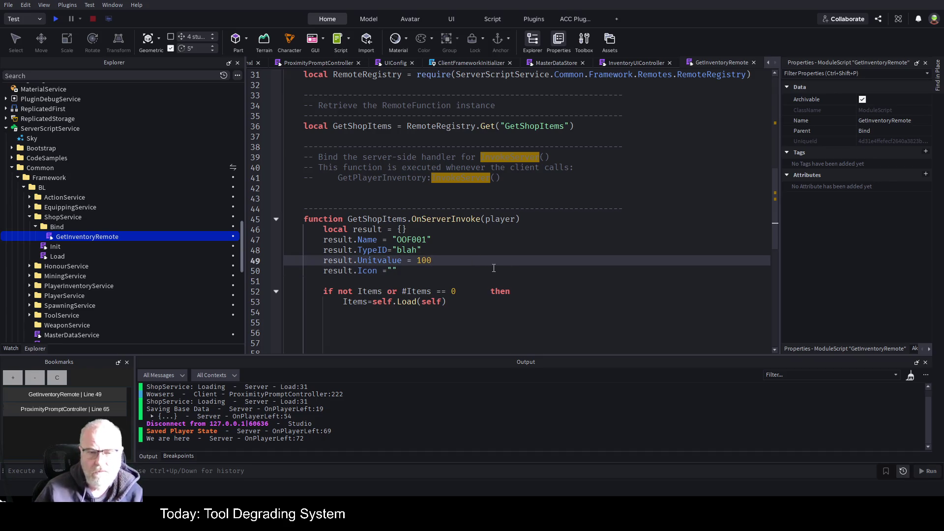
click(450, 231)
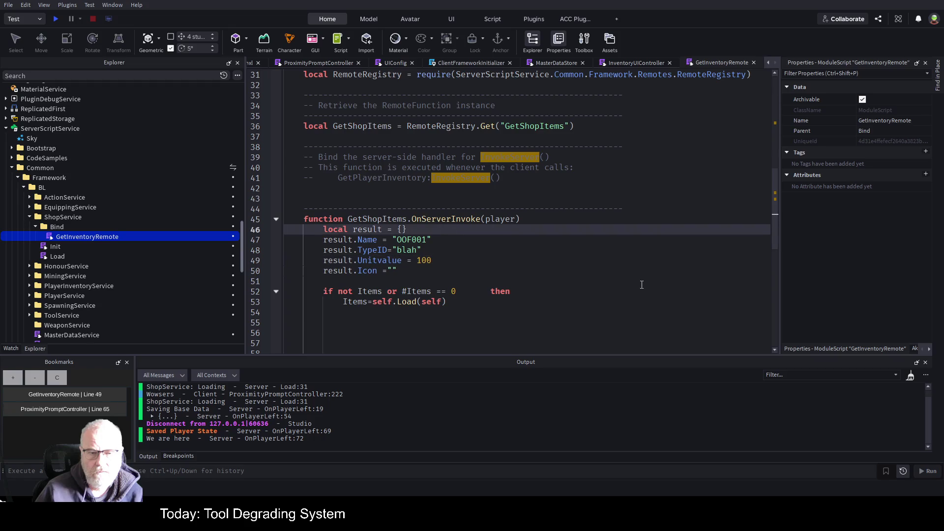
key(Return)
text(result.ID)
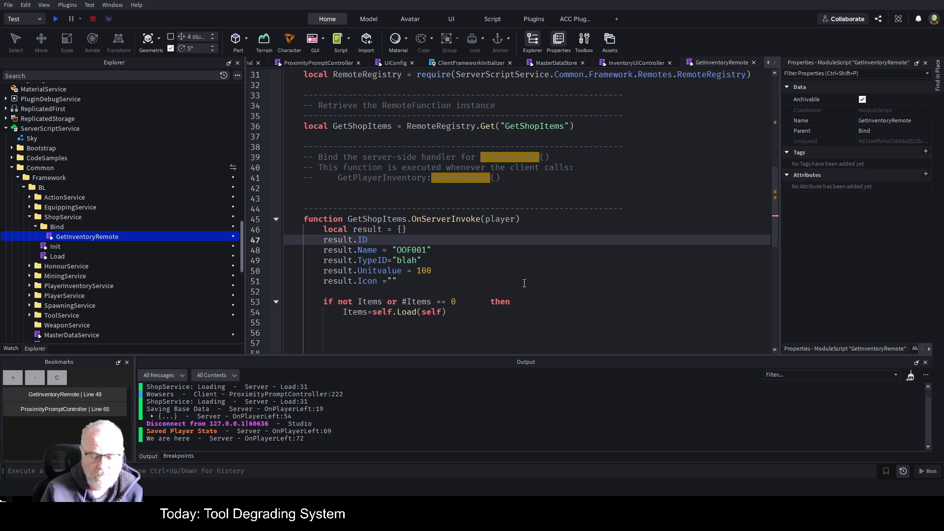
text( = ")
key(Down)
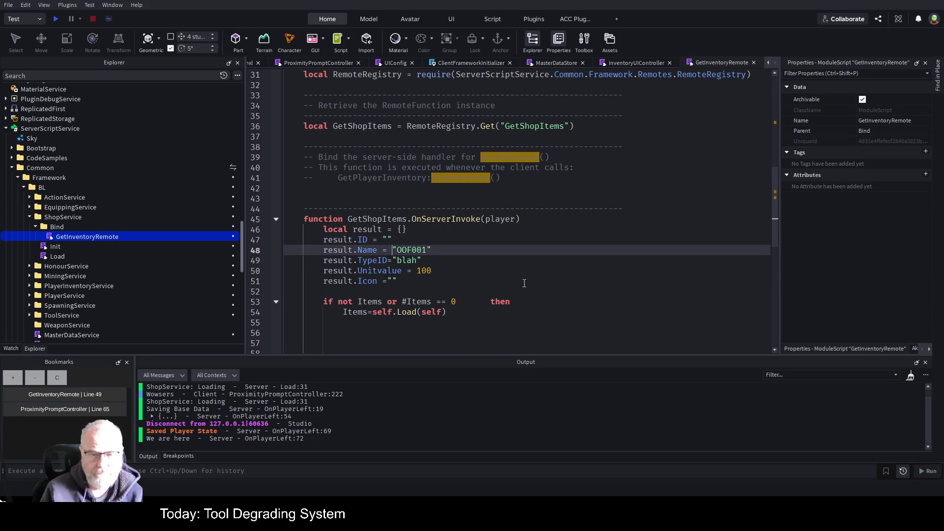
key(Up)
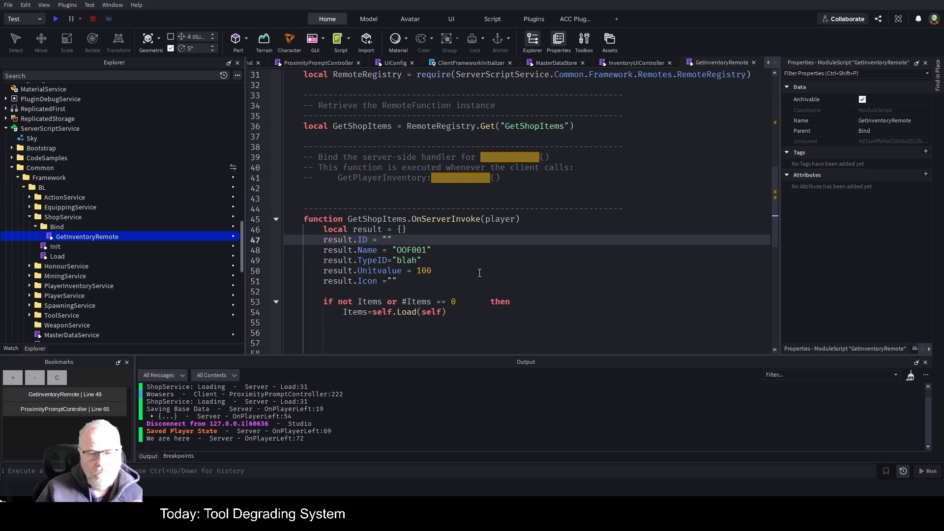
scroll(478, 316, down, 1)
click(451, 301)
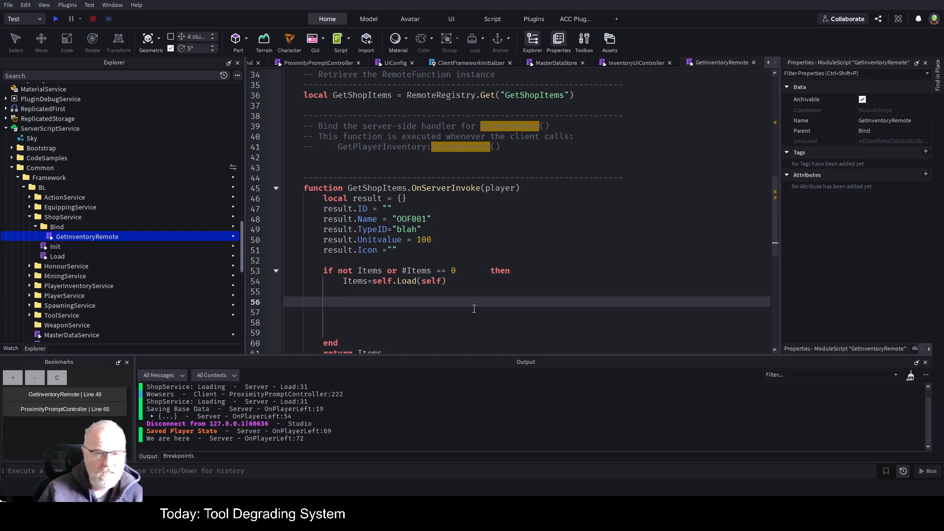
Open the ShopService Init script and scroll through its code
scroll(413, 203, up, 5)
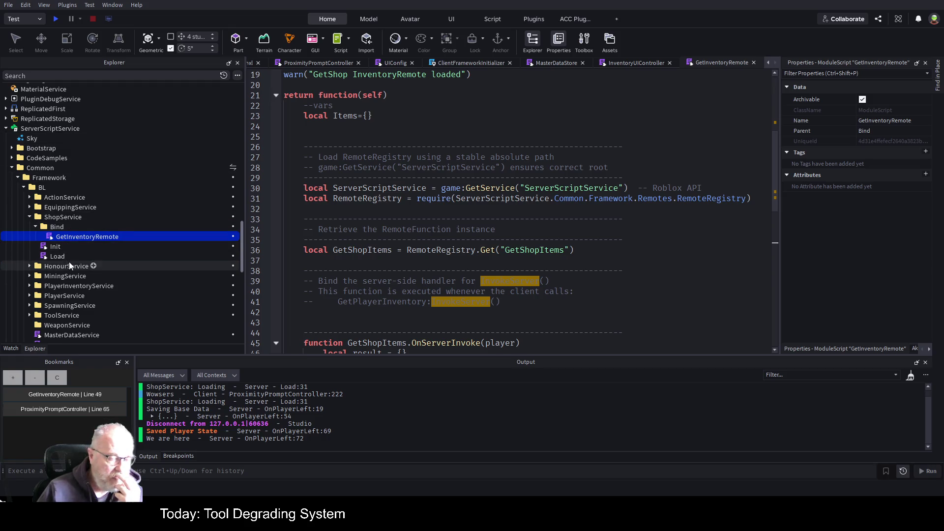
double_click(52, 246)
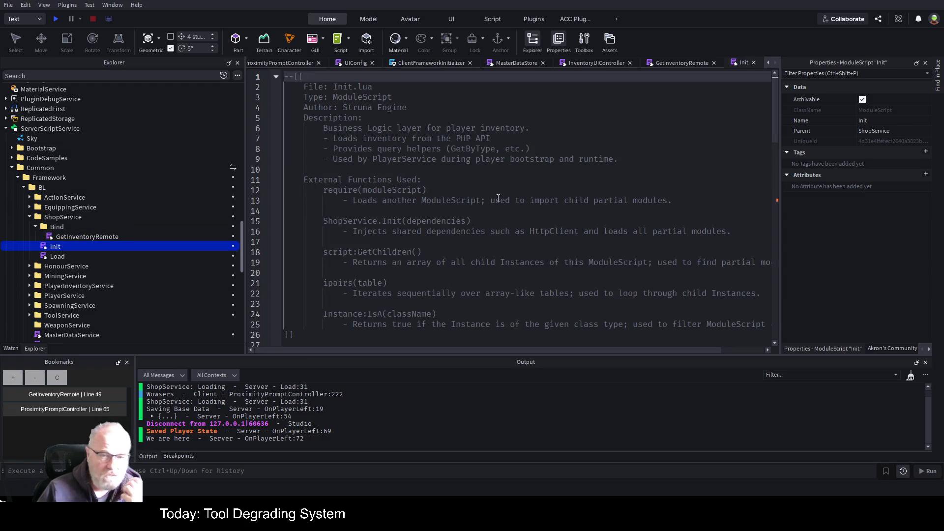
scroll(152, 229, down, 3)
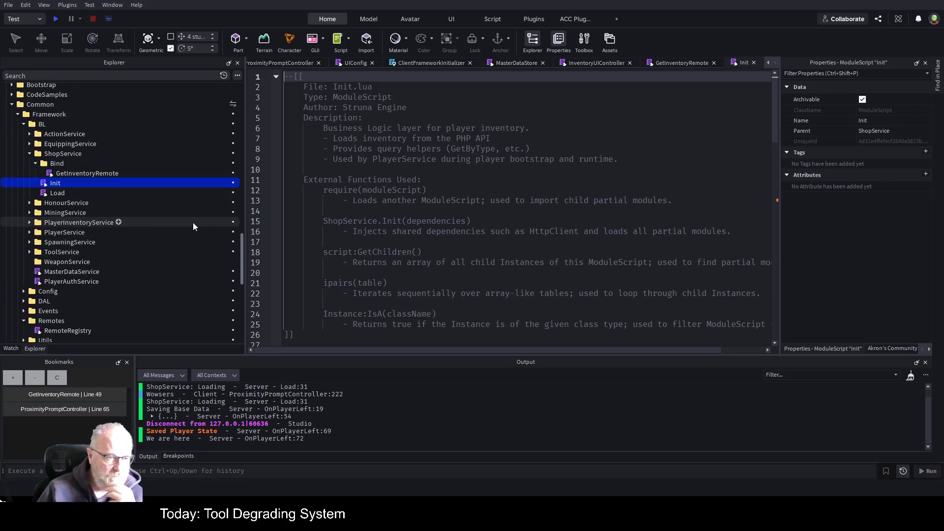
scroll(193, 222, down, 2)
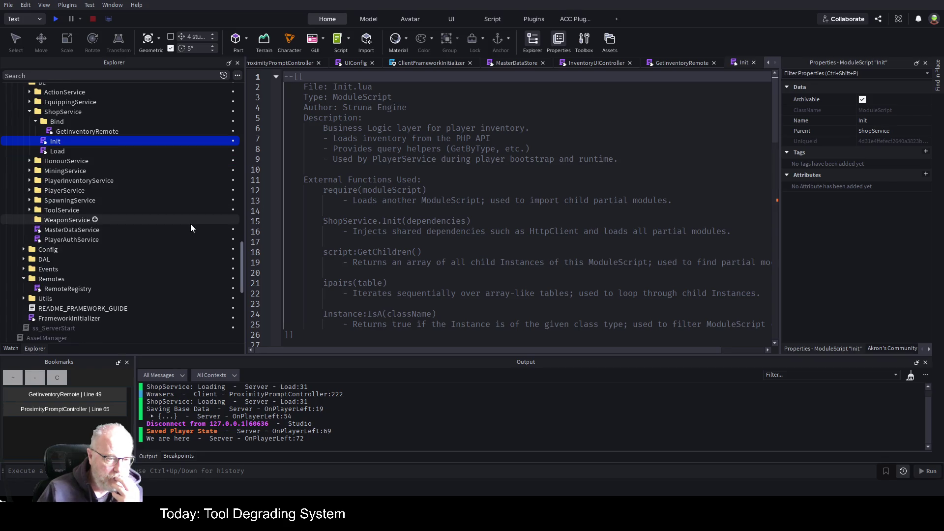
Open FrameworkInitializer and highlight MasterDataDAL and MasterDataService in its Initialize function
double_click(69, 320)
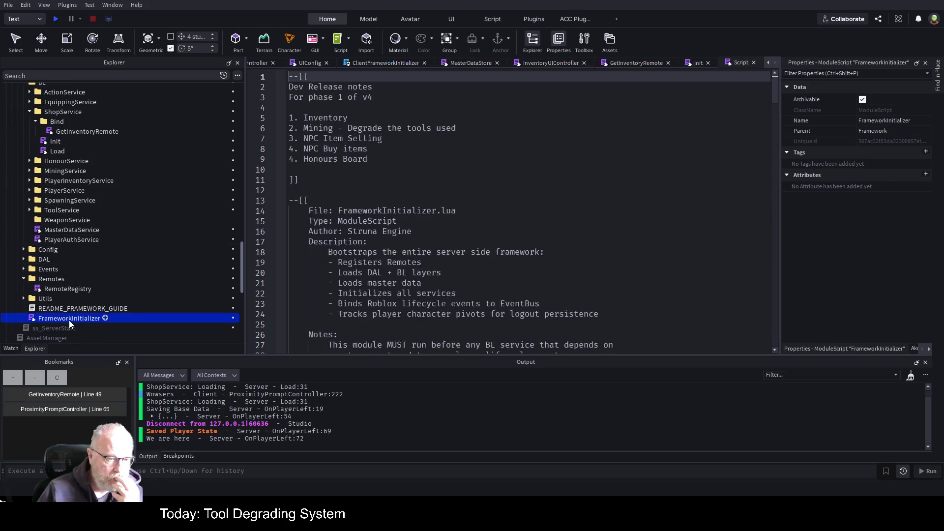
scroll(519, 222, down, 12)
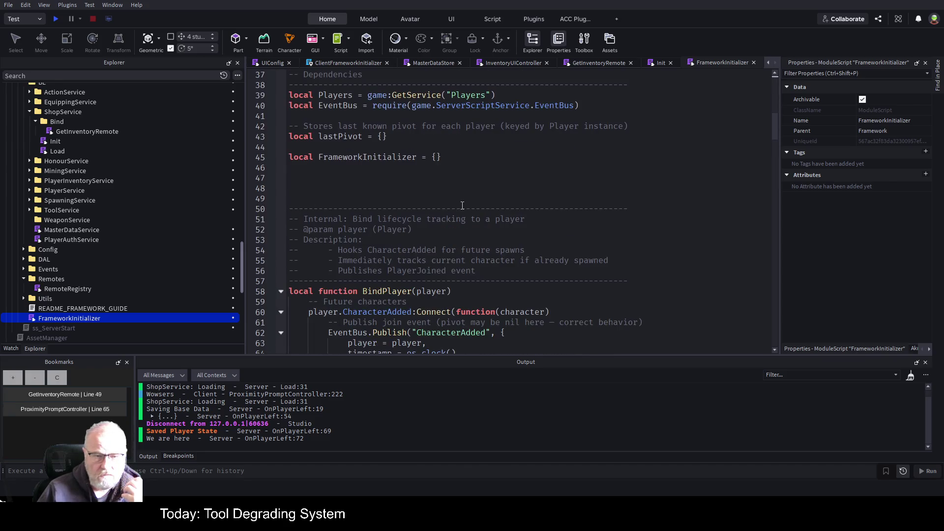
scroll(464, 204, down, 3)
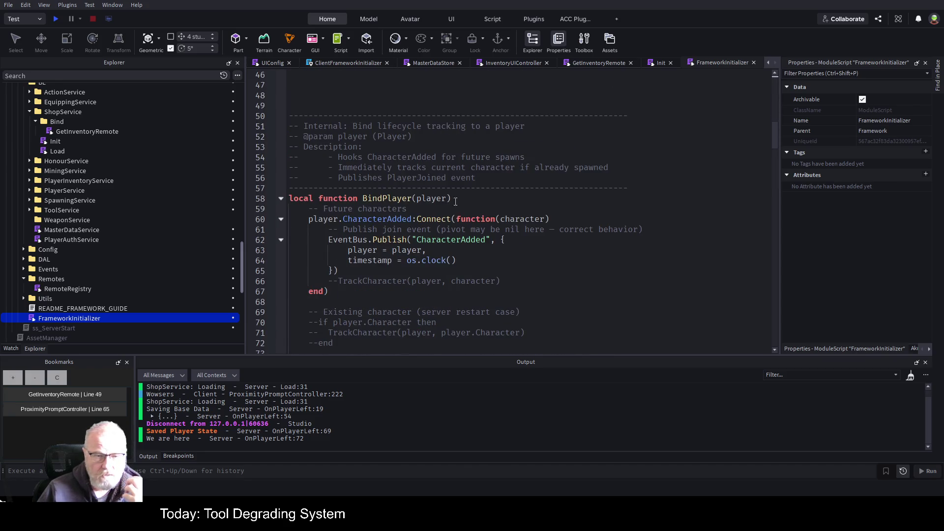
scroll(456, 201, down, 11)
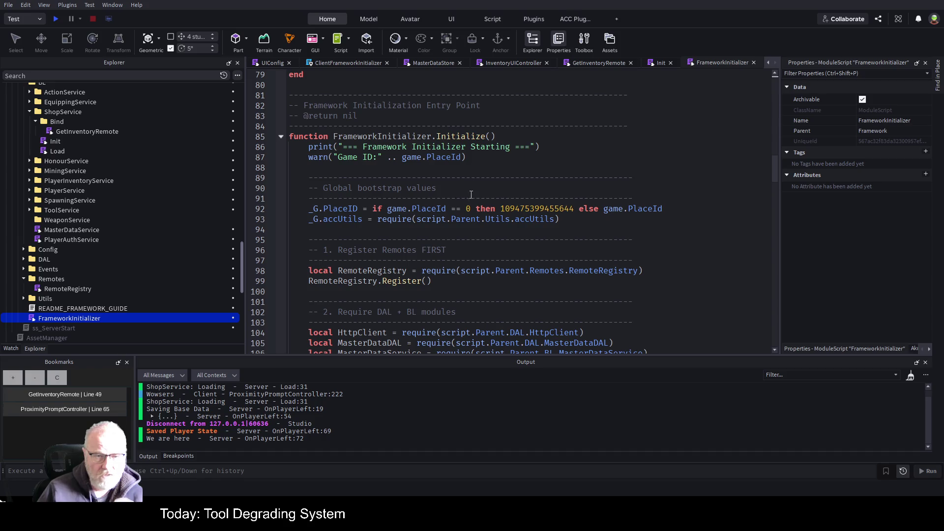
scroll(556, 228, down, 2)
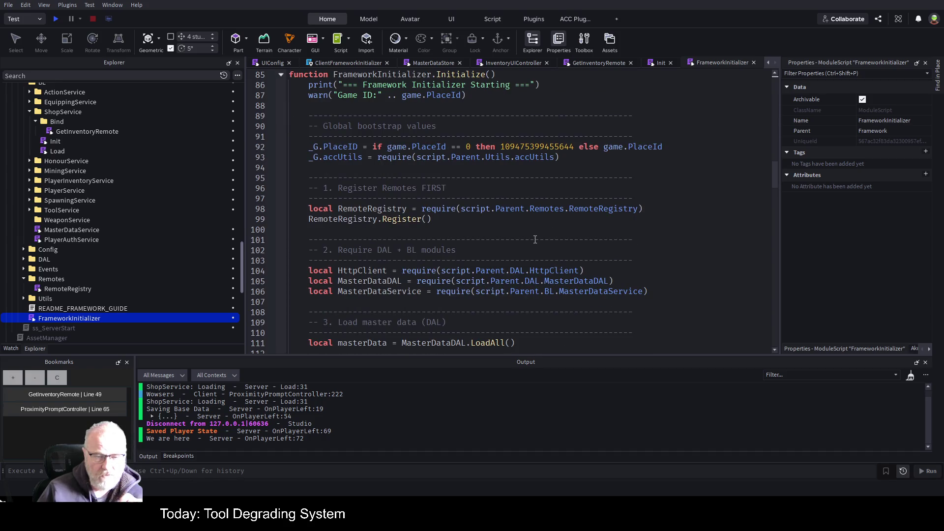
scroll(535, 239, down, 1)
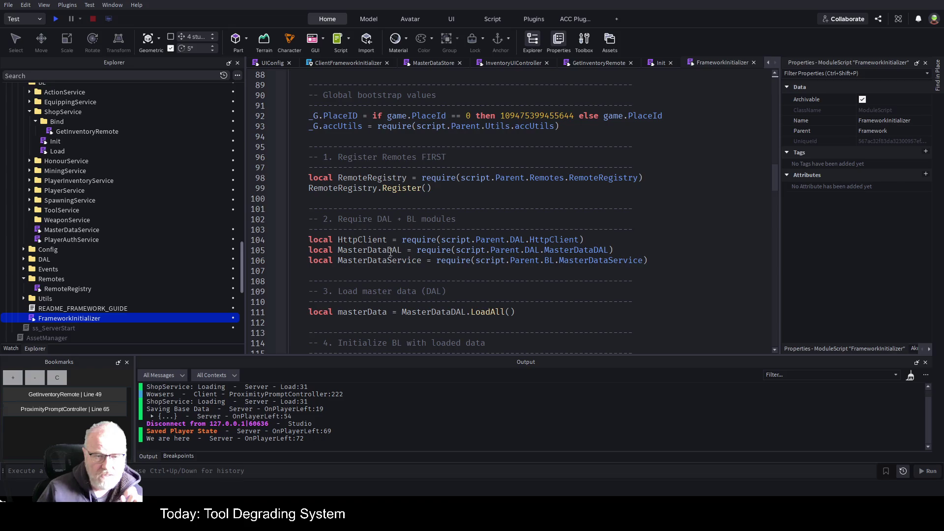
double_click(394, 250)
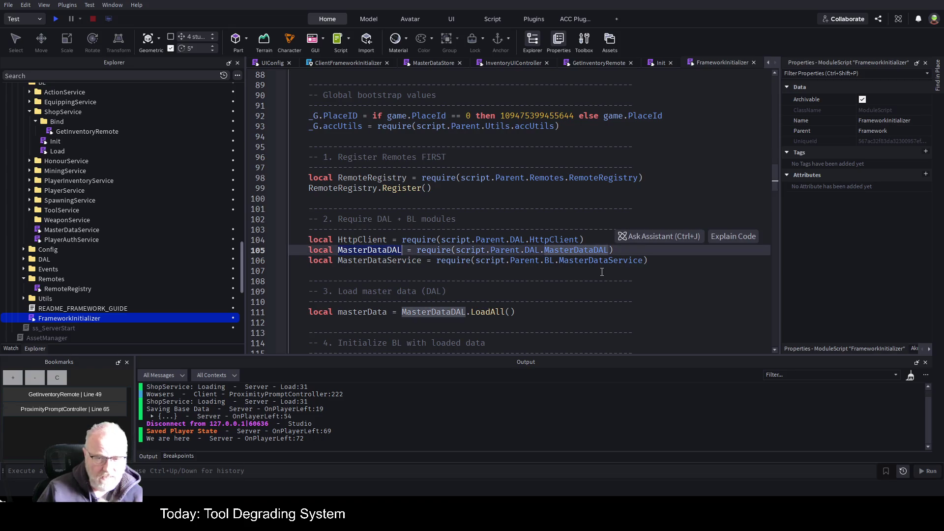
double_click(386, 261)
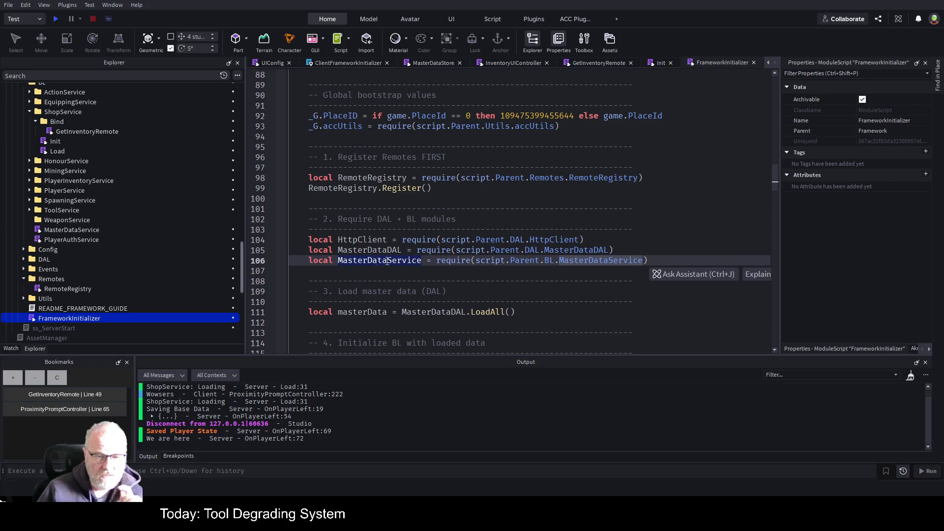
scroll(587, 272, down, 2)
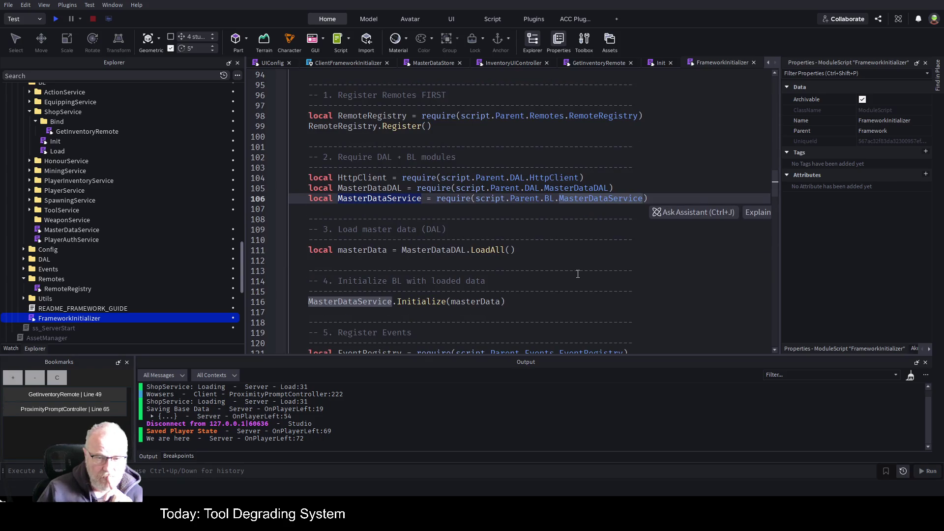
key(Right)
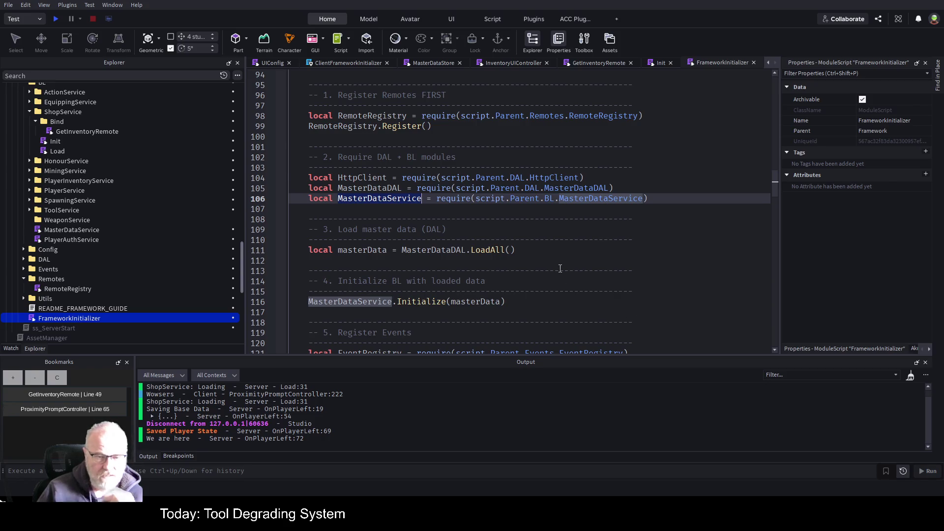
Scroll down to HonourService's Init call and select its EventBus, MasterDataService and HttpClient entries
scroll(560, 268, down, 2)
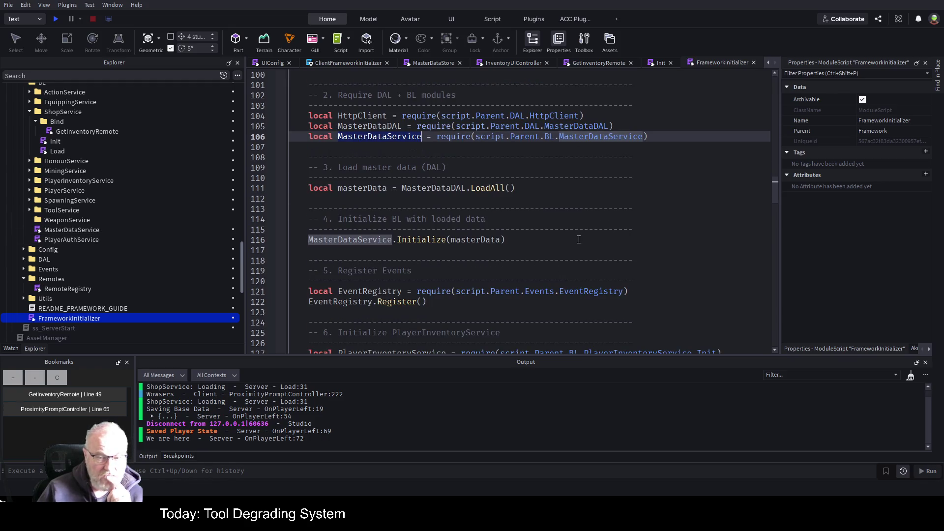
scroll(544, 251, down, 4)
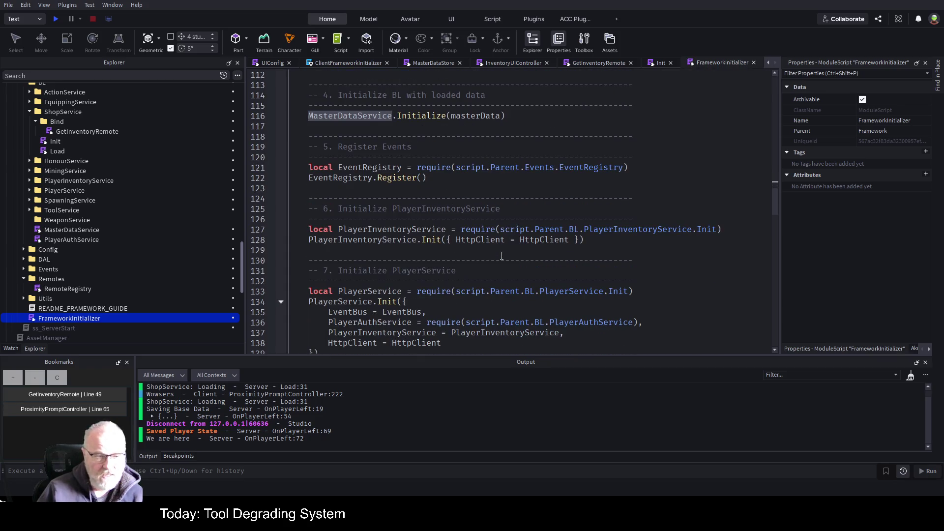
scroll(455, 250, down, 6)
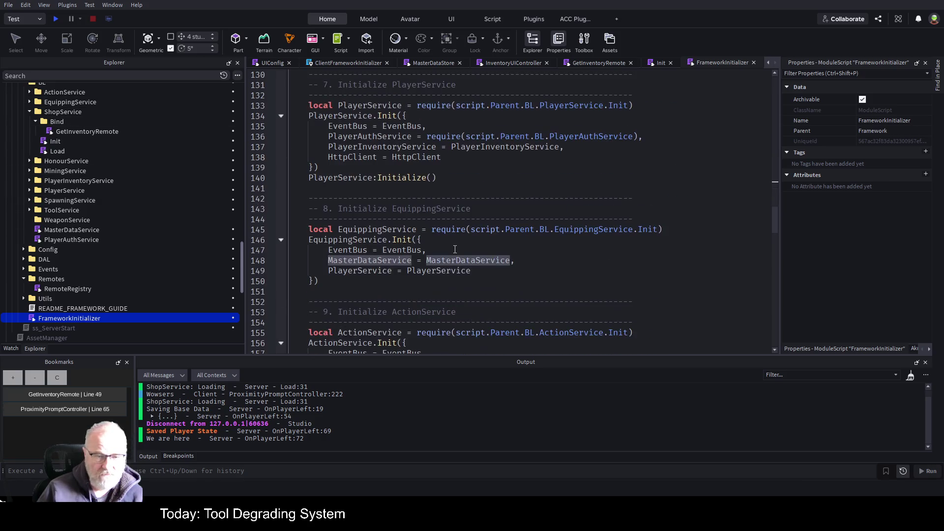
scroll(455, 249, down, 2)
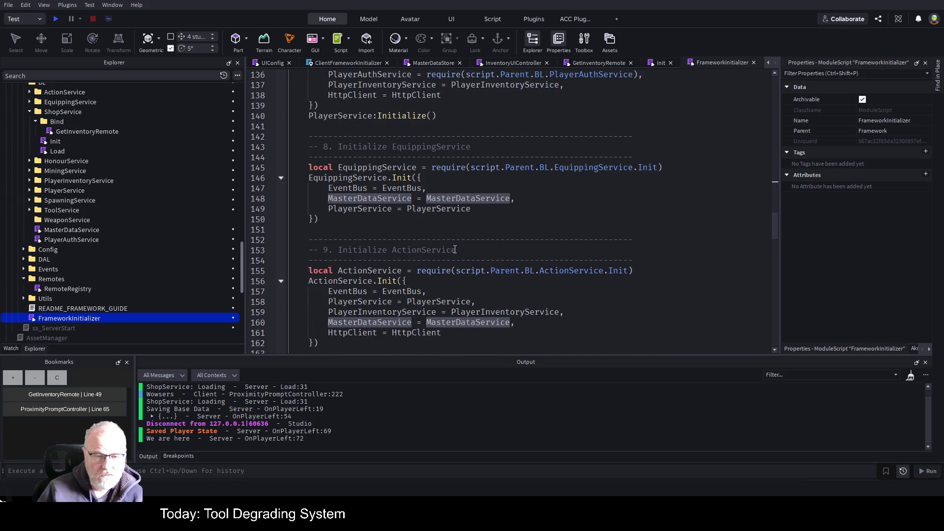
scroll(455, 250, down, 7)
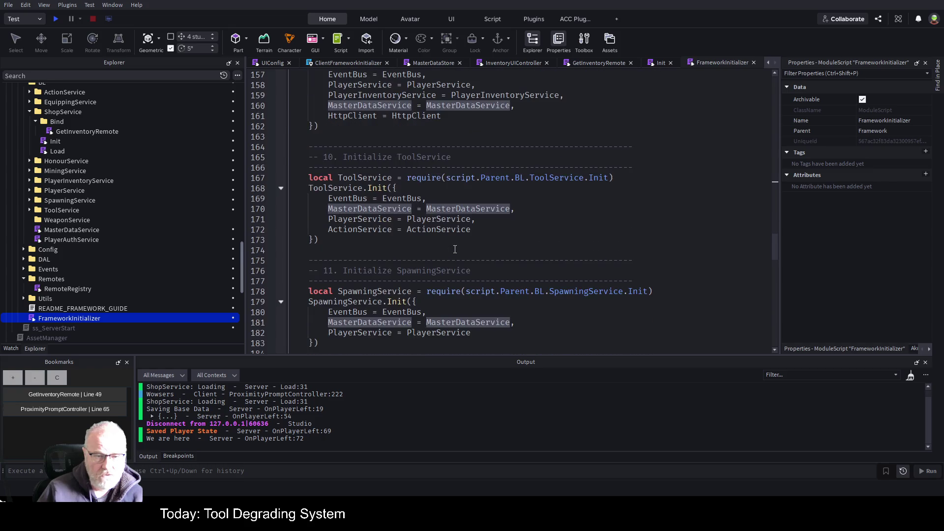
scroll(455, 249, down, 8)
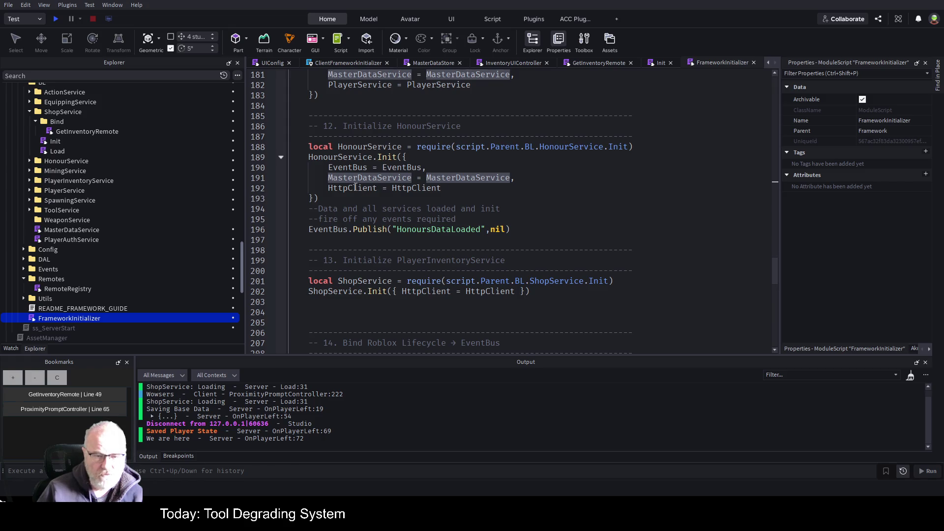
mouse_move(322, 168)
mouse_down()
mouse_move(393, 169)
mouse_move(455, 187)
mouse_up()
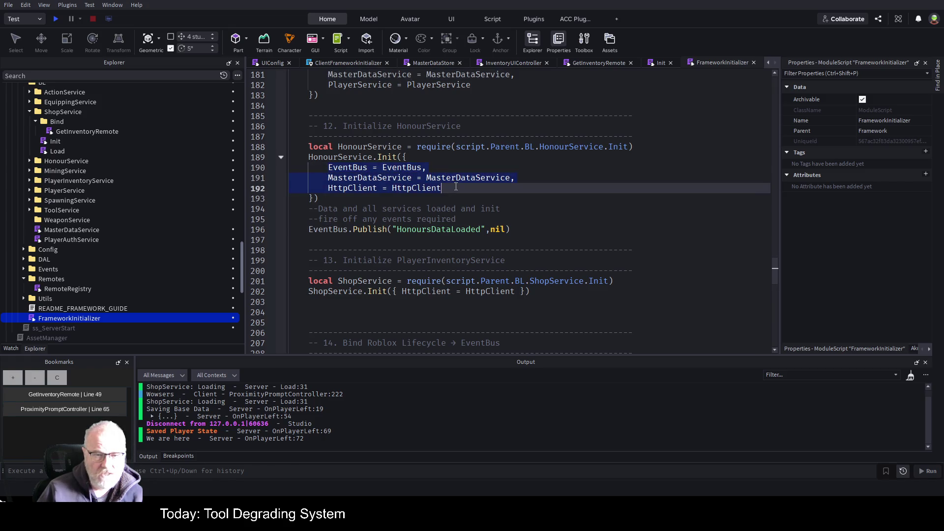
Replace ShopService's one-line Init call on line 202 with HonourService's dependency block, then save
click(381, 157)
drag(381, 157, 352, 195)
key(ctrl+c)
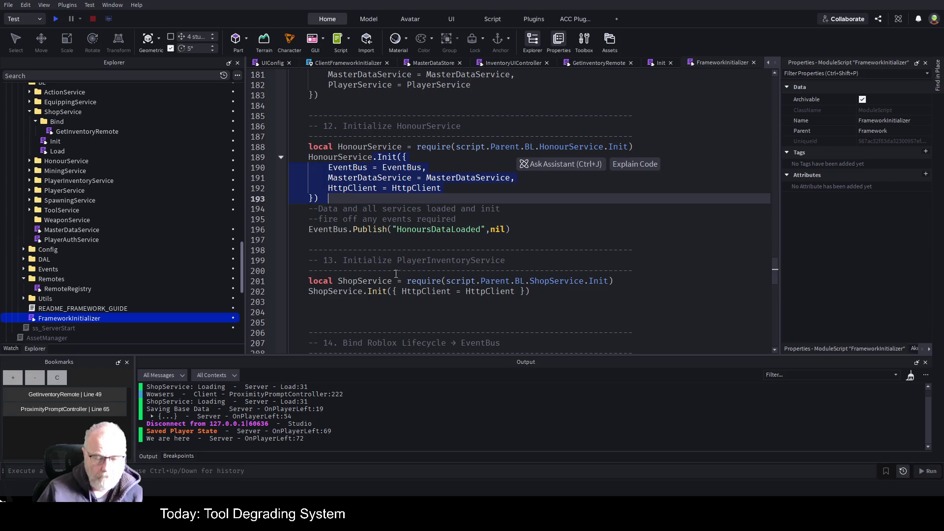
drag(364, 293, 531, 293)
key(ctrl+v)
click(540, 230)
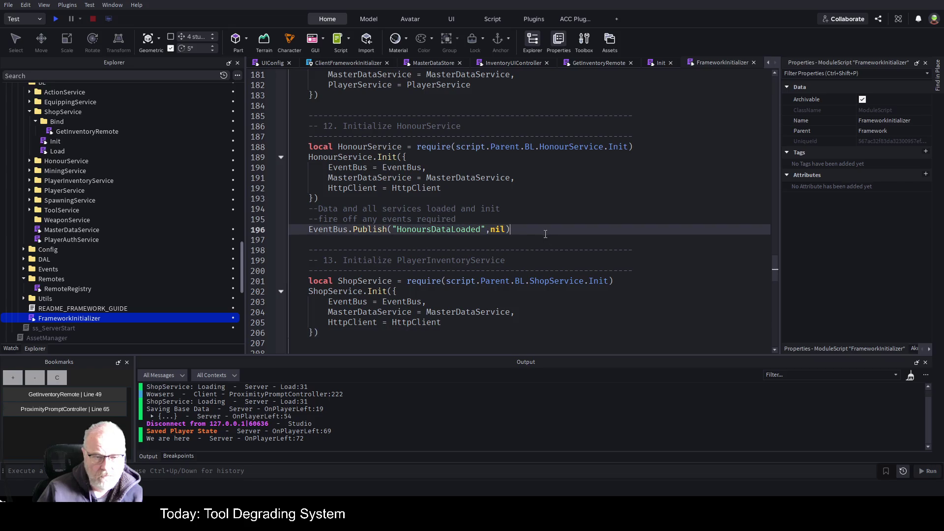
key(ctrl+s)
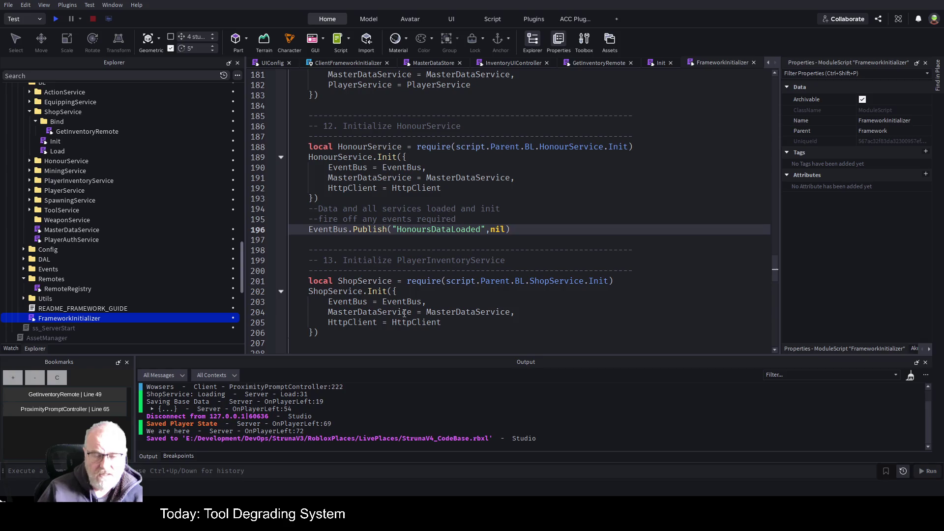
Check other uses of HttpClient and MasterDataService and save the place again
double_click(366, 323)
click(505, 167)
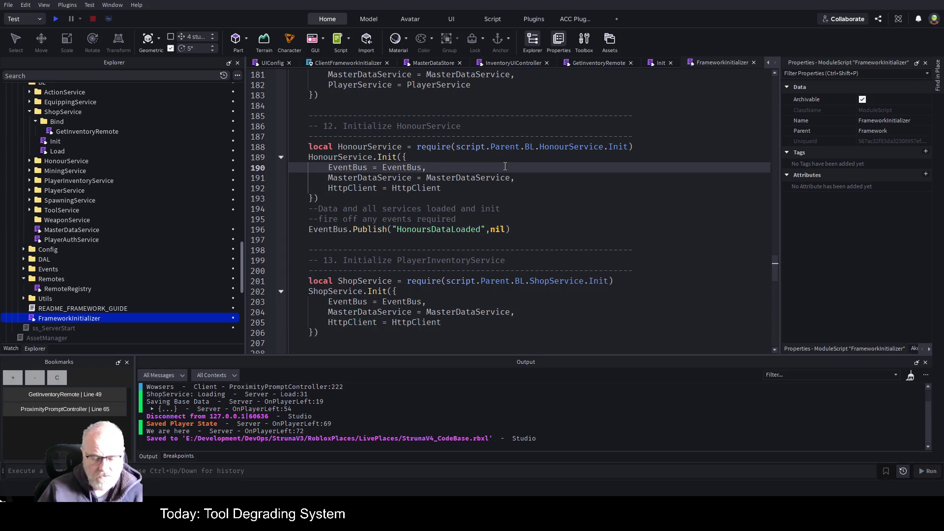
key(ctrl+s)
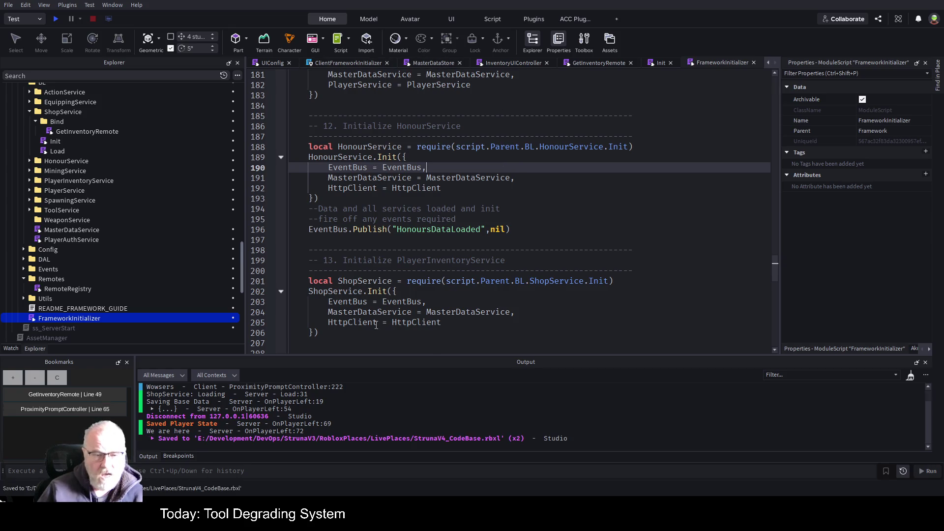
double_click(374, 313)
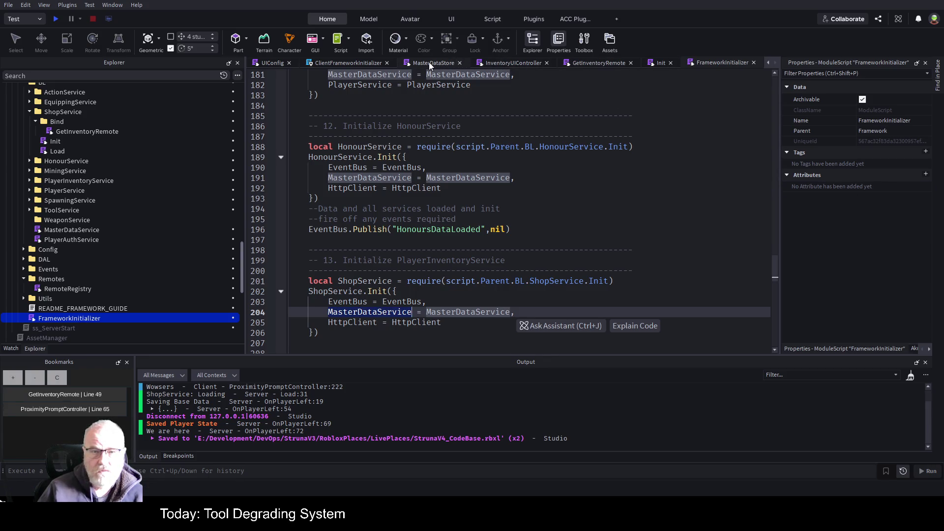
click(612, 63)
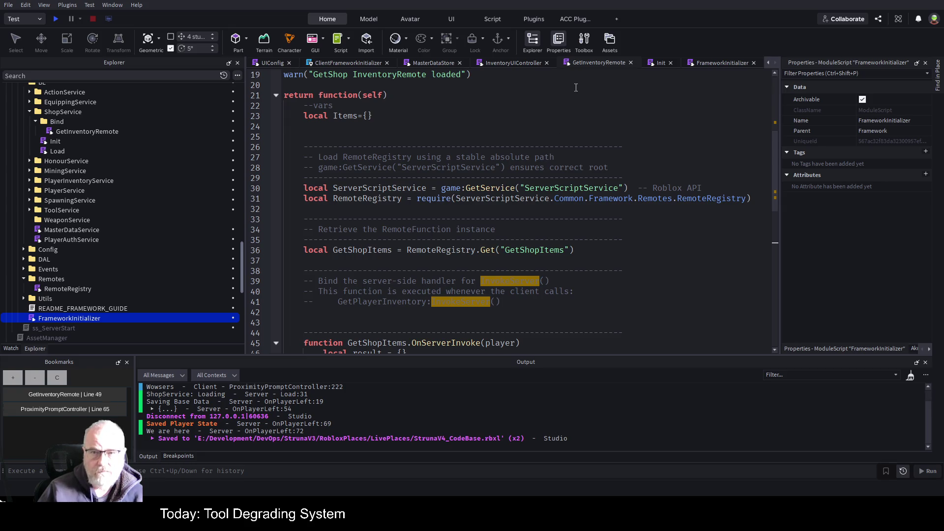
Glance at the ClientFrameworkInitializer and FrameworkInitializer scripts, then return to GetInventoryRemote
click(655, 93)
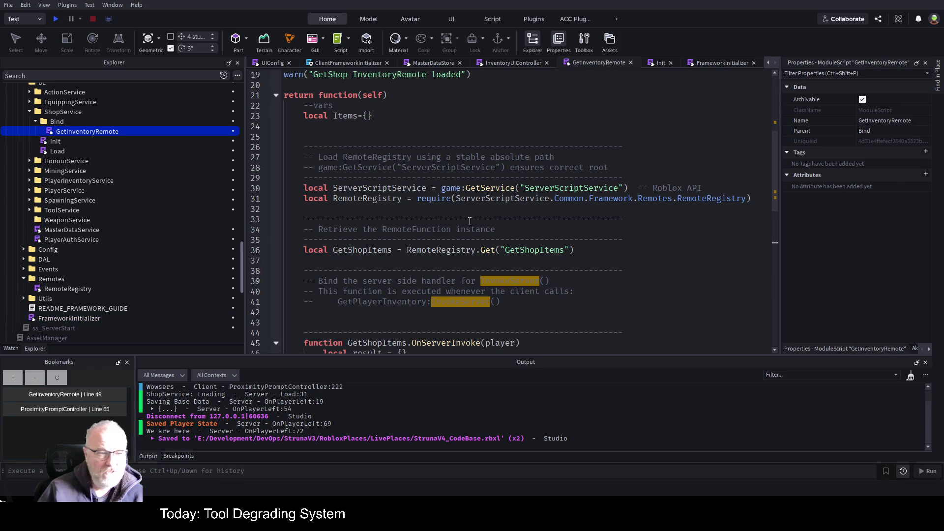
click(540, 240)
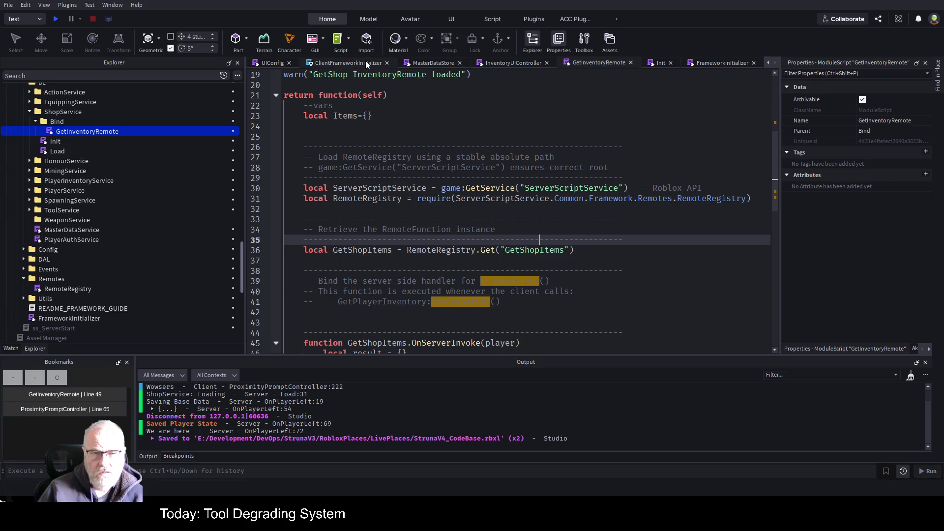
click(351, 62)
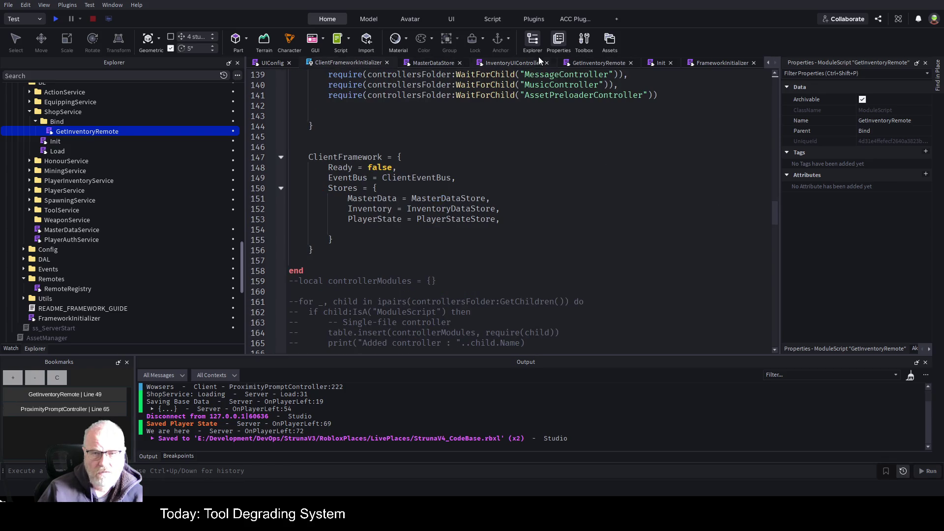
click(714, 64)
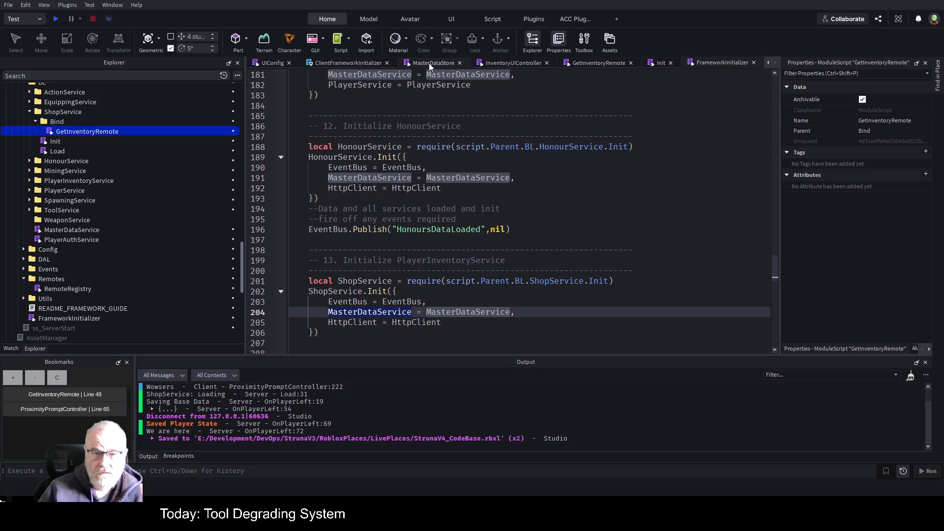
click(594, 65)
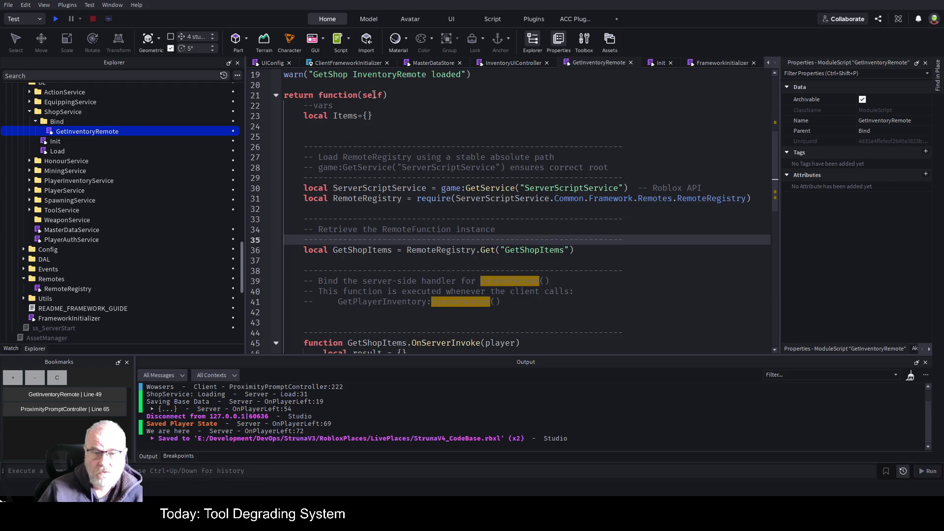
Start line 56 of the GetShopItems handler with self.MasterDataService
scroll(482, 211, down, 9)
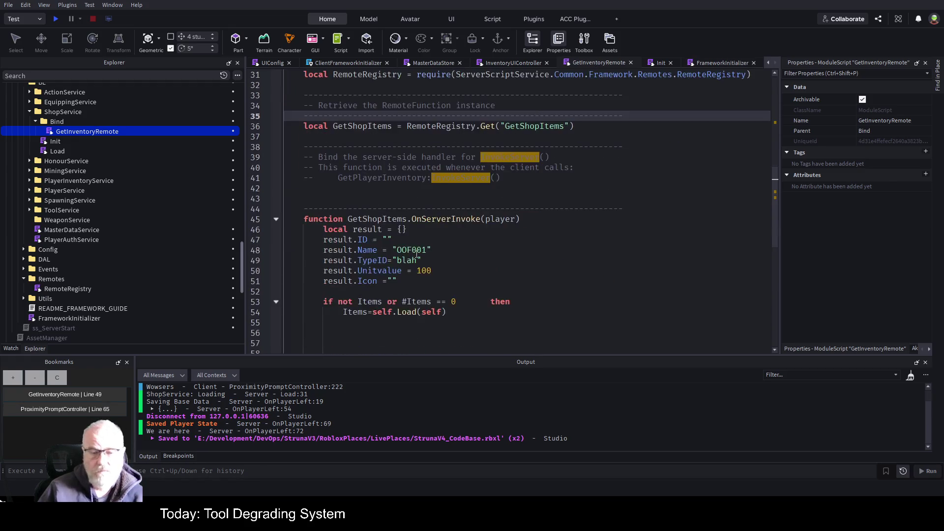
scroll(415, 247, up, 2)
click(399, 240)
text(self.MasterDataService)
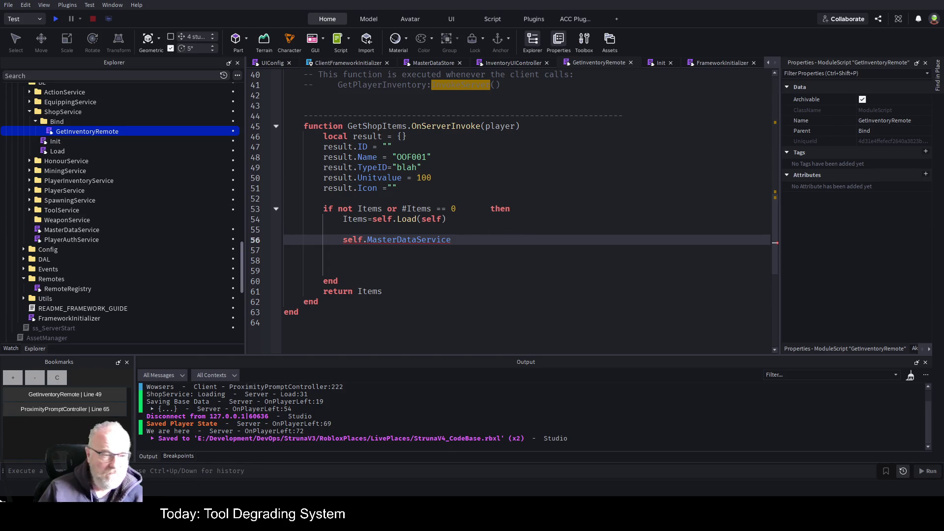
scroll(107, 231, down, 2)
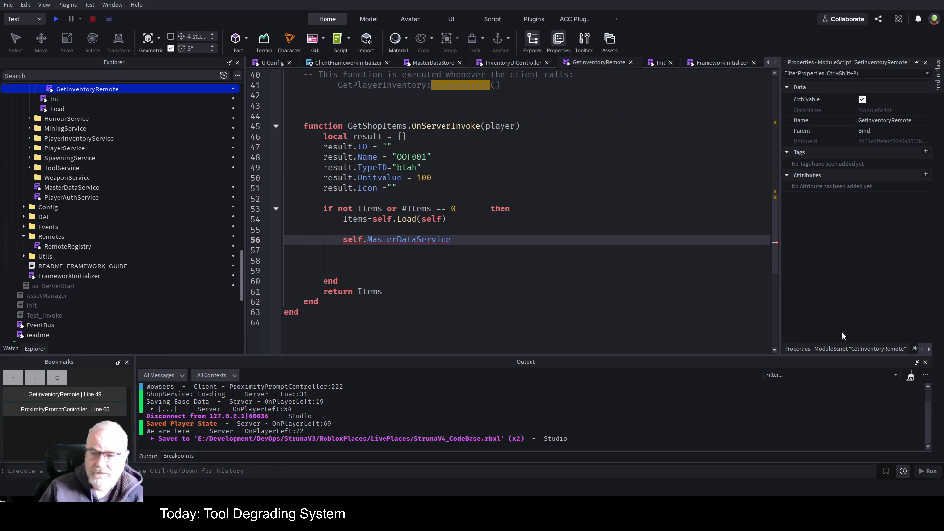
Switch the docked panel to the ACC Function List and select MasterDataService in the Explorer
click(929, 349)
click(928, 349)
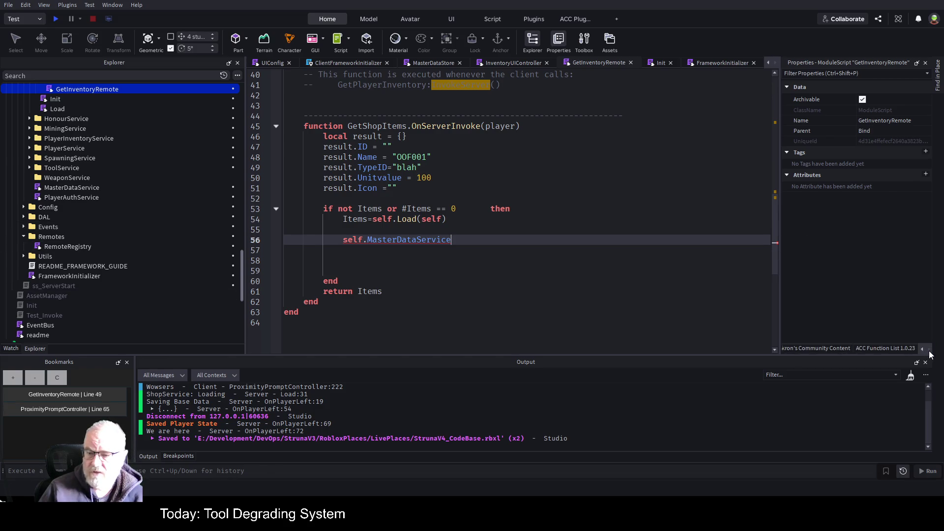
click(899, 349)
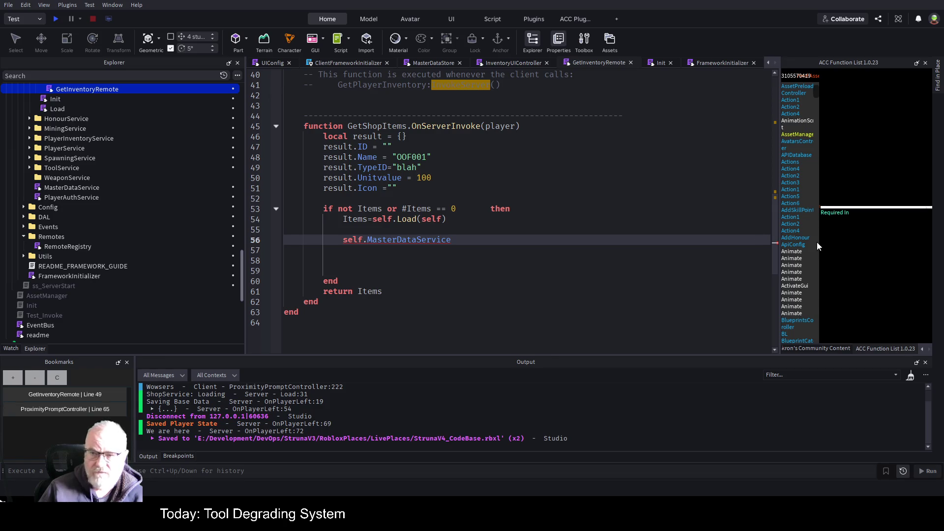
scroll(78, 278, up, 5)
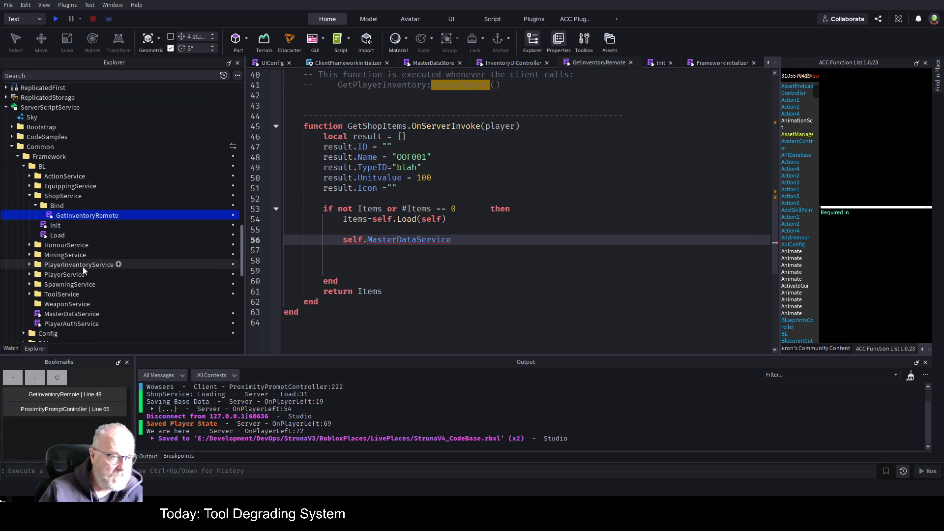
scroll(87, 261, down, 8)
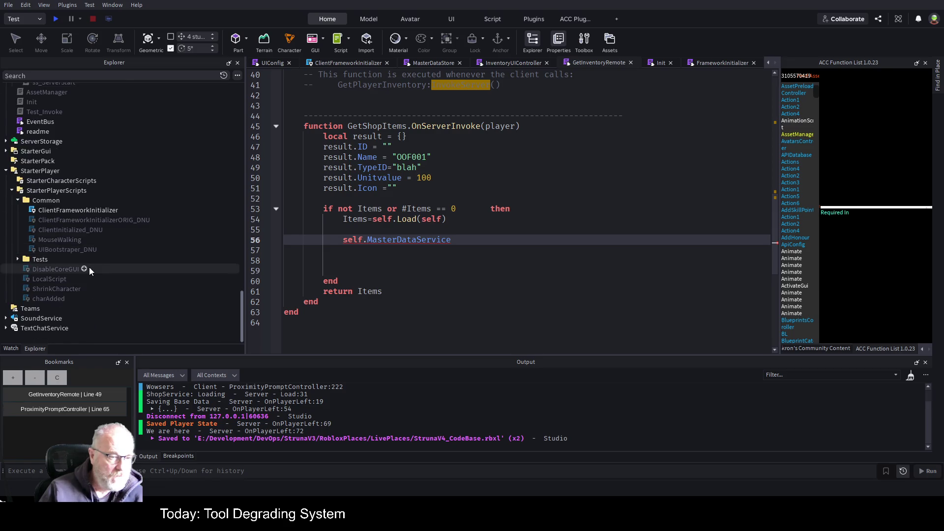
scroll(90, 265, up, 3)
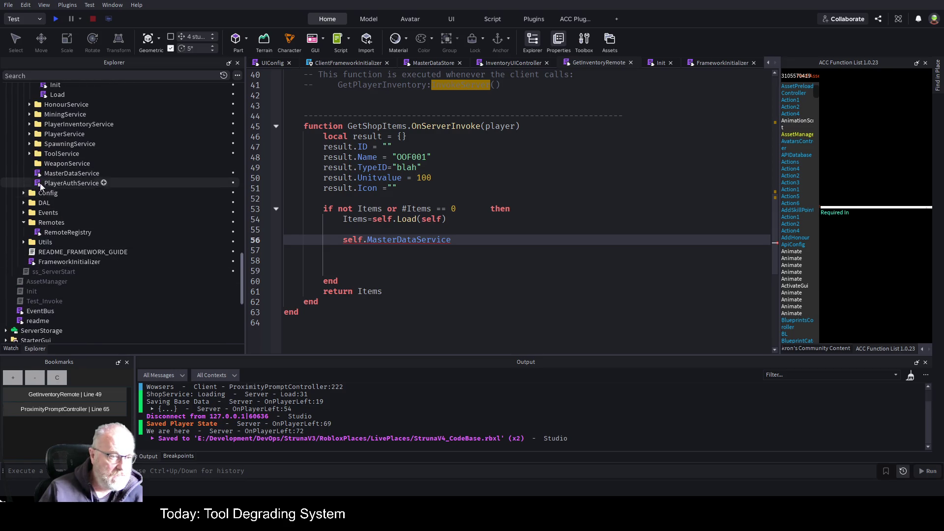
scroll(54, 155, up, 2)
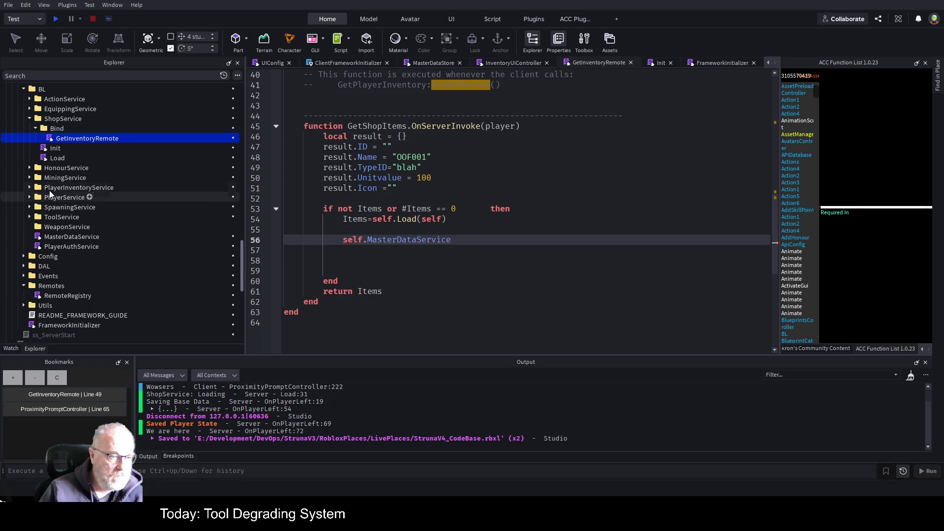
click(71, 236)
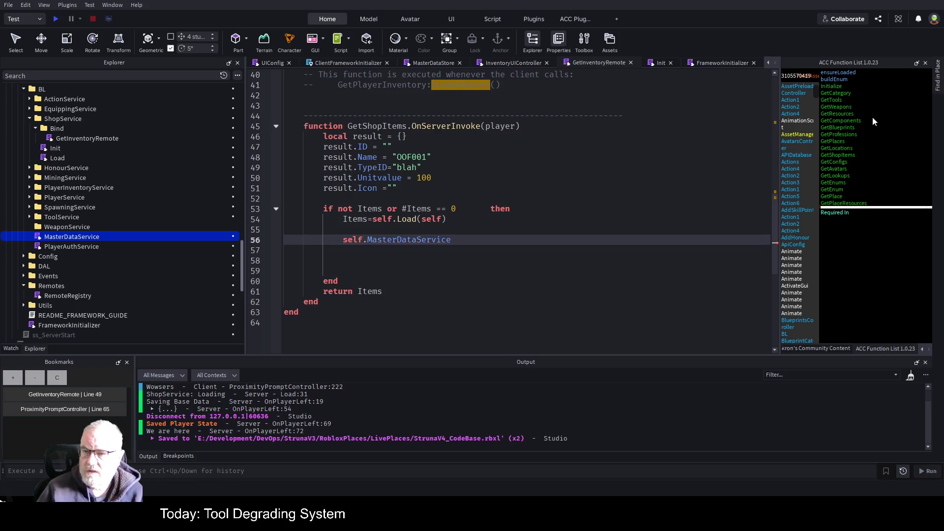
Open MasterDataService at its GetShopItems function and scroll through the getters
click(844, 155)
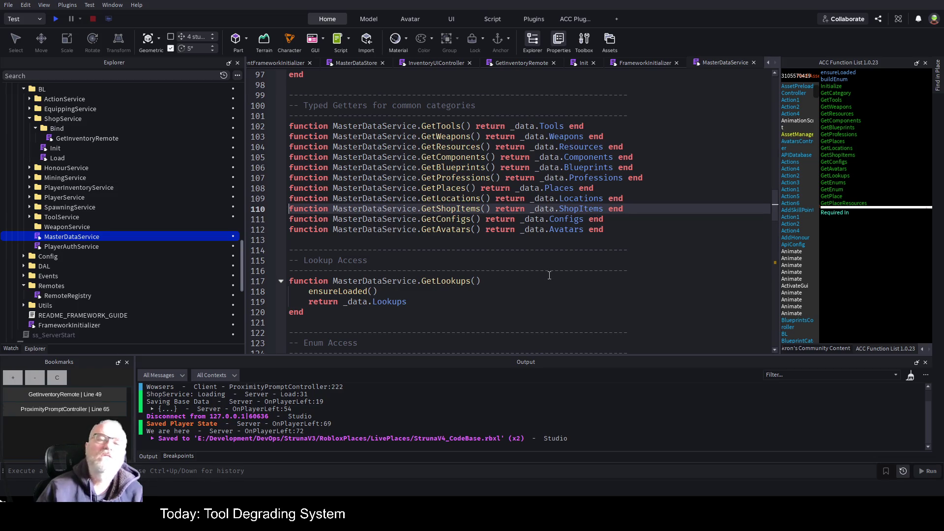
scroll(550, 276, down, 5)
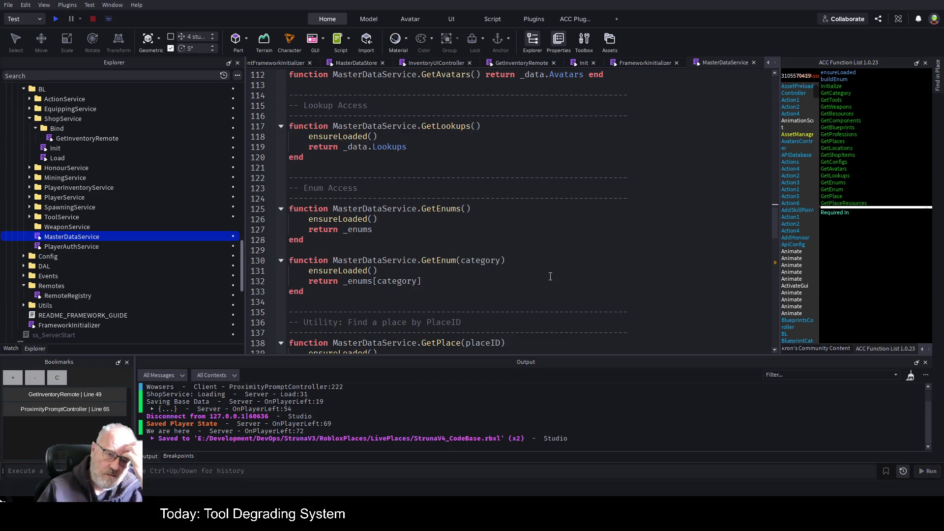
scroll(547, 276, down, 7)
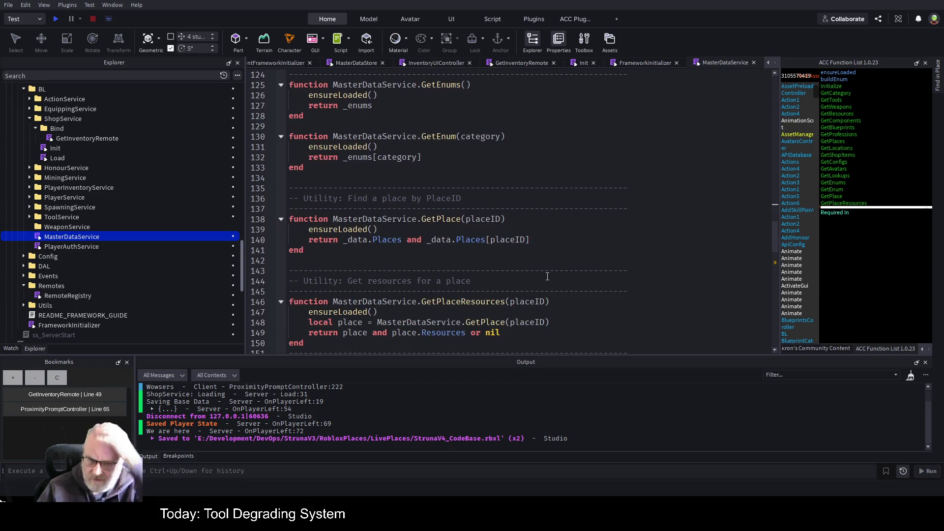
scroll(547, 276, down, 5)
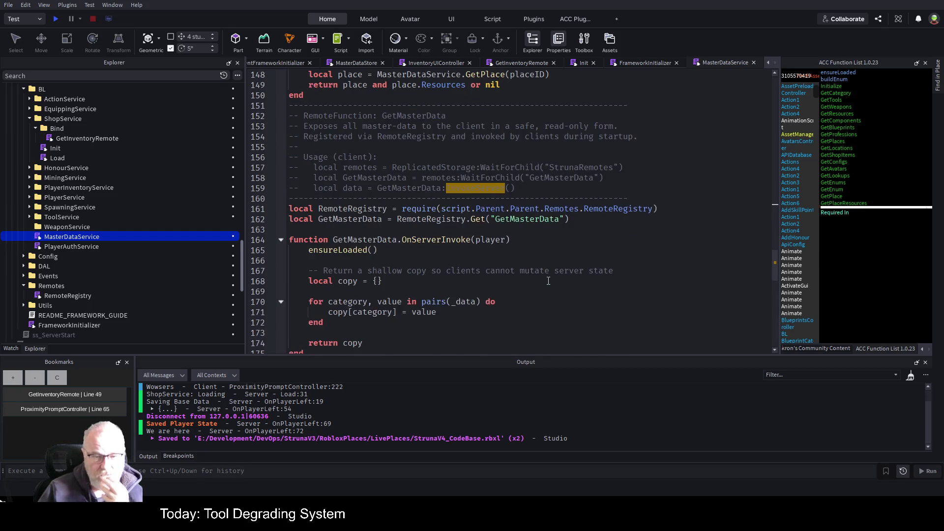
scroll(548, 281, down, 4)
scroll(548, 277, down, 9)
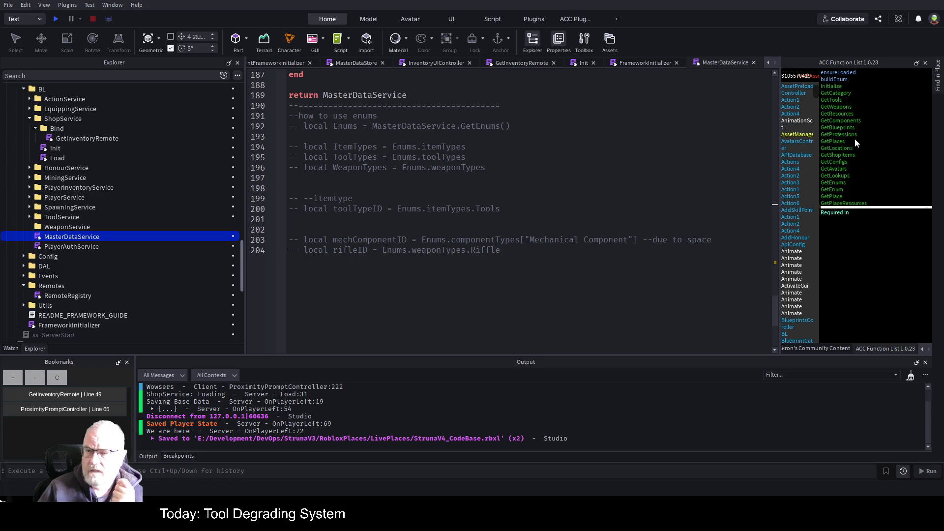
Jump to the GetTools, GetWeapons and GetResources getters and read through them
click(835, 100)
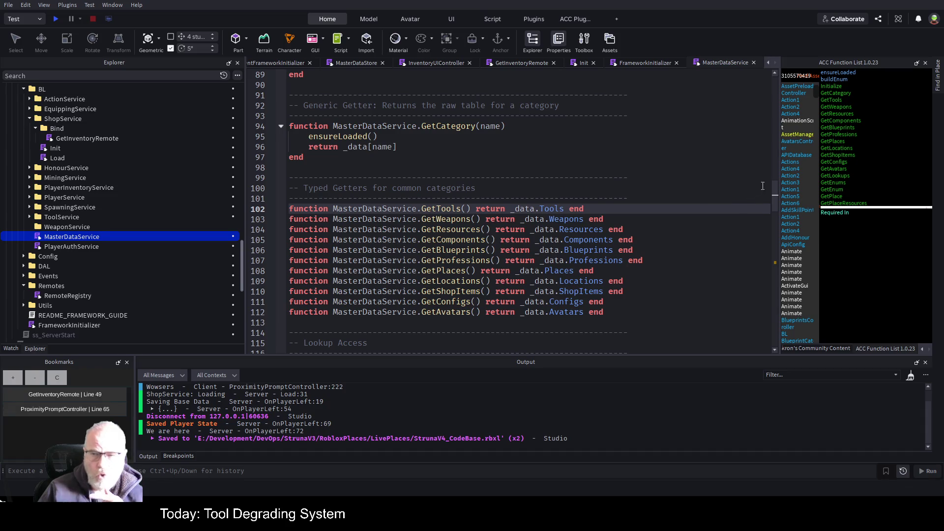
click(834, 105)
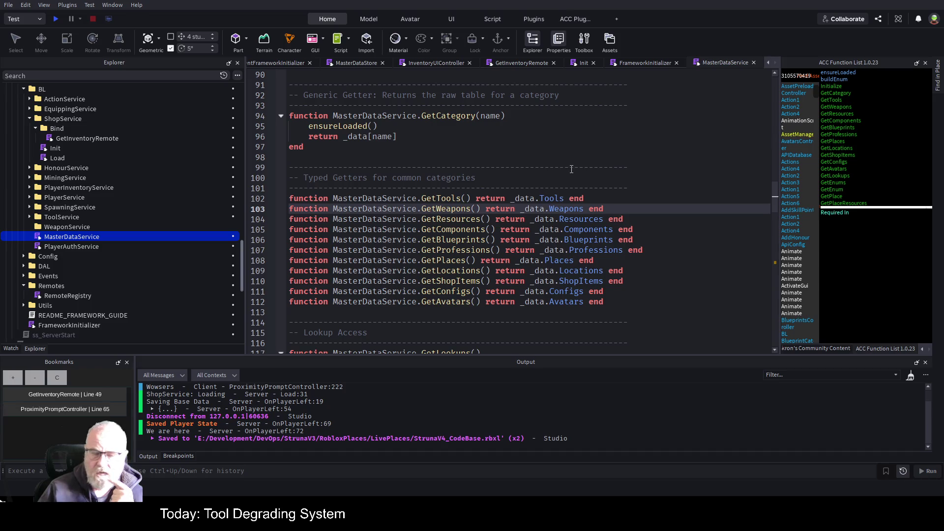
click(846, 113)
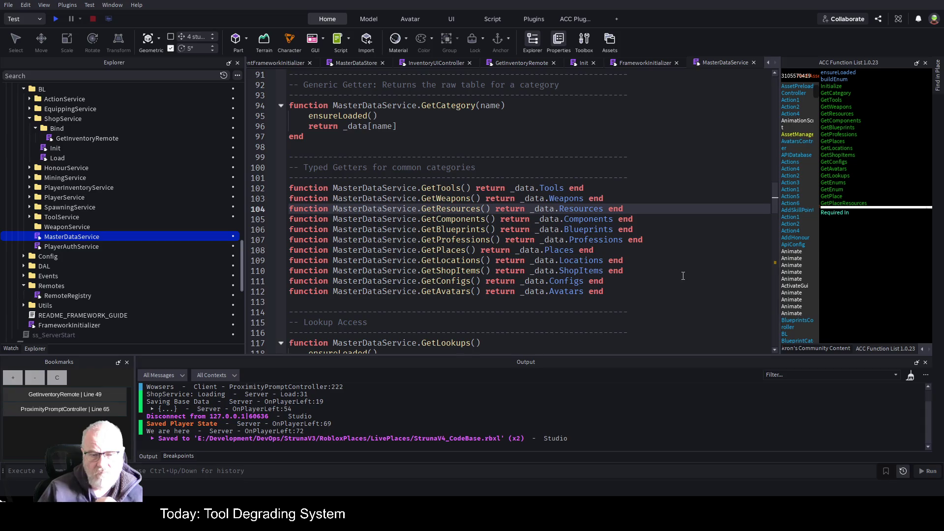
scroll(683, 276, down, 1)
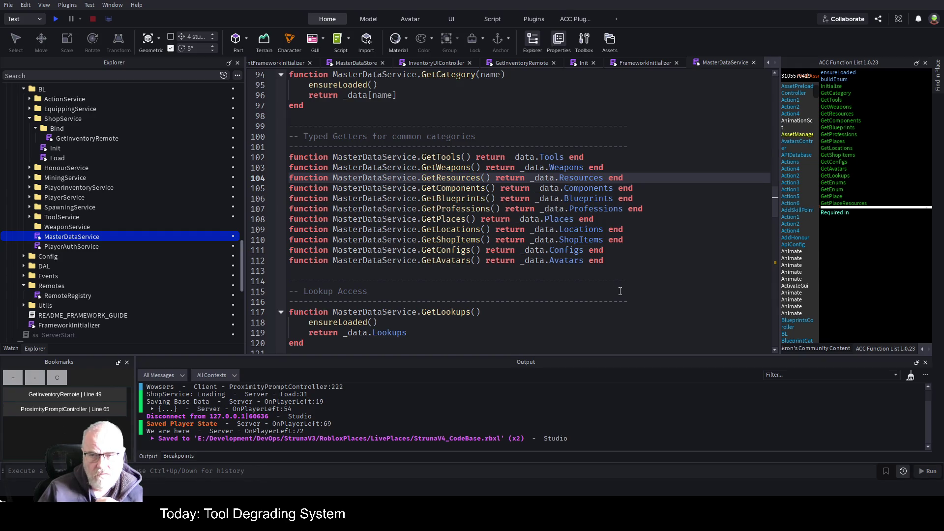
scroll(856, 158, down, 3)
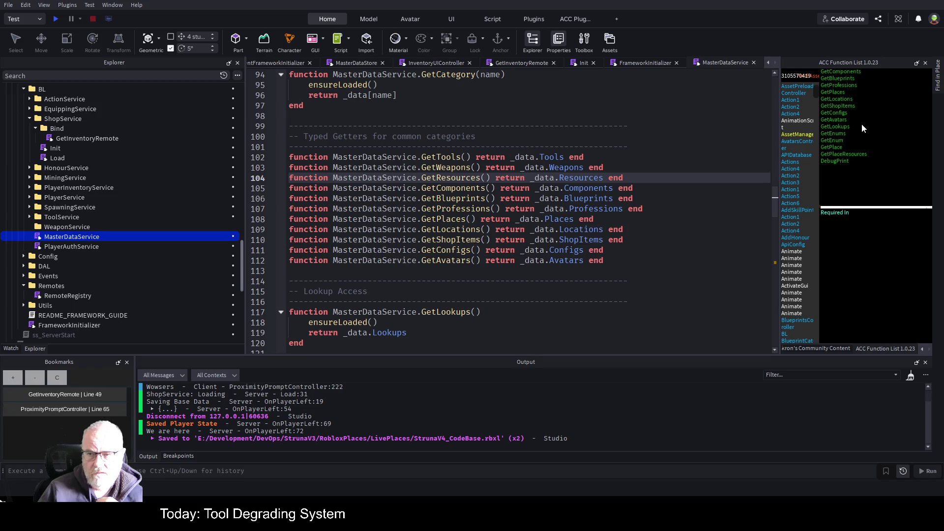
scroll(862, 118, up, 3)
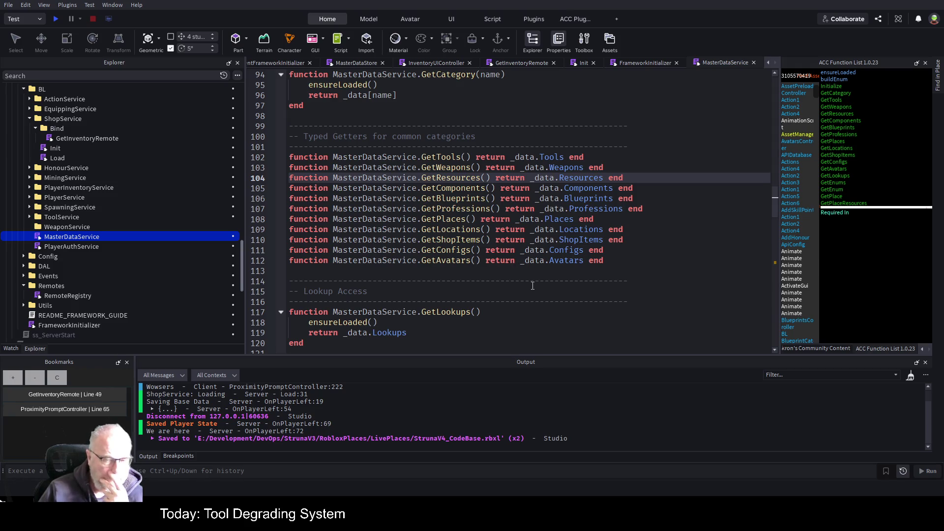
scroll(477, 291, down, 1)
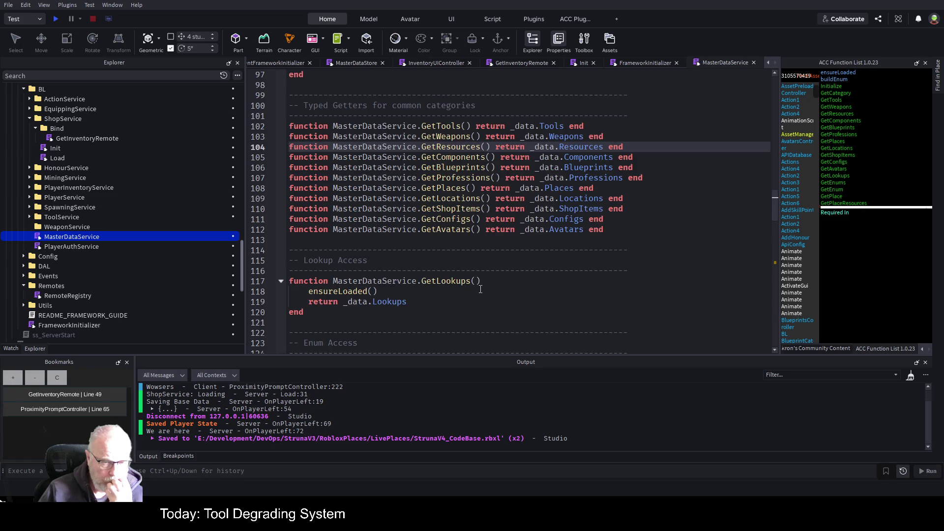
scroll(480, 289, down, 3)
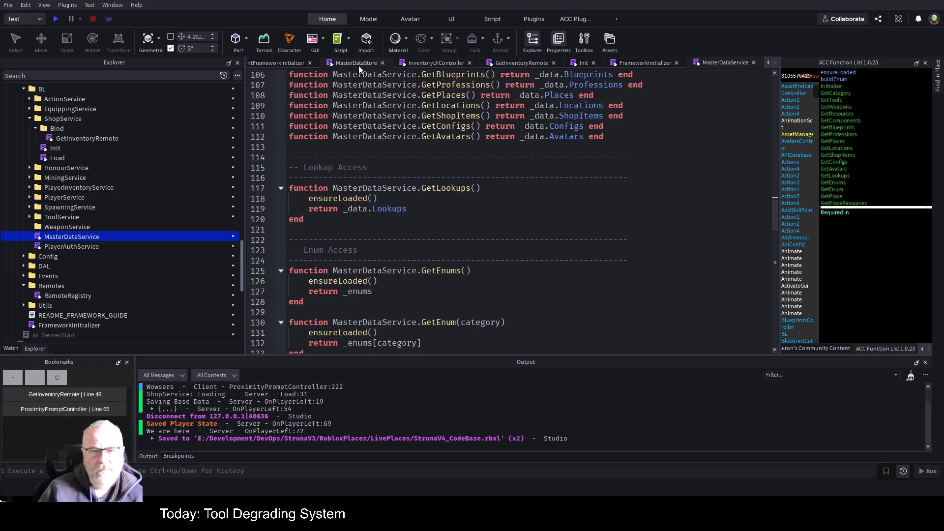
Append GetEnums() to the MasterDataService line, then look up GetEnum(category) in MasterDataService
click(519, 62)
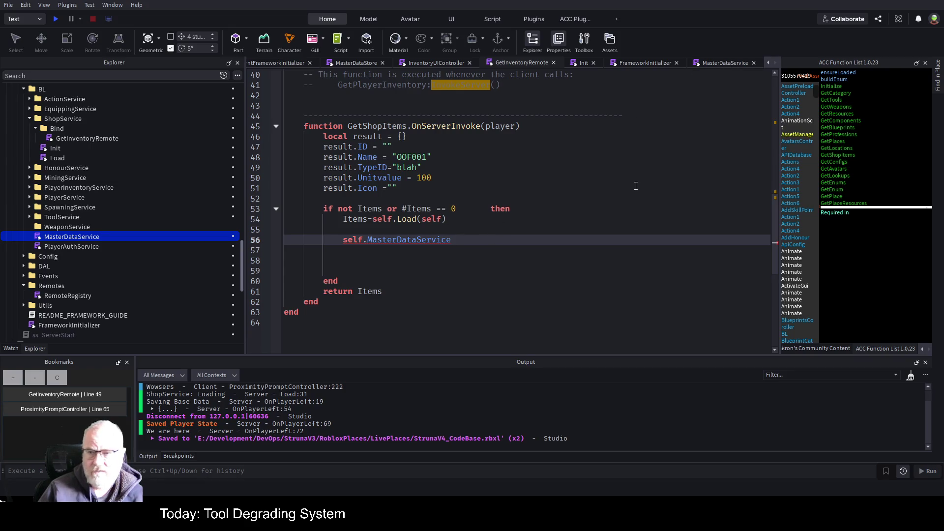
text(.GetE)
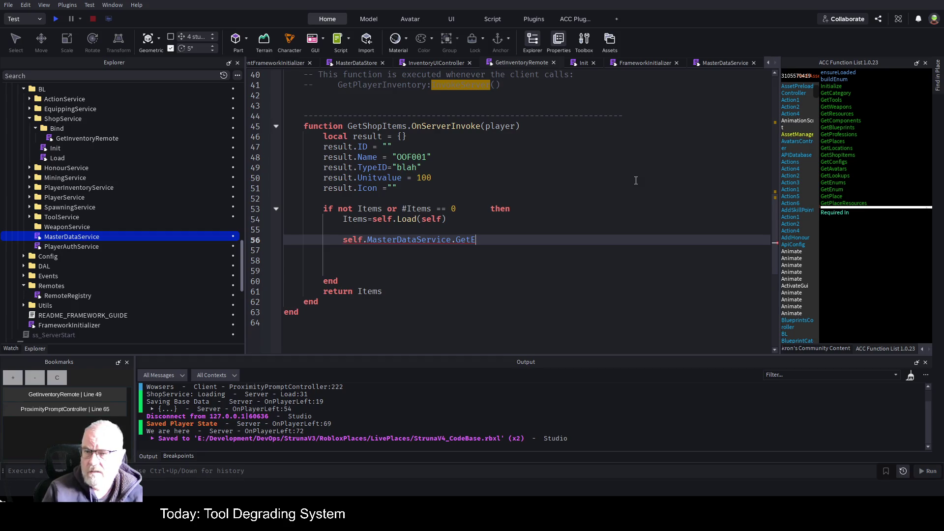
text(nums)
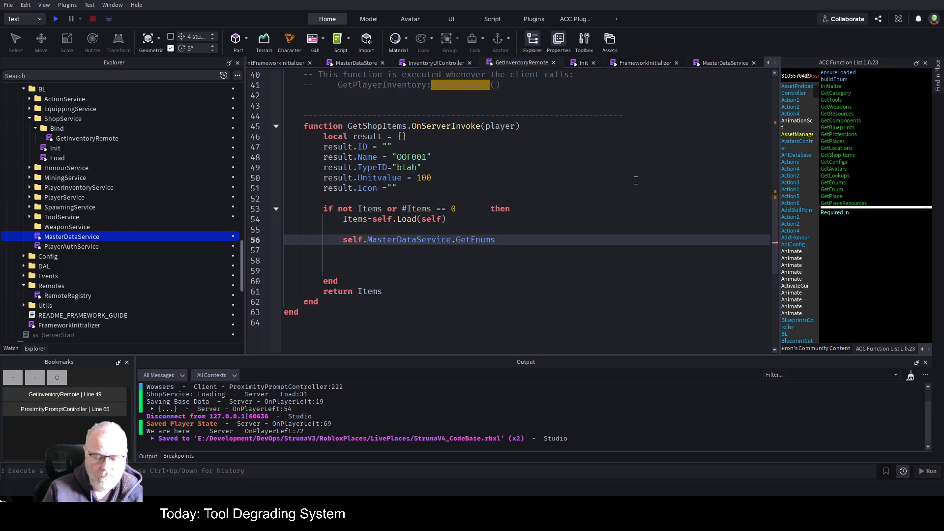
text(())
key(Return)
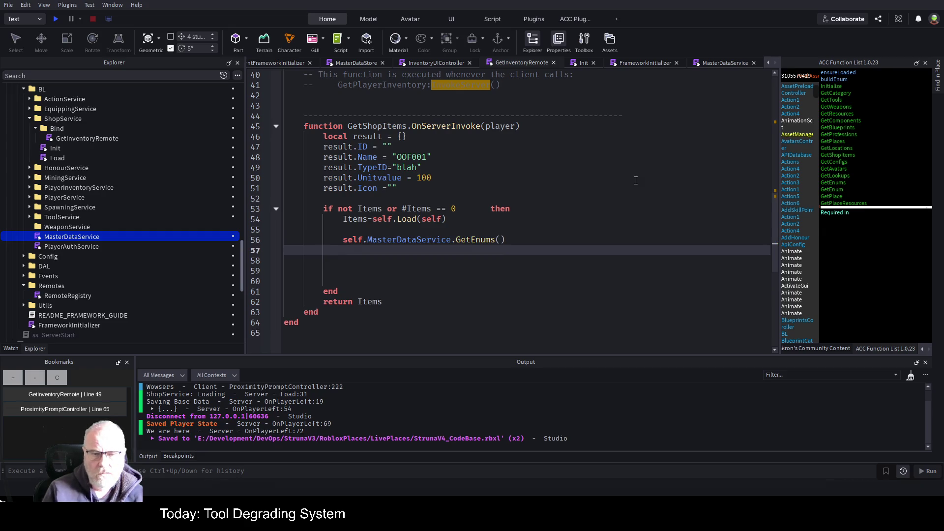
click(844, 190)
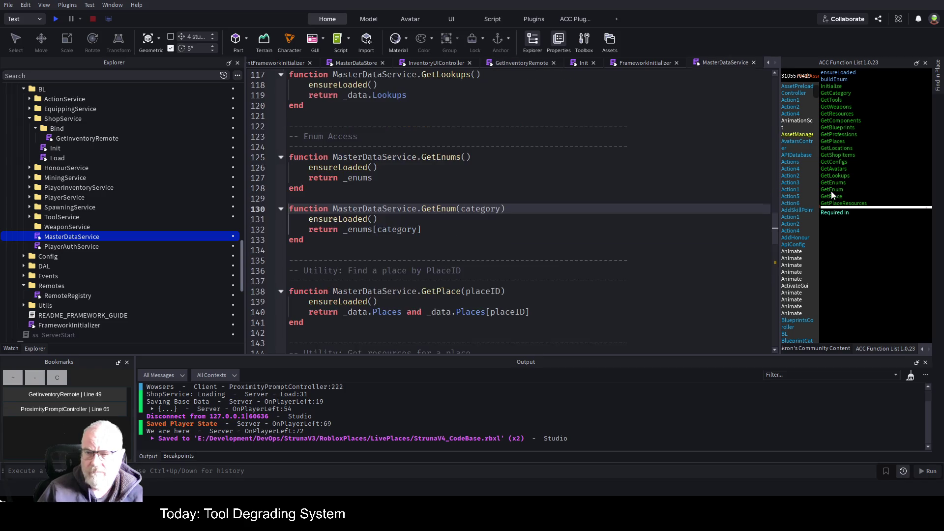
click(487, 209)
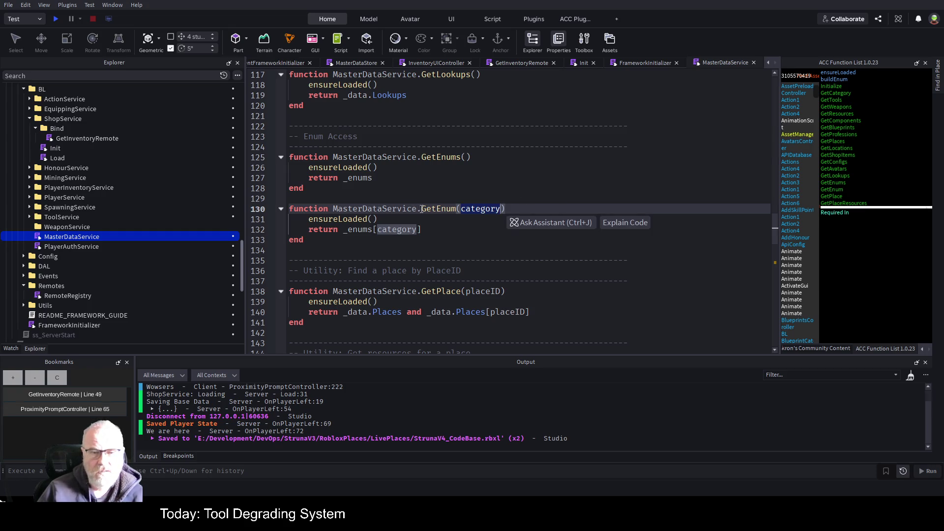
Paste GetEnum(category) over GetEnums() on line 56 and remove the category argument
drag(421, 208, 514, 210)
key(ctrl+c)
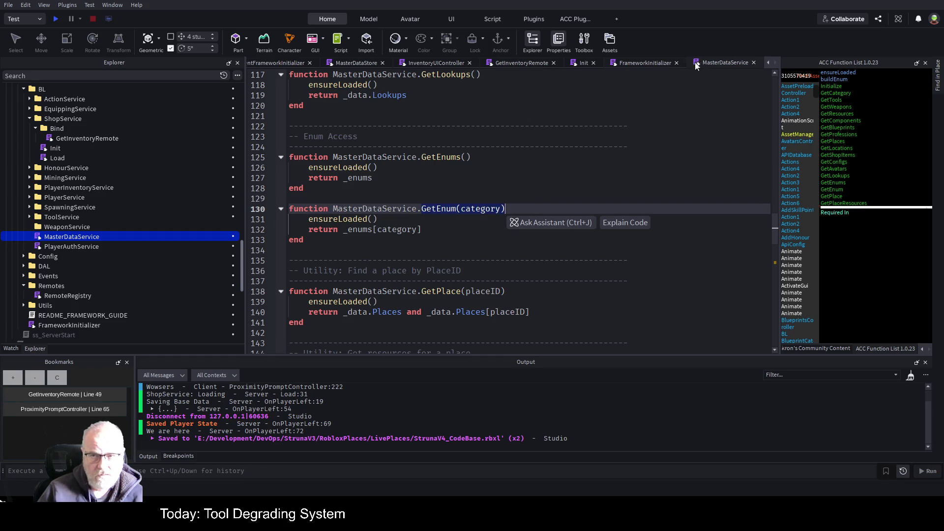
click(518, 64)
double_click(486, 239)
key(ctrl+v)
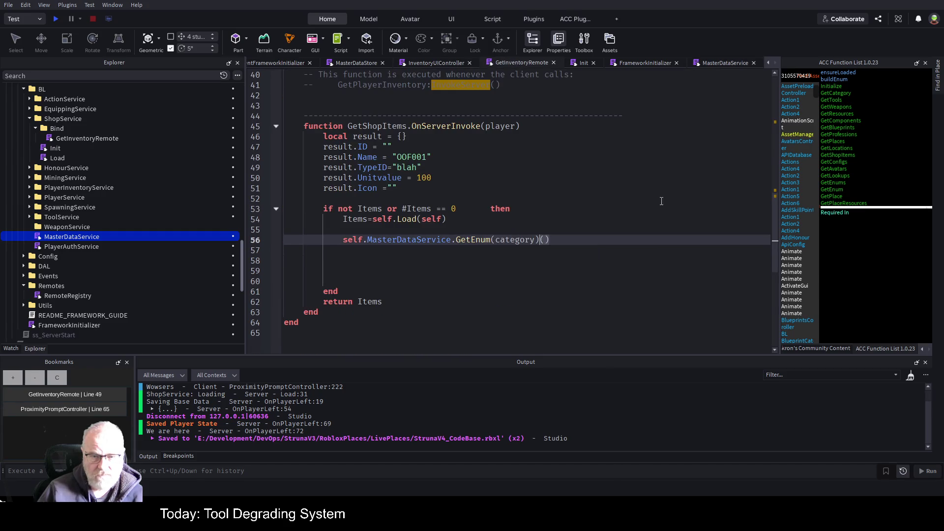
key(Delete)
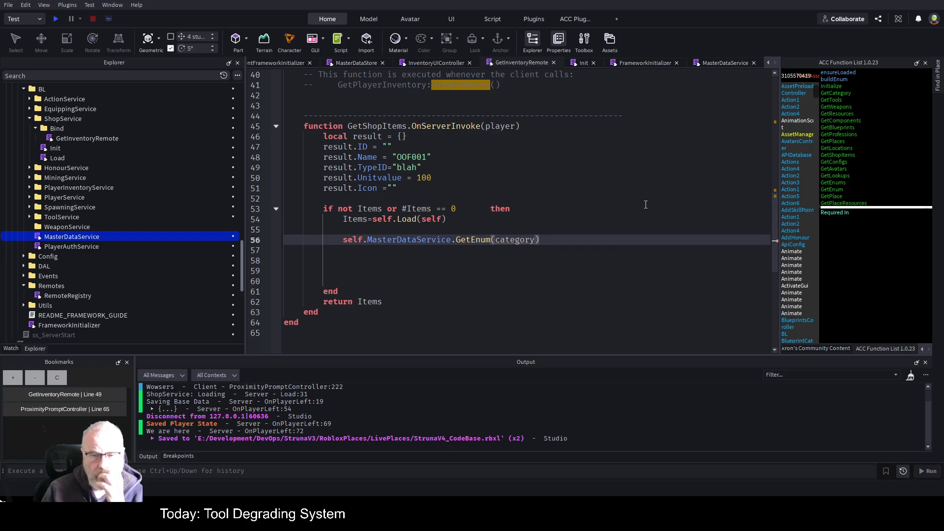
key(BackSpace)
key(BackSpace)
key(BackSpace)
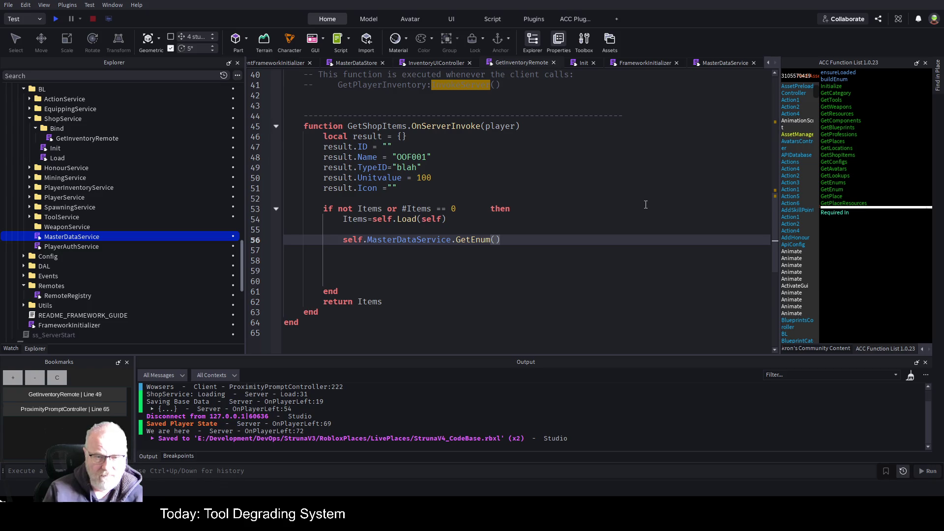
key(Up)
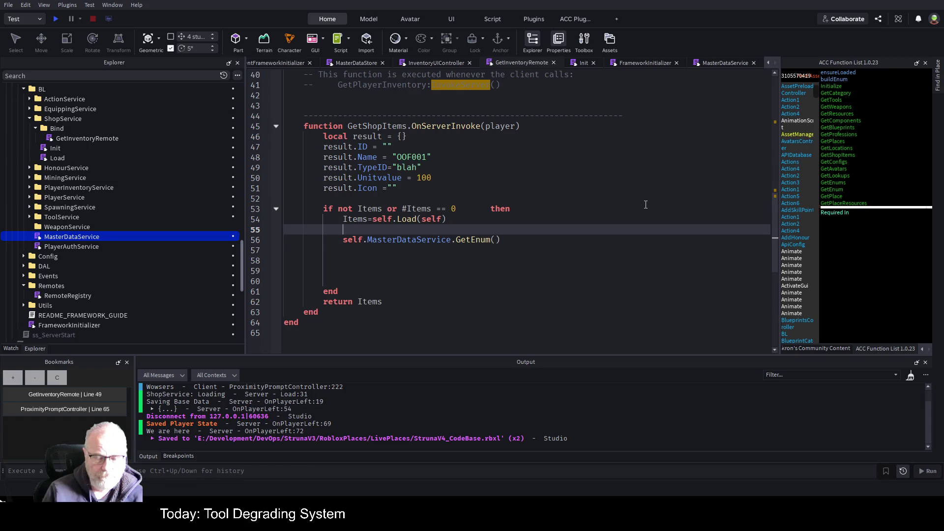
Write a 'for k,item in pair(items) do' loop and move the GetEnum call inside it
key(Return)
text(for k,v in)
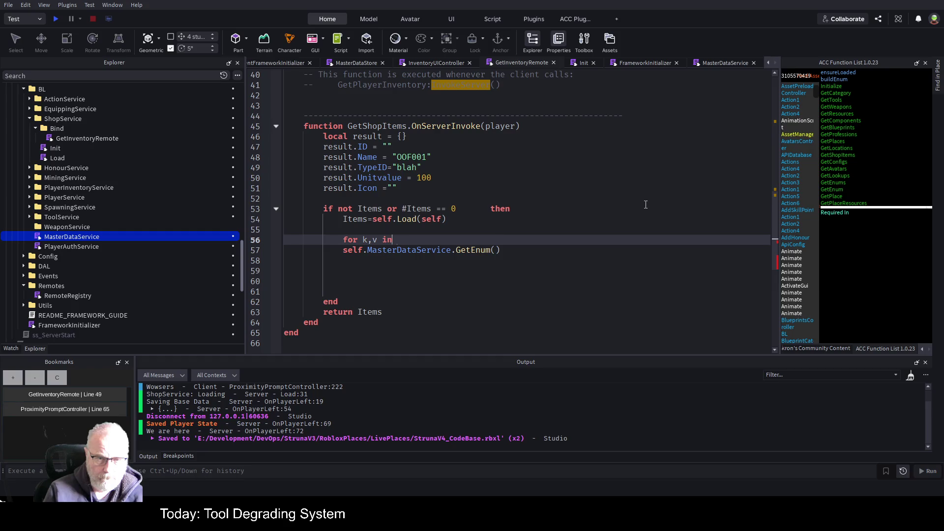
key(BackSpace)
key(BackSpace)
key(BackSpace)
text(ute)
key(BackSpace)
key(BackSpace)
key(BackSpace)
text(item )
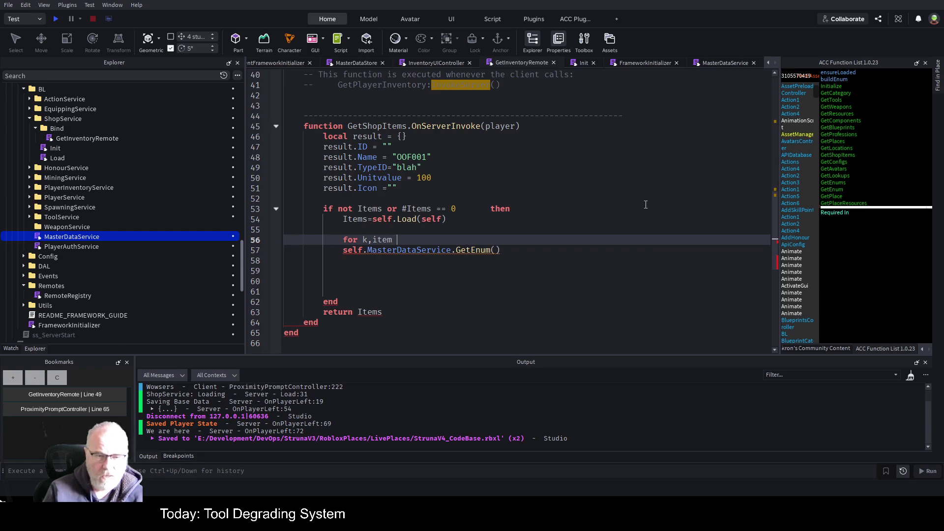
text(in pair(item)
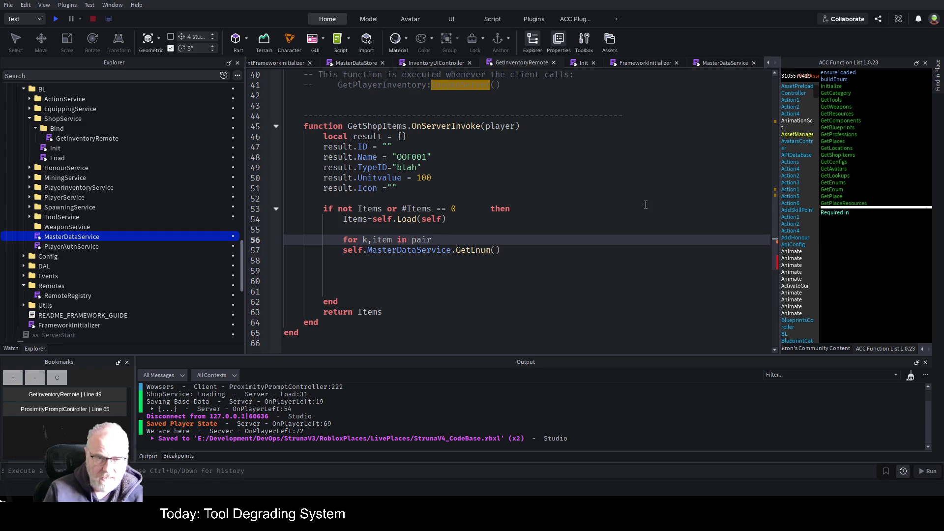
text(s) do)
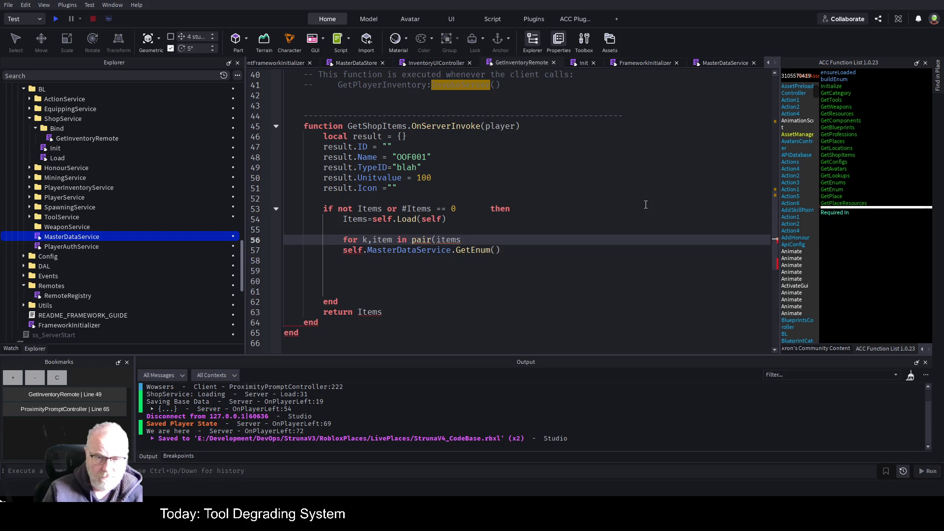
key(Return)
key(Down)
key(Down)
key(shift+End)
key(BackSpace)
key(Up)
key(Up)
text(self.MasterDataService.GetEnum())
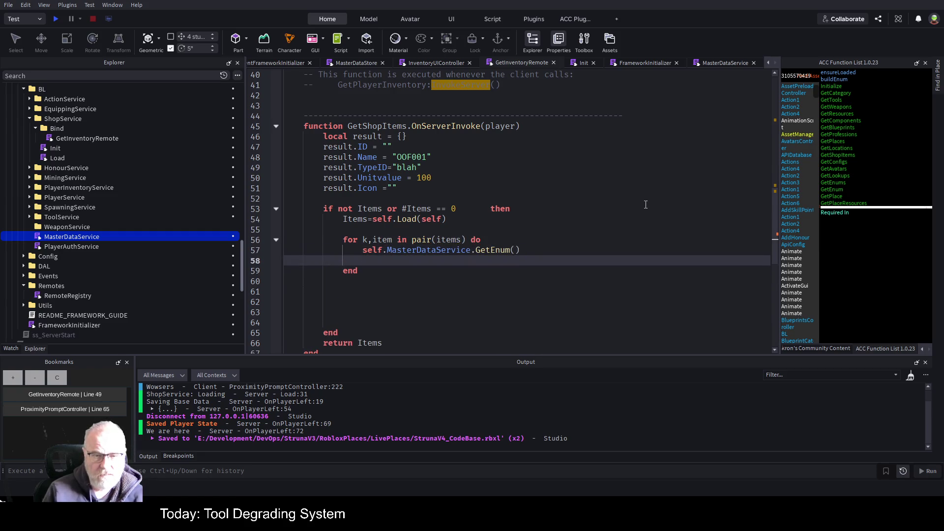
Correct the loop header to 'pairs(Items)'
key(Up)
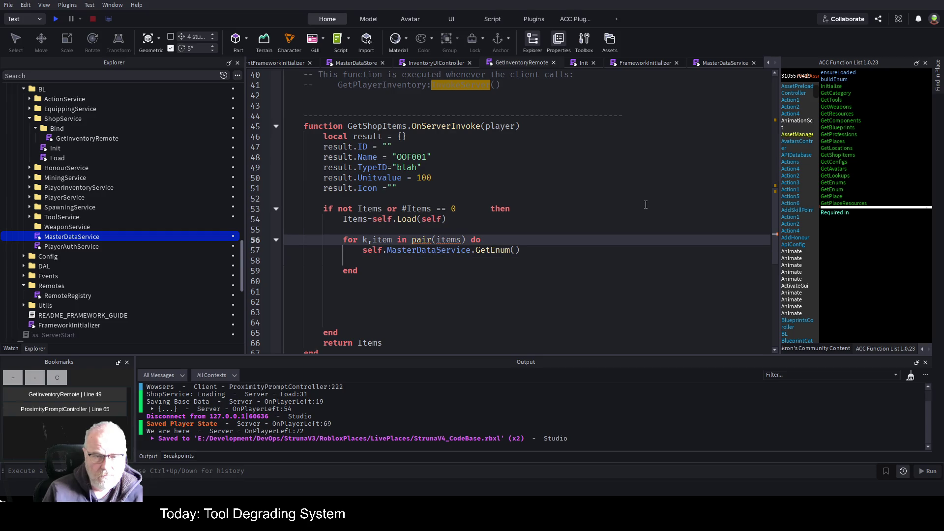
key(Up)
key(Up)
key(End)
key(Left)
key(Down)
key(Down)
key(Left)
key(Left)
text(s)
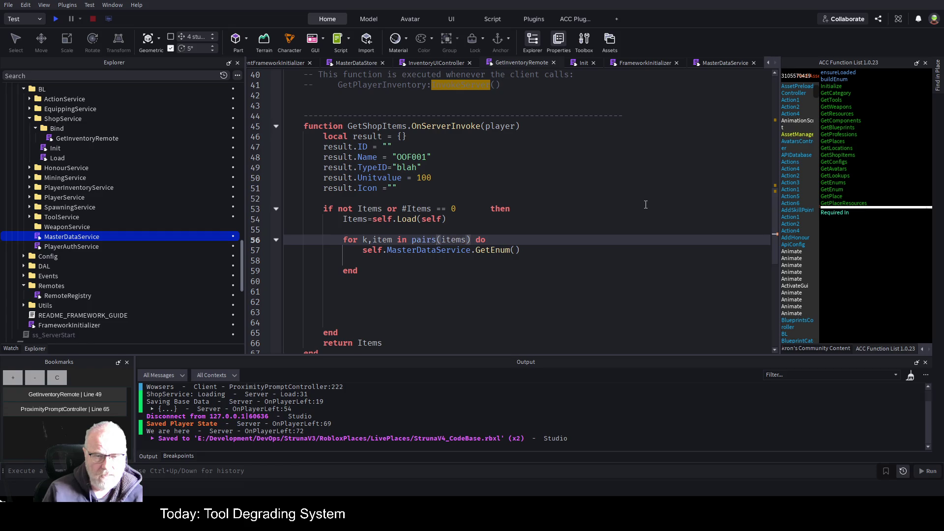
key(Down)
key(End)
key(Up)
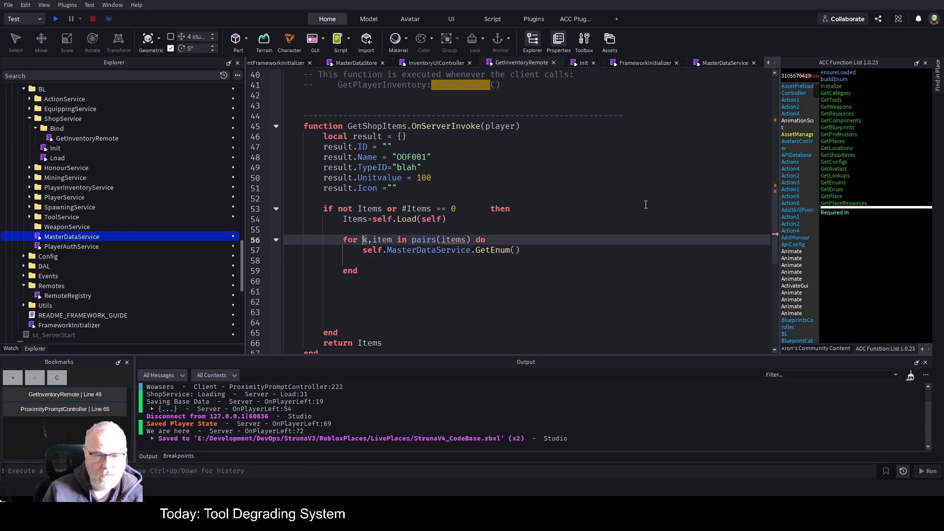
key(Left)
key(Left)
key(Left)
key(BackSpace)
text(I)
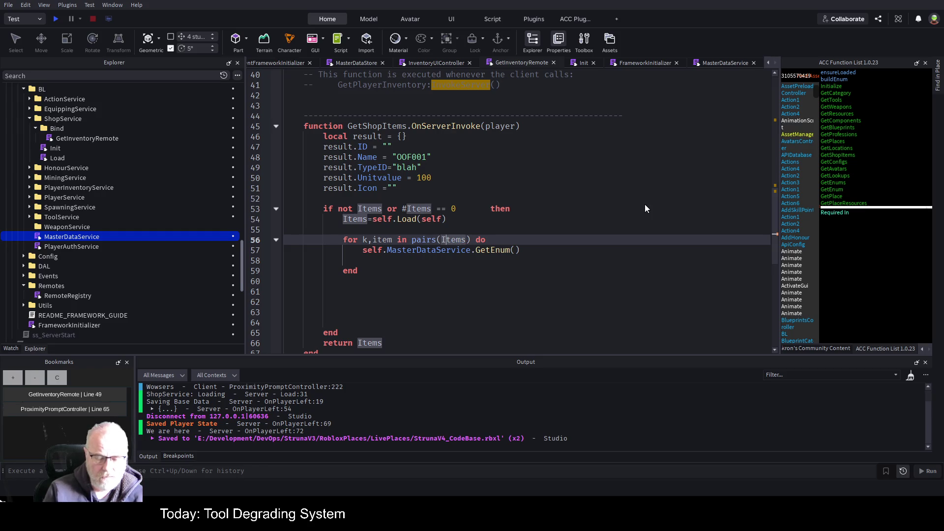
Make the loop line 'local typeName = ...GetEnum(item.TypeID)' and save the script
key(Down)
key(Home)
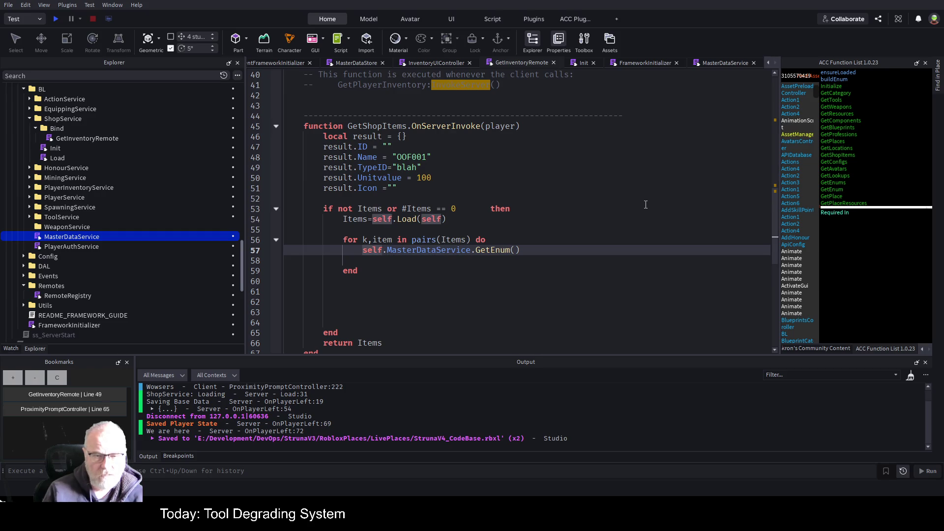
text(local )
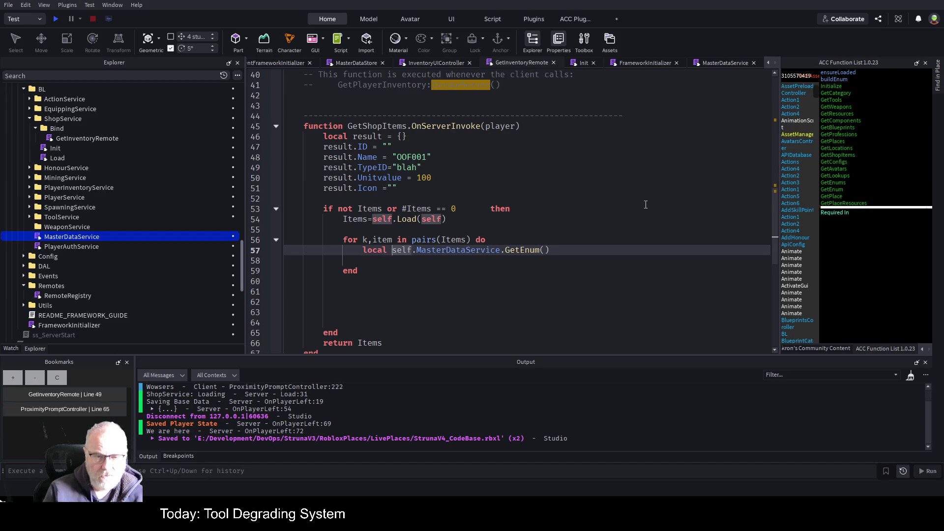
text(typeName =)
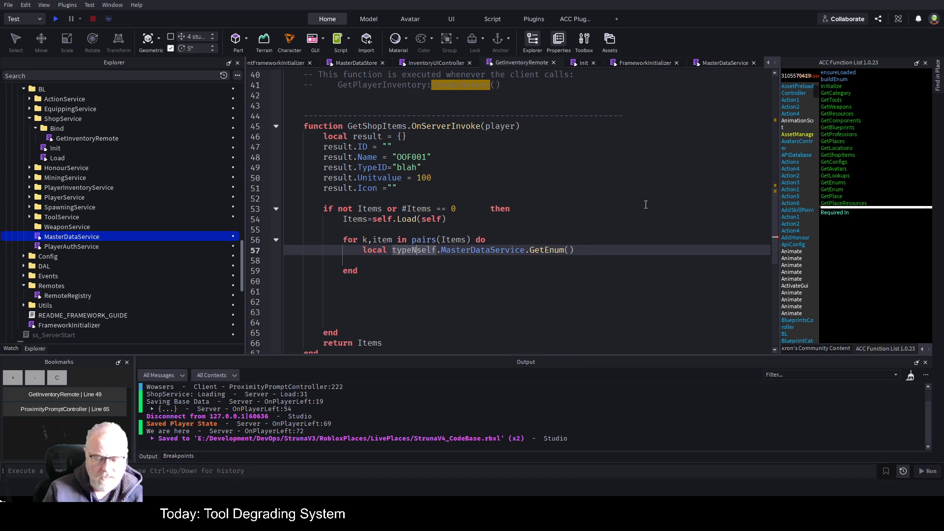
key(End)
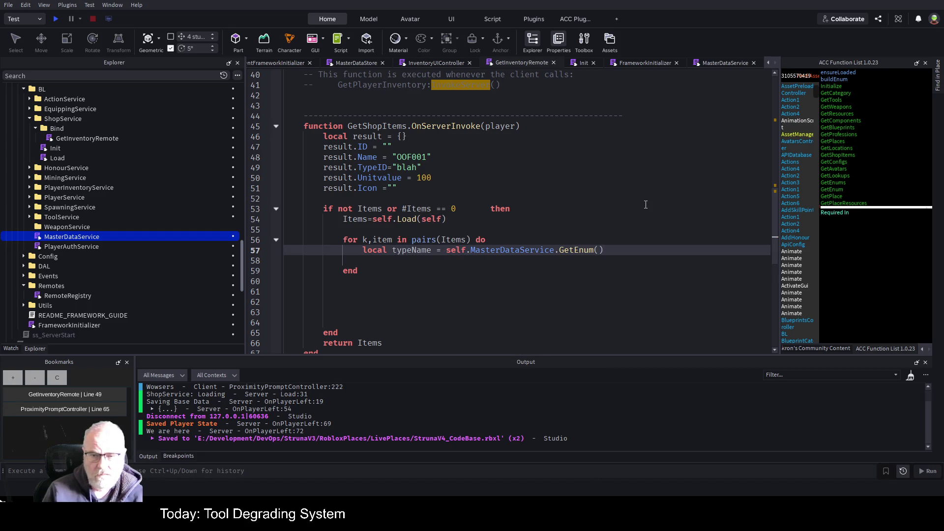
key(Left)
text(item.)
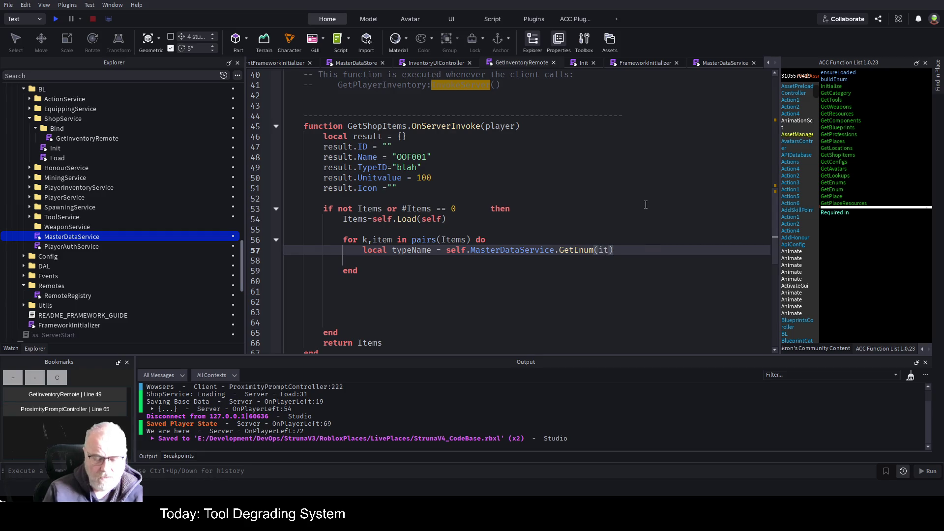
text(Te)
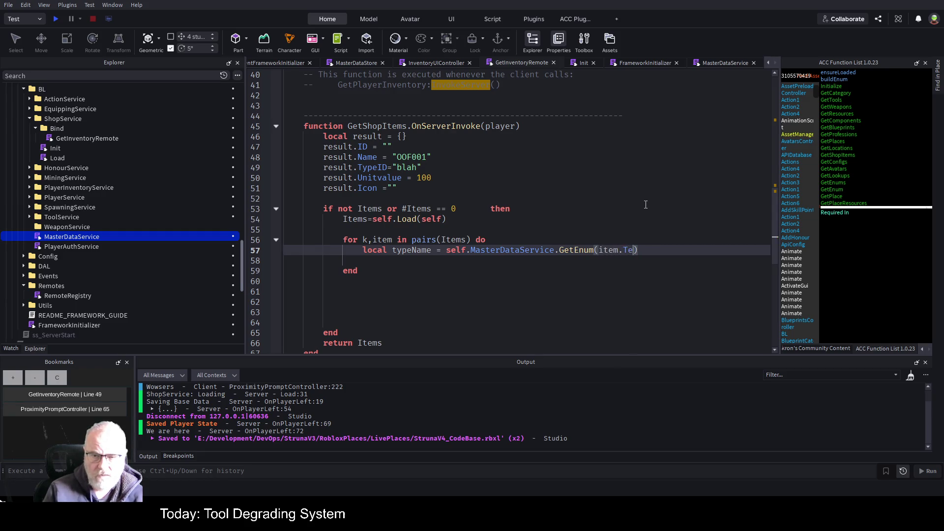
text(ypeID)
key(Return)
key(ctrl+s)
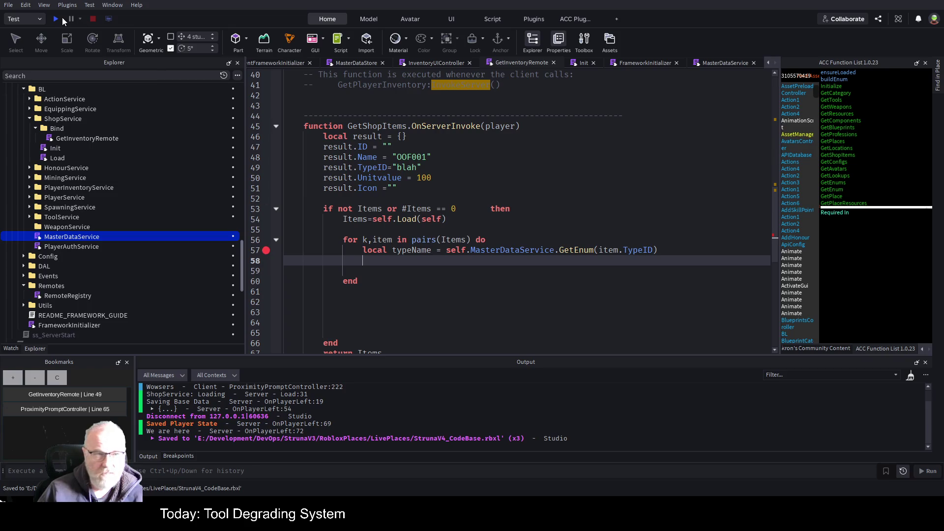
click(183, 456)
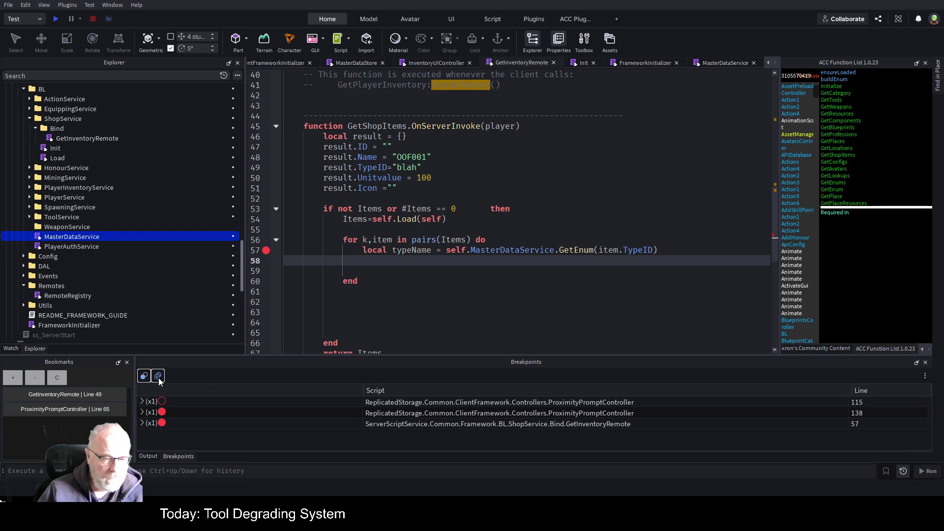
Clear all breakpoints and set a breakpoint and bookmark on line 57
key(ctrl+shift+F9)
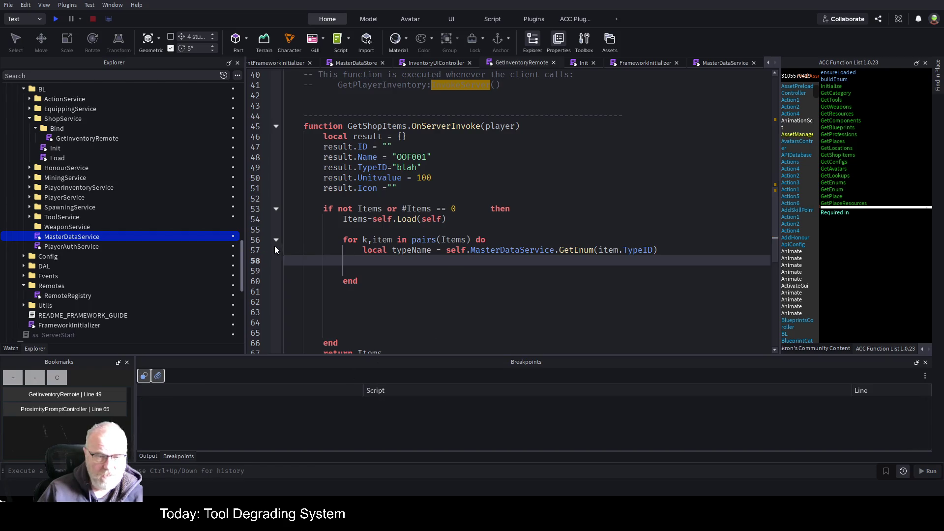
click(266, 251)
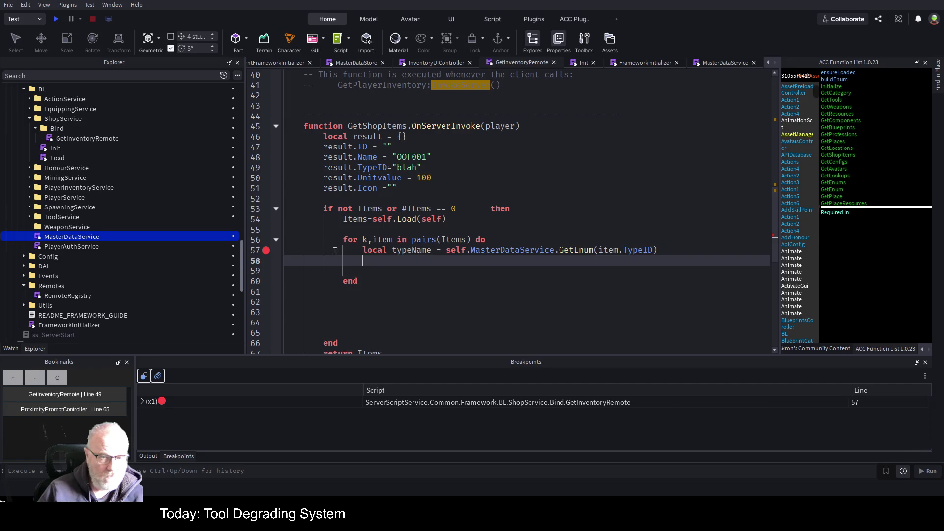
key(Up)
click(13, 377)
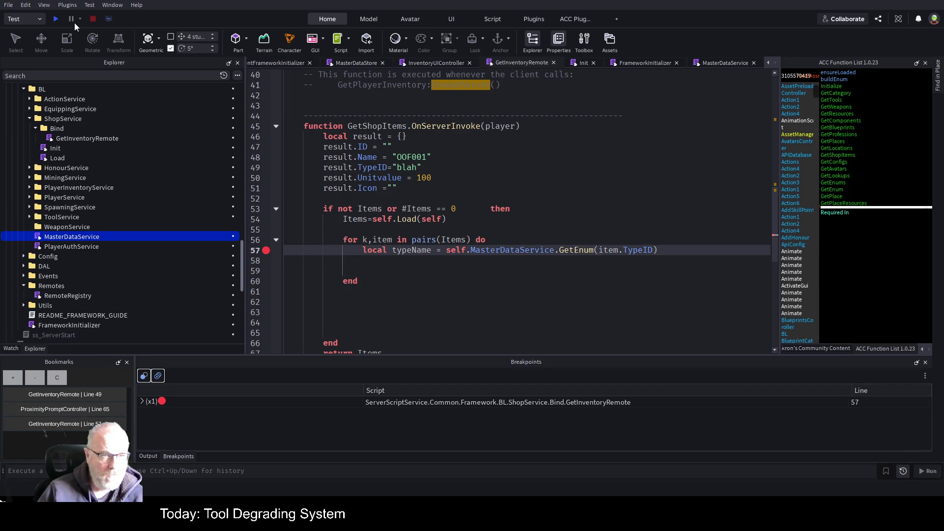
Play test, open the Struna Inc Shop to hit the breakpoint, then resume and view the game
click(56, 18)
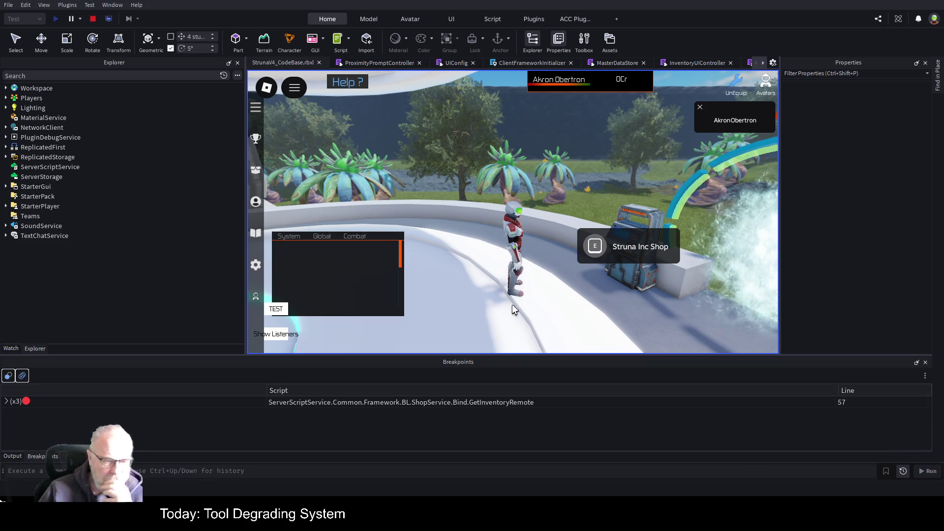
click(595, 253)
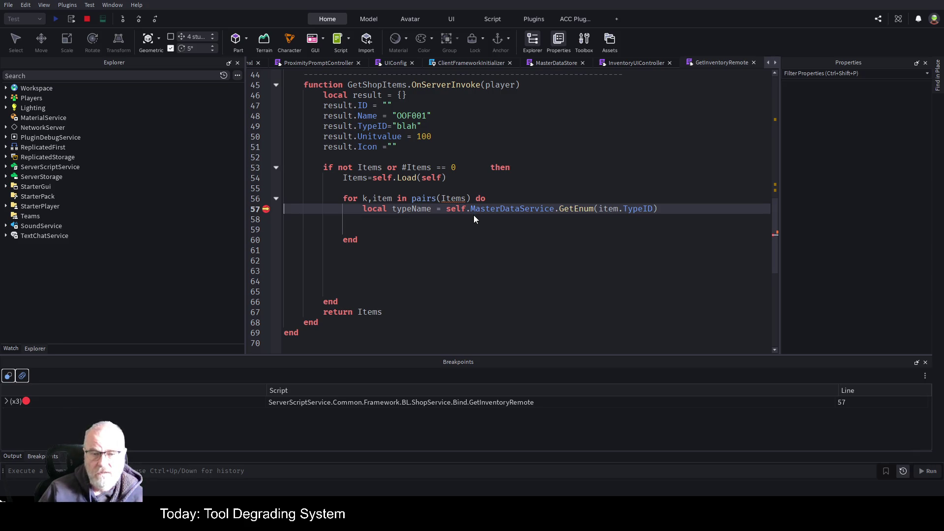
click(462, 291)
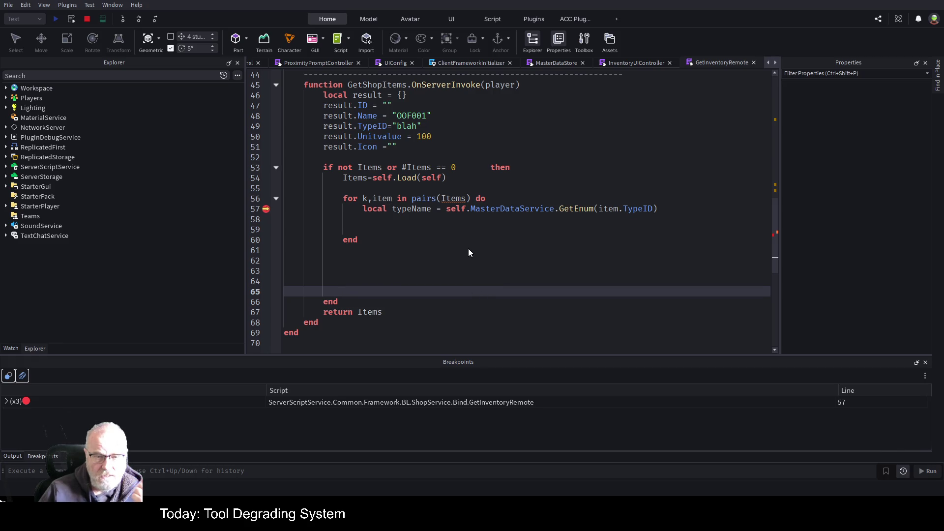
click(366, 230)
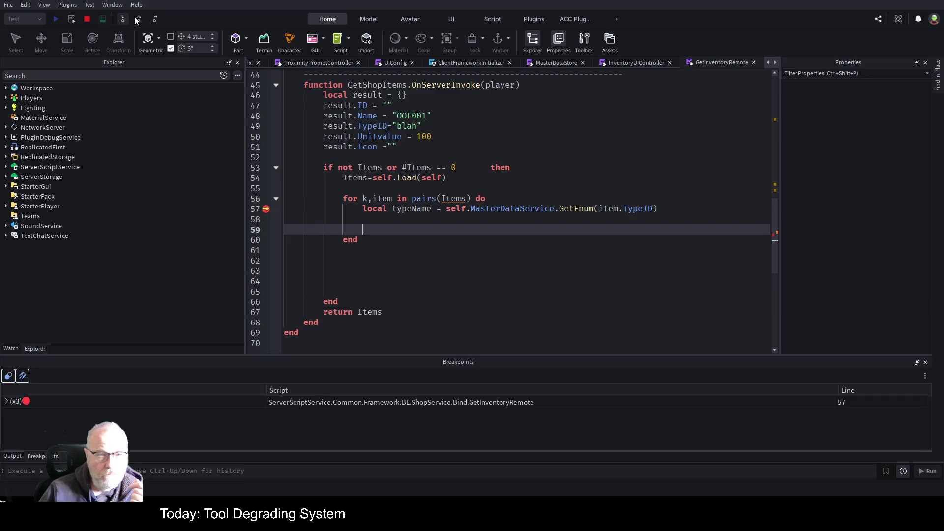
click(137, 17)
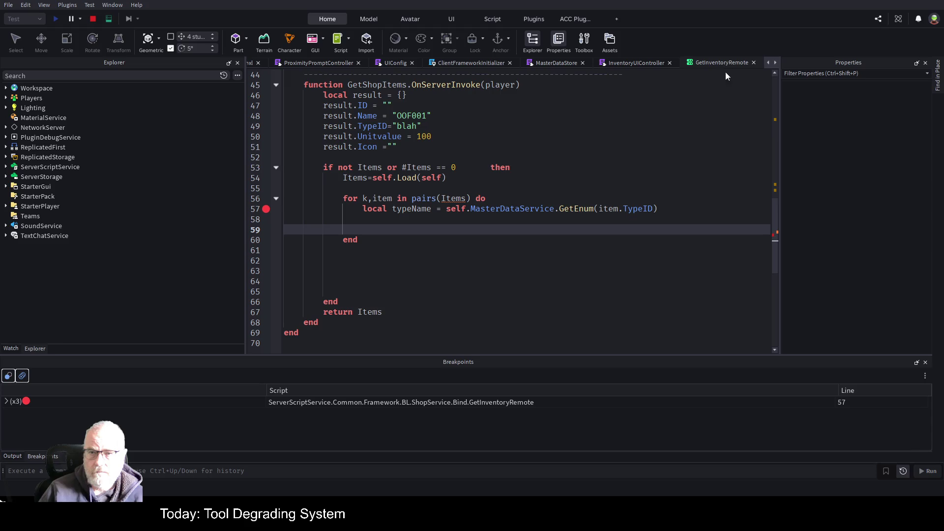
click(508, 272)
click(292, 62)
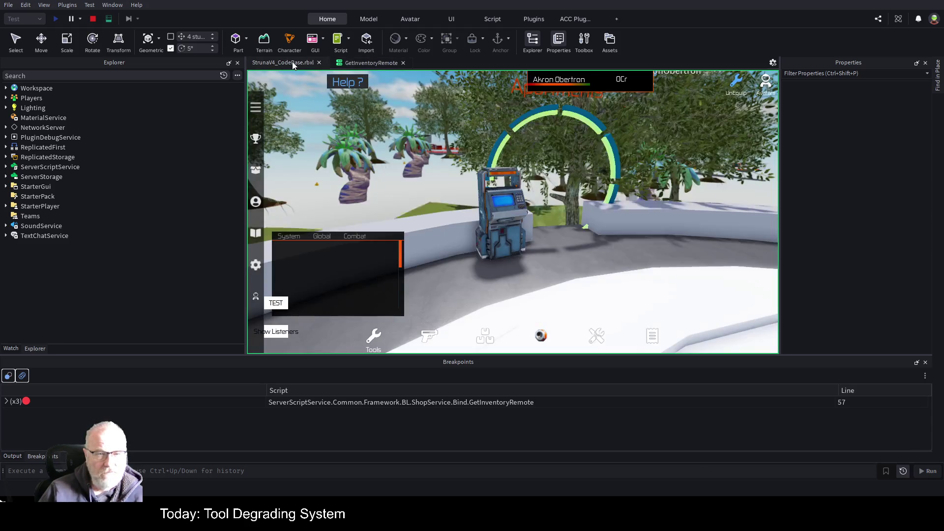
Switch to the client view and follow the Output error link to its script line
click(110, 21)
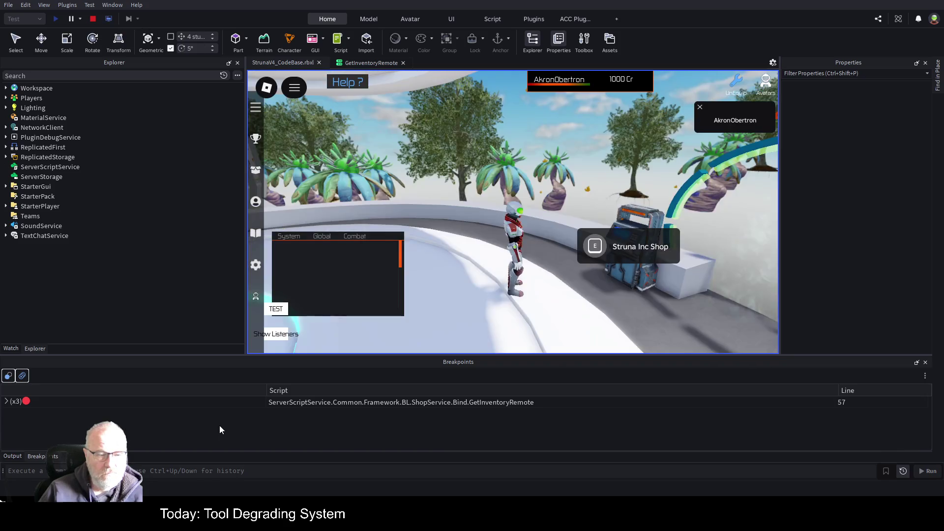
click(15, 457)
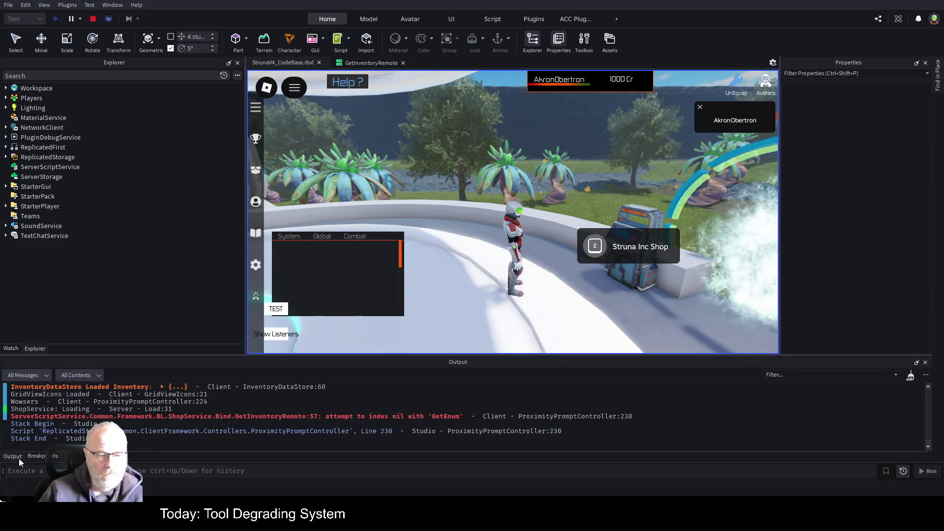
click(452, 418)
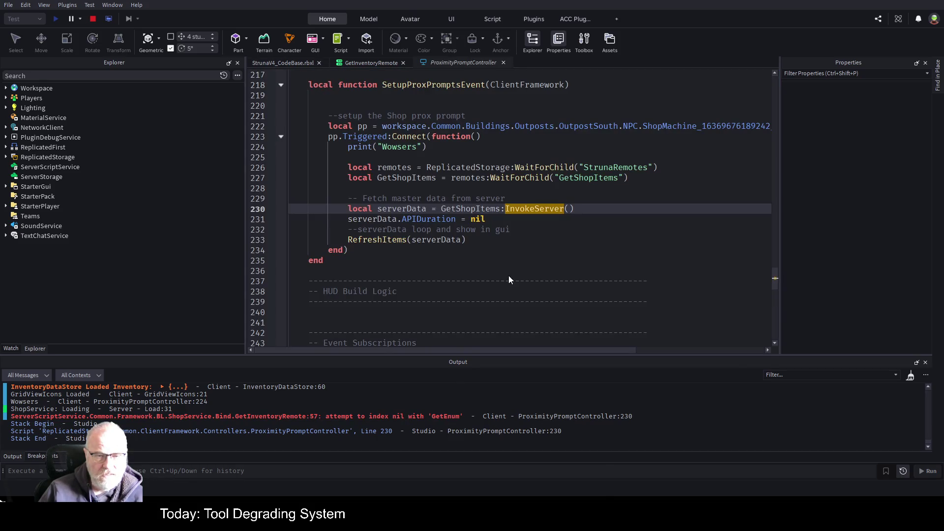
click(455, 422)
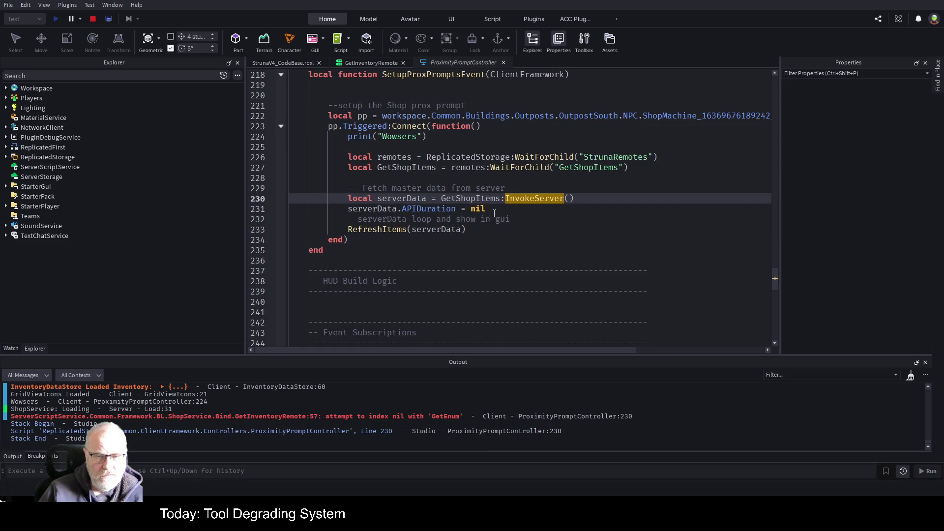
Add a breakpoint on line 56 of GetInventoryRemote and stop the play test
click(371, 64)
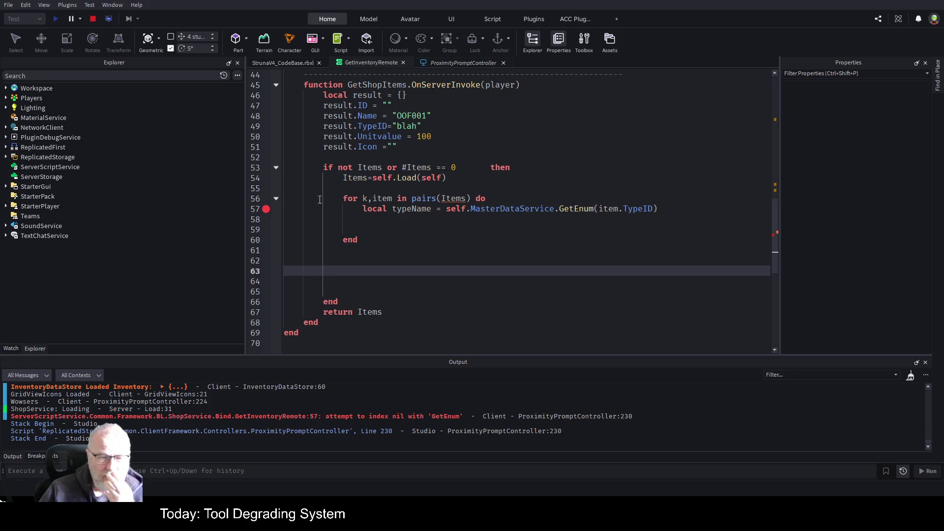
click(266, 198)
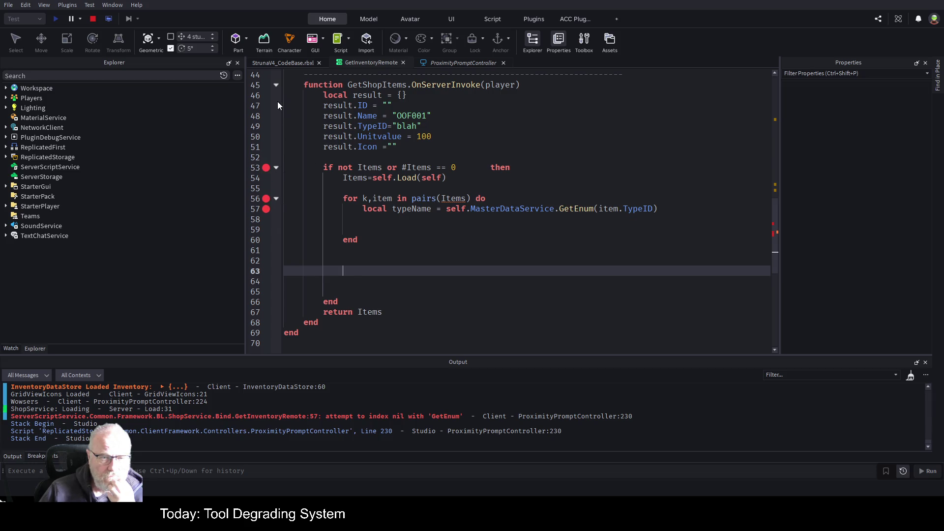
click(94, 18)
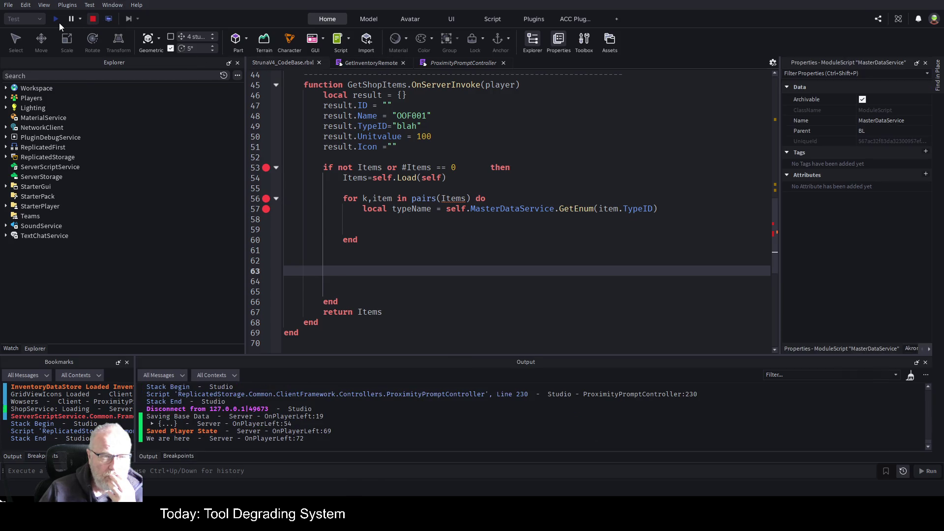
Start a new play test, open the shop, and show the Watch variables at the breakpoint
click(55, 19)
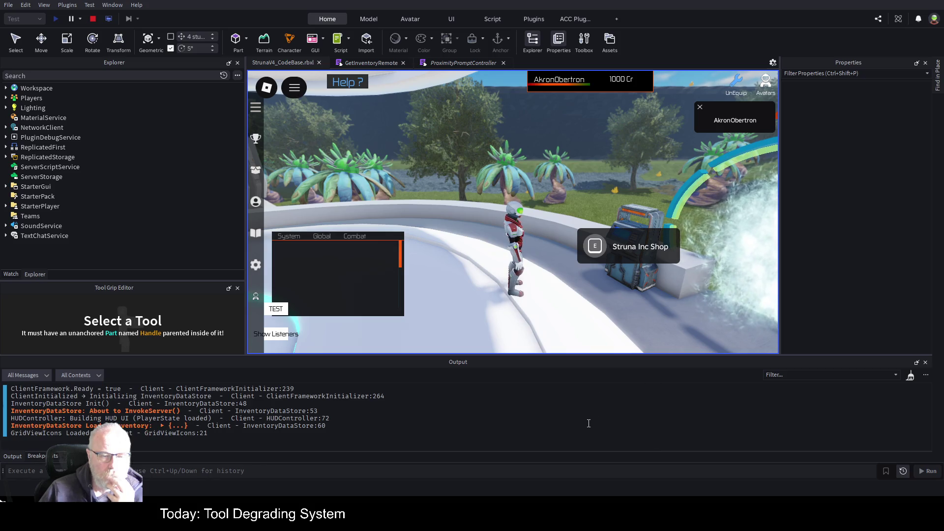
click(595, 247)
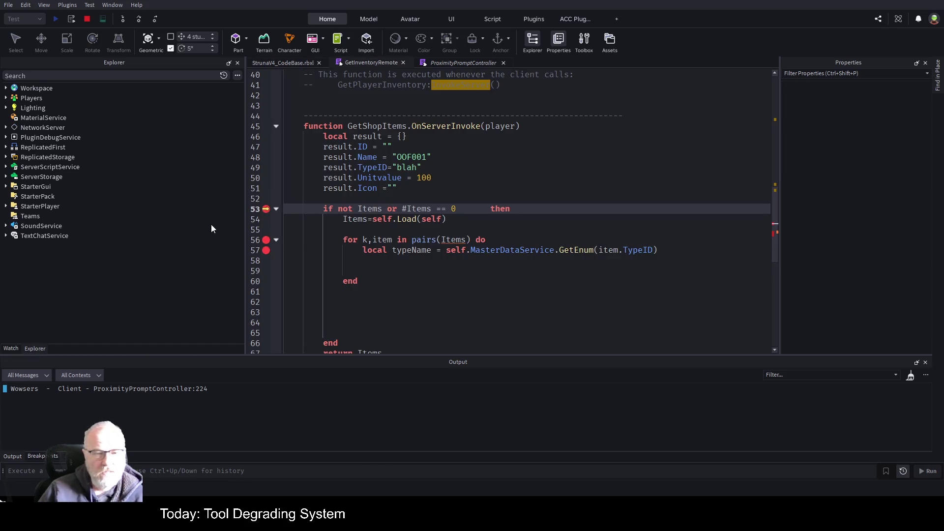
click(11, 348)
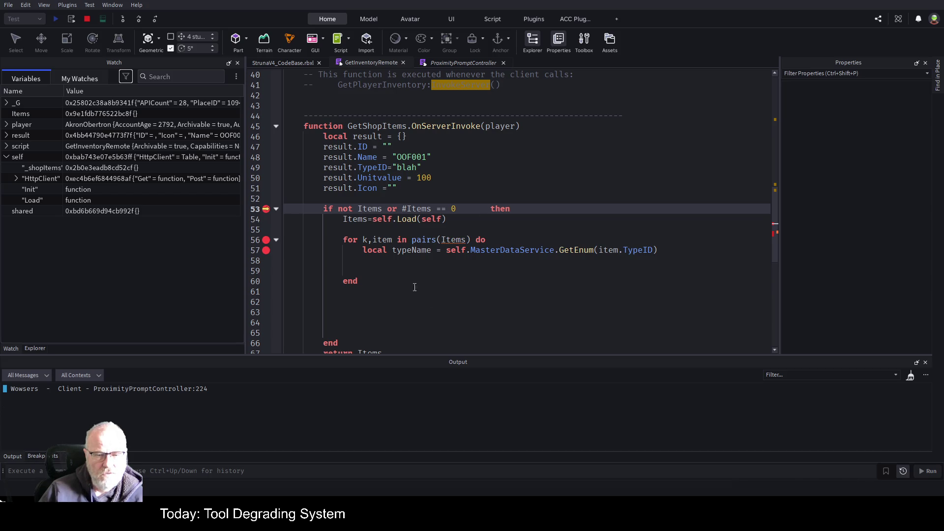
scroll(417, 228, down, 1)
scroll(399, 248, up, 2)
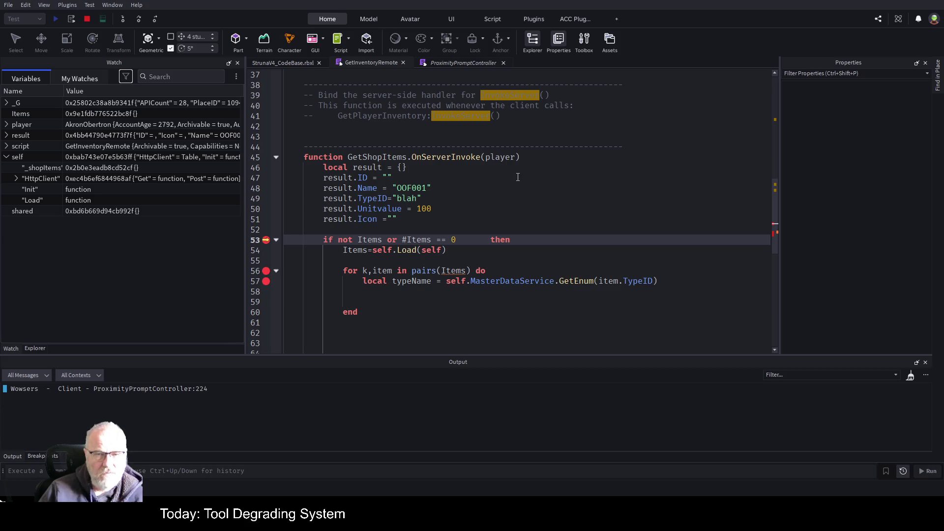
click(518, 177)
scroll(521, 197, down, 4)
scroll(523, 217, up, 4)
scroll(527, 224, up, 5)
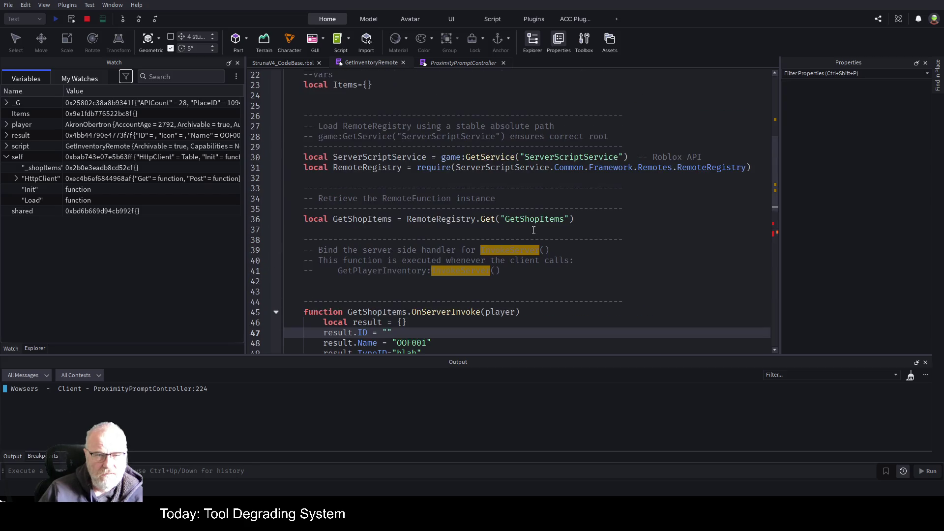
scroll(584, 228, up, 1)
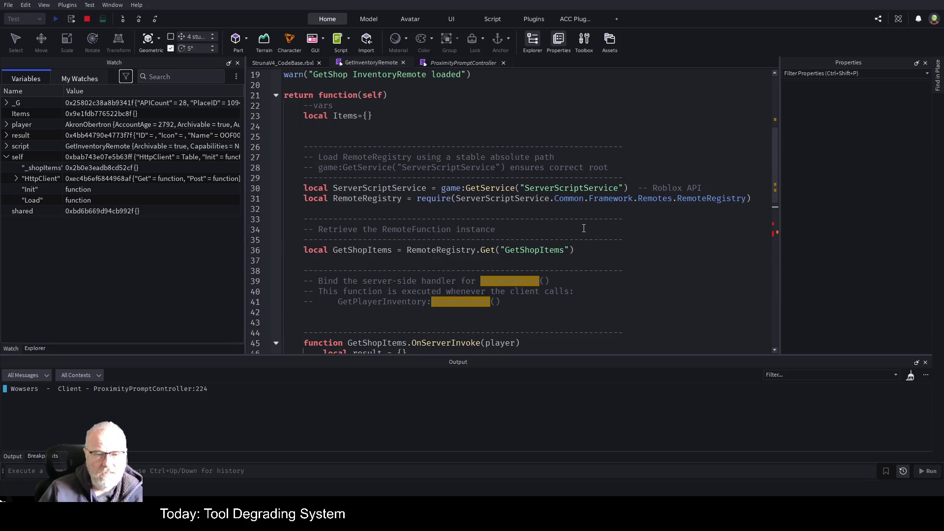
scroll(586, 228, up, 2)
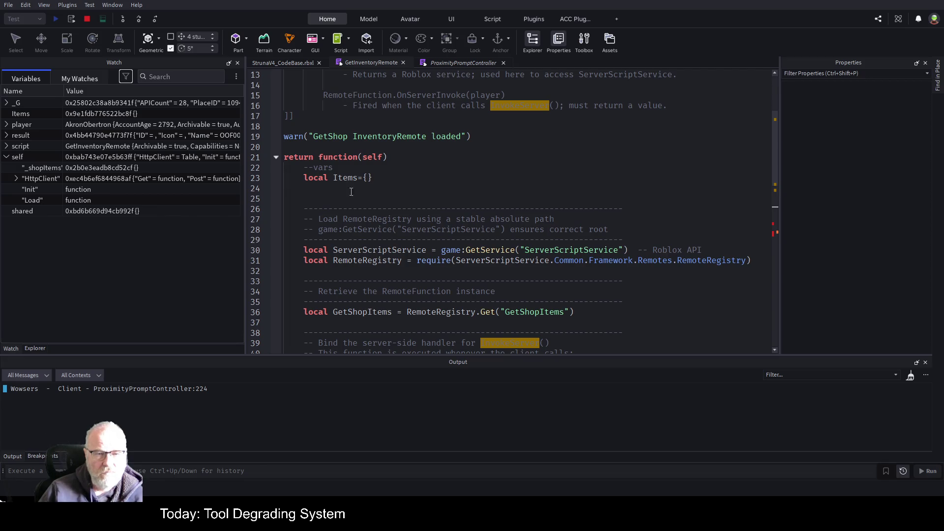
double_click(345, 177)
scroll(580, 216, down, 4)
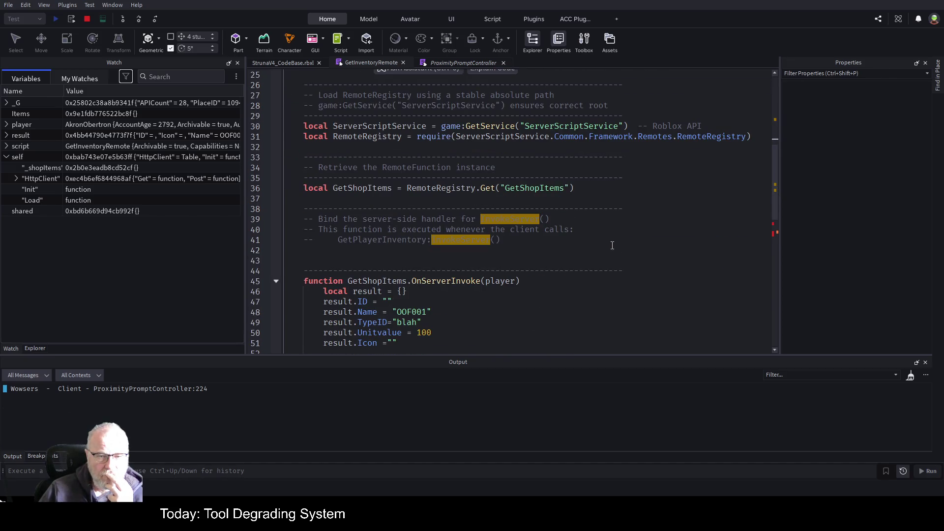
scroll(612, 245, down, 3)
scroll(612, 246, down, 3)
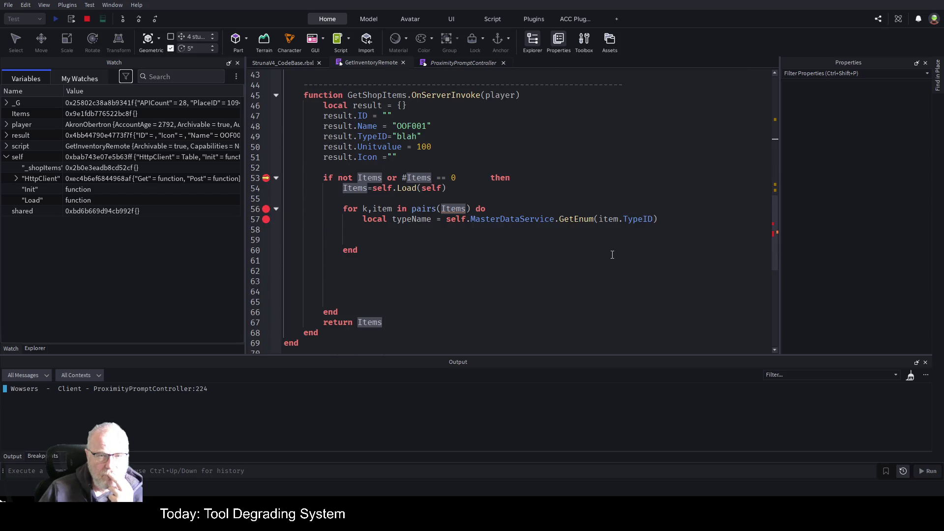
scroll(613, 254, up, 10)
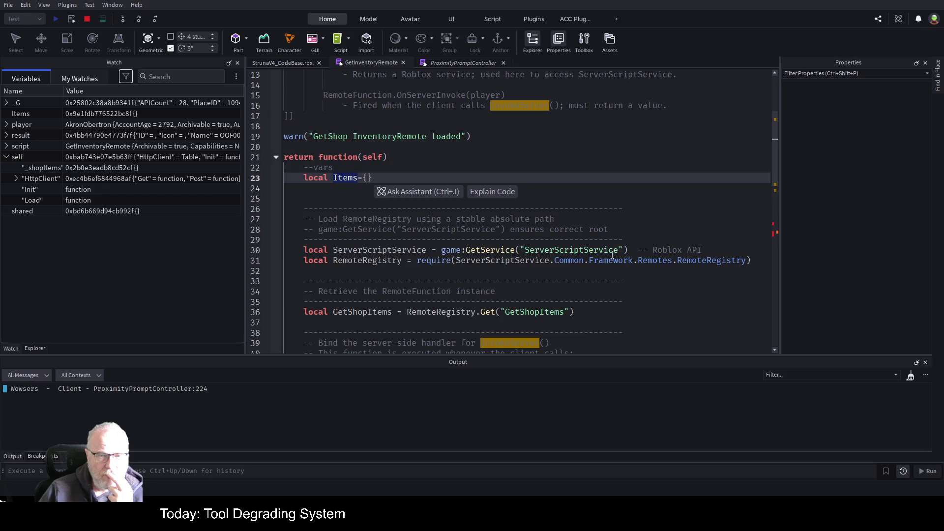
scroll(612, 254, up, 4)
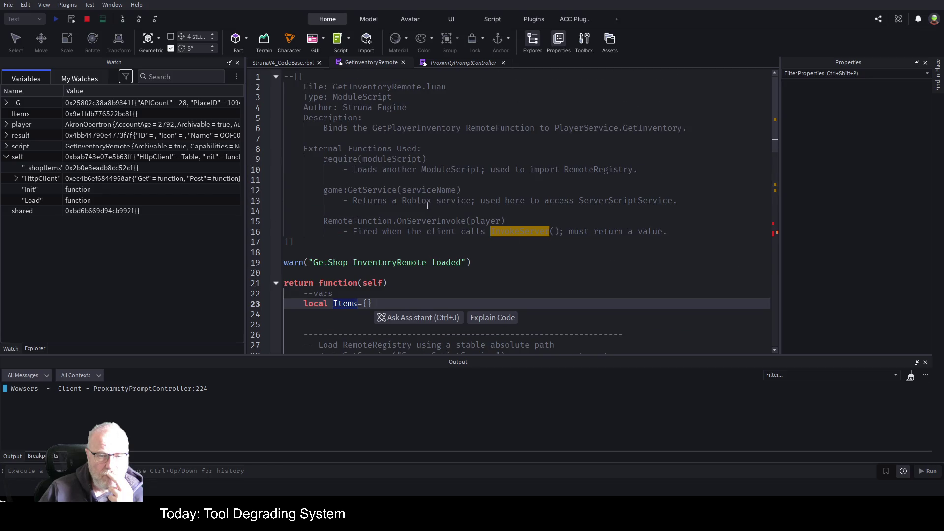
scroll(427, 206, down, 2)
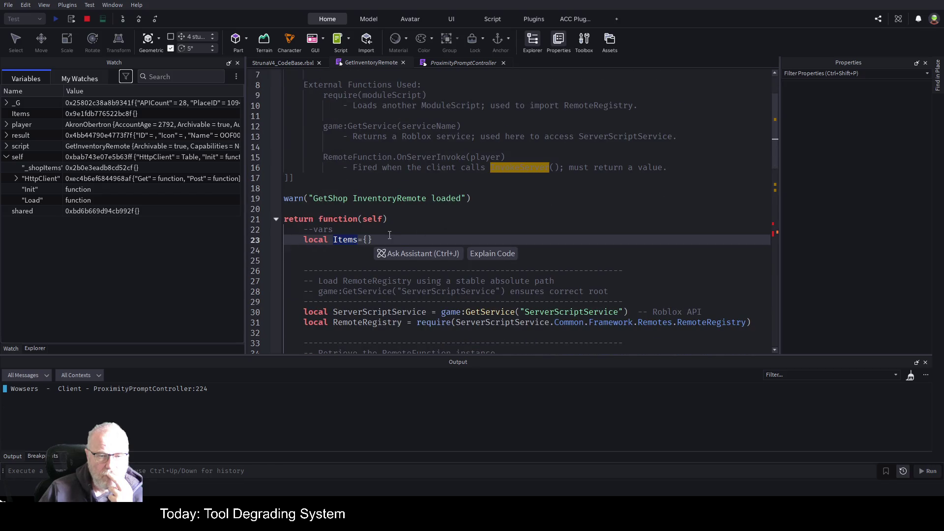
scroll(390, 235, down, 3)
scroll(561, 254, down, 3)
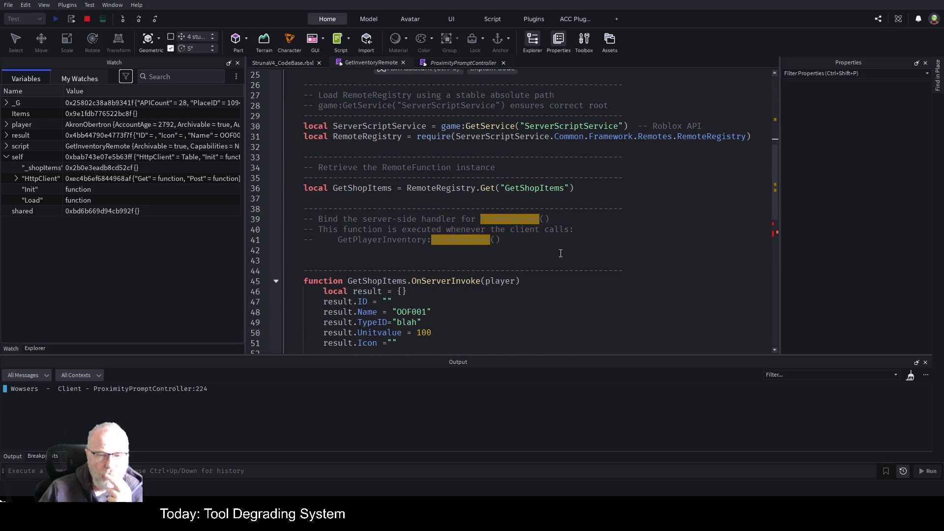
click(560, 251)
scroll(559, 250, down, 3)
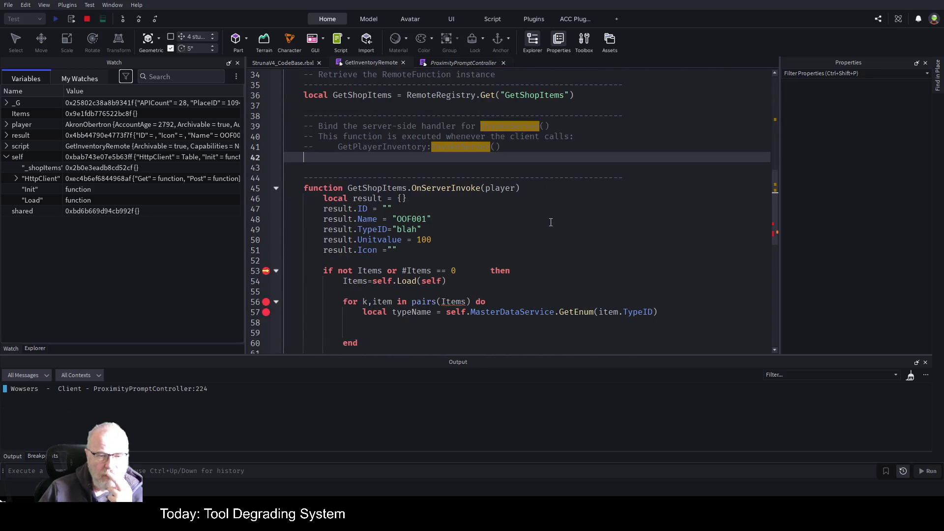
click(560, 190)
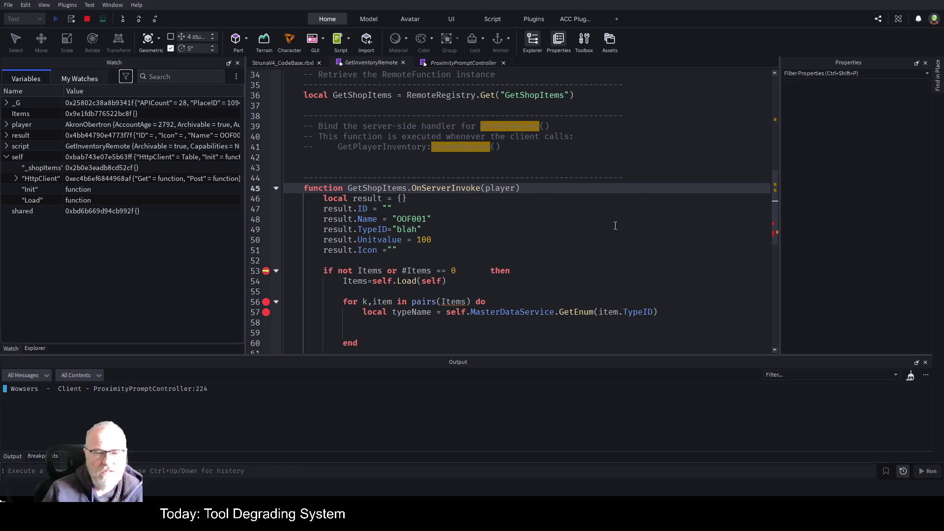
Start an 'items=' line at the top of the handler, then erase it
key(Return)
key(Return)
text(items=)
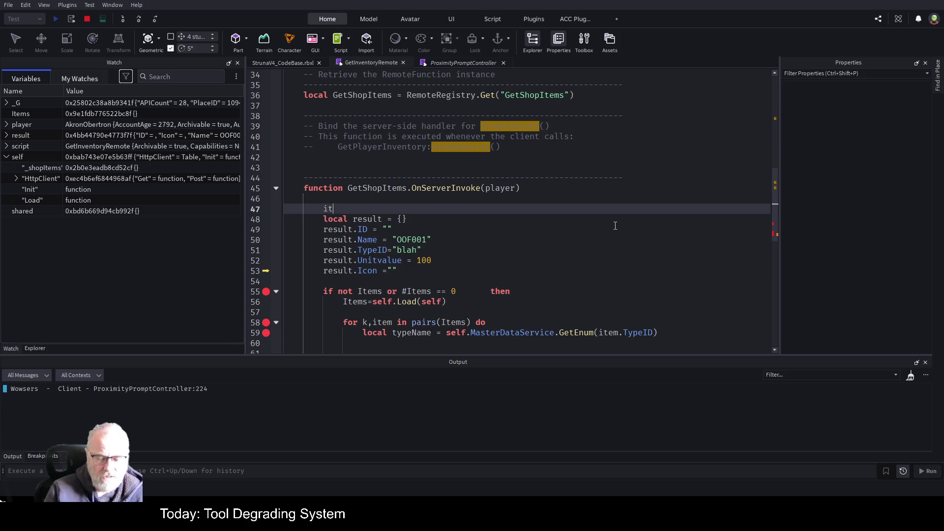
key(Return)
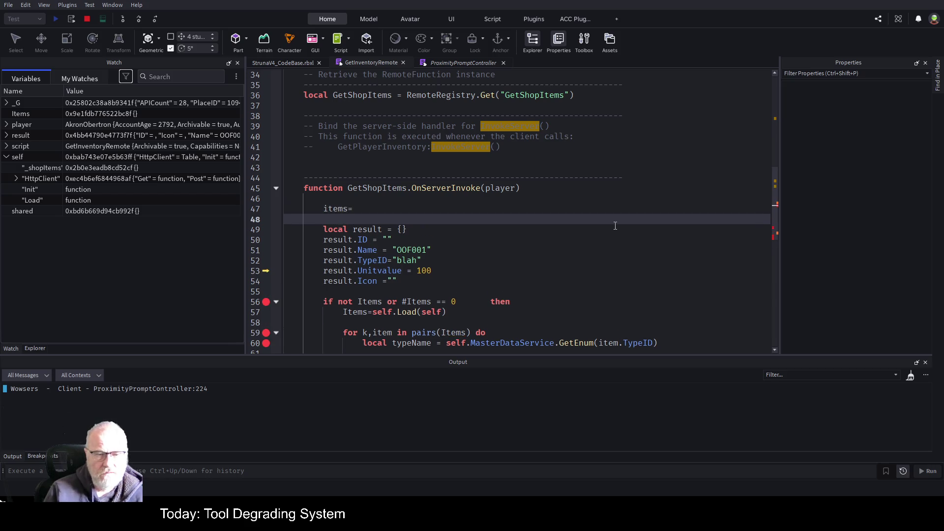
click(370, 208)
key(BackSpace)
key(BackSpace)
key(BackSpace)
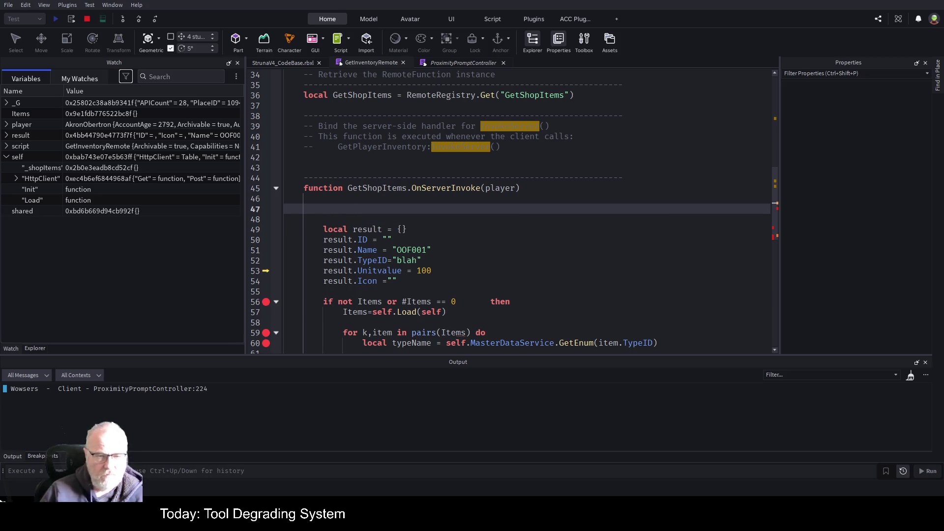
Undo the loop edits, result field assignments and local result declaration back to the original handler
scroll(528, 226, down, 5)
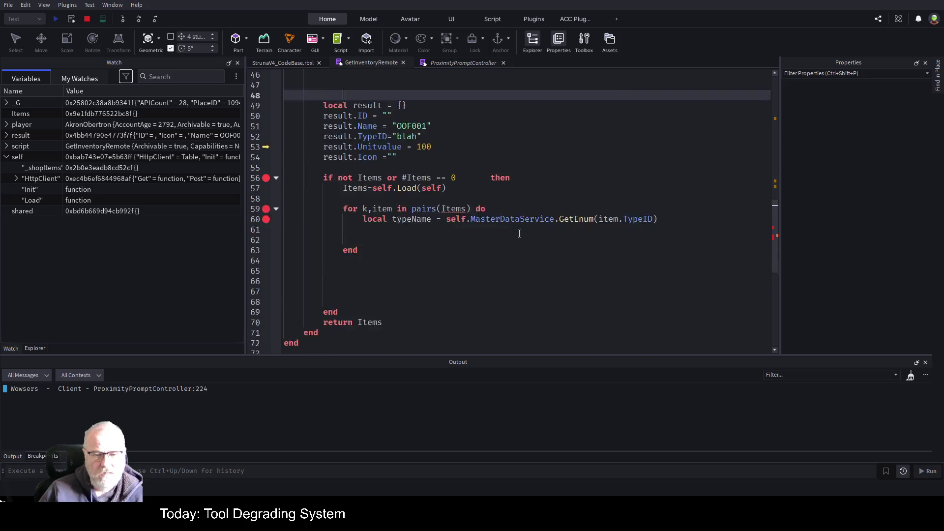
click(512, 230)
key(ctrl+a)
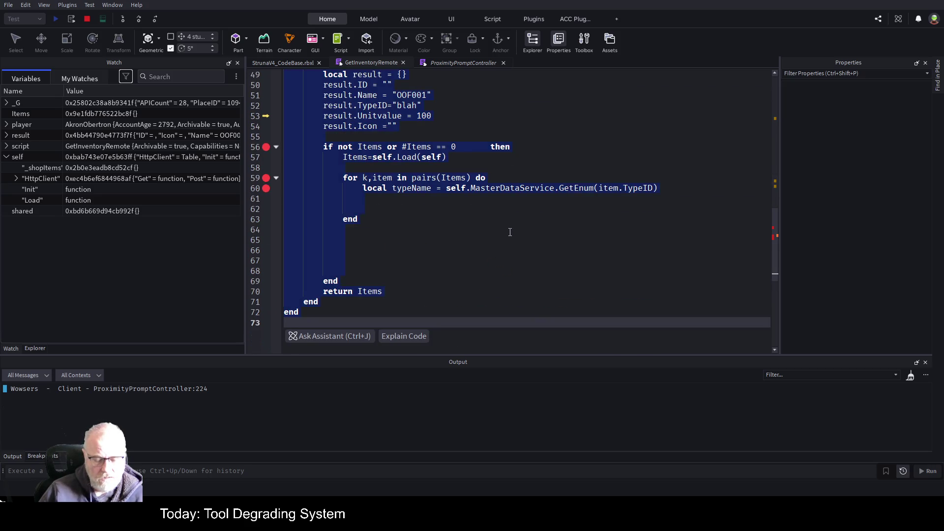
click(500, 229)
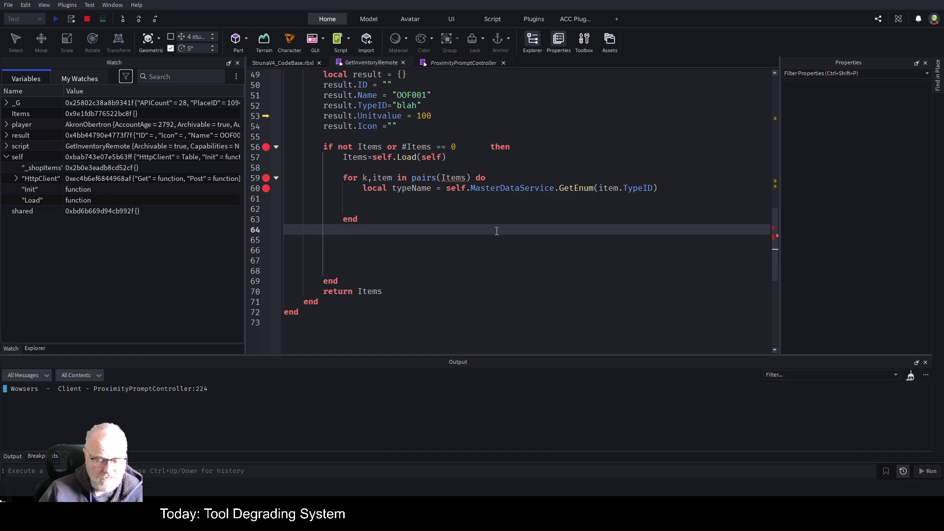
key(ctrl+z)
key(ctrl+z)
key(ctrl+z)
key(ctrl+z)
key(ctrl+z)
key(ctrl+z)
key(ctrl+z)
key(ctrl+z)
key(ctrl+z)
key(ctrl+z)
key(ctrl+z)
key(ctrl+z)
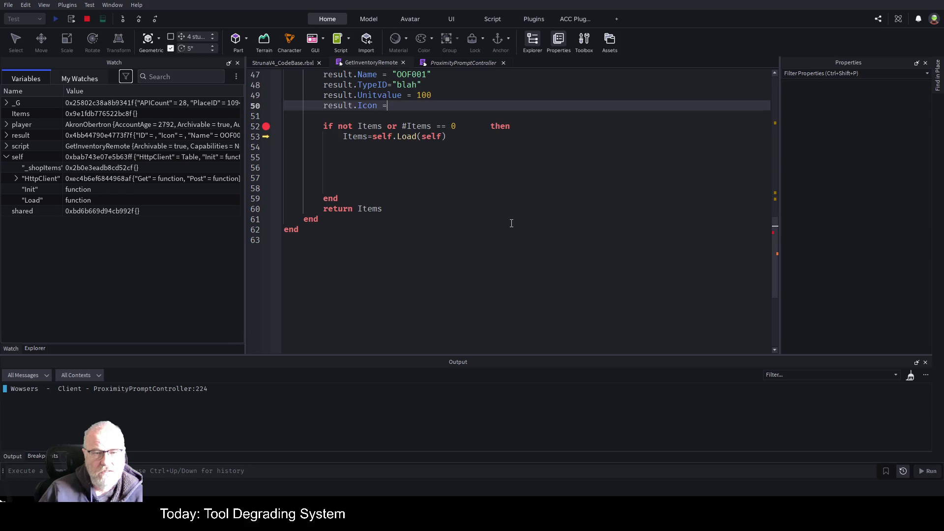
key(ctrl+z)
key(ctrl+z)
key(ctrl+z)
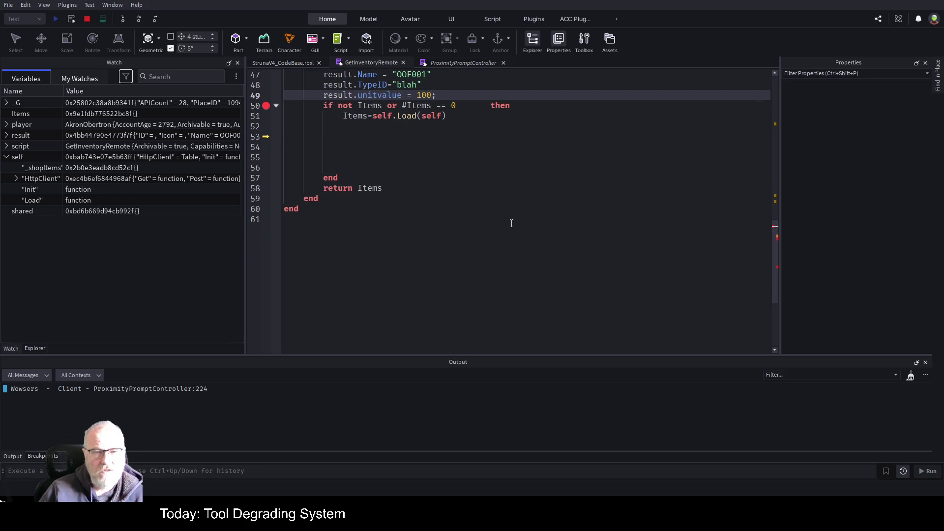
key(ctrl+z)
key(ctrl+z)
key(ctrl+z)
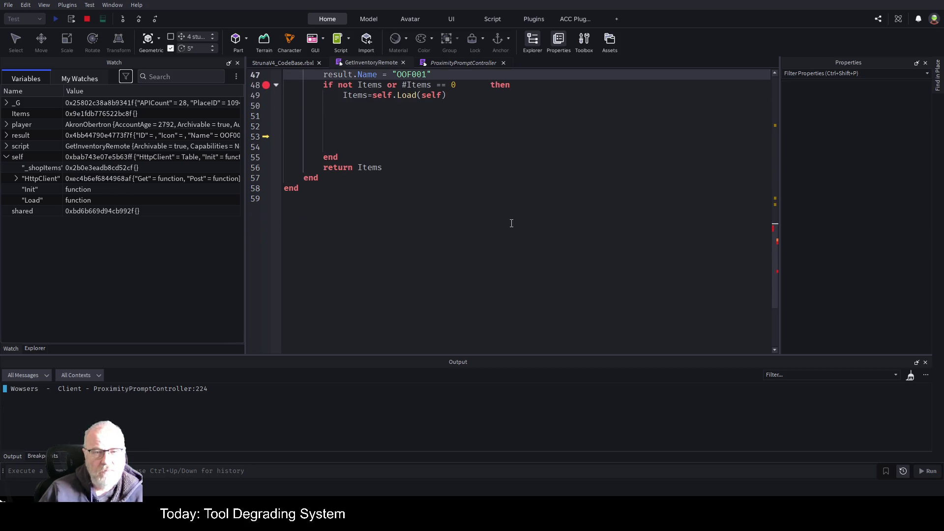
key(ctrl+z)
key(ctrl+z)
key(ctrl+z)
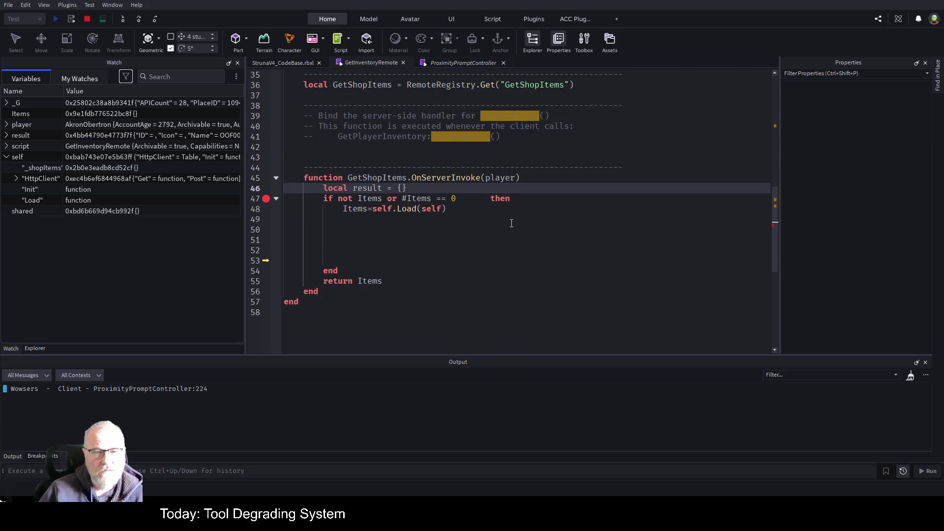
key(ctrl+z)
key(ctrl+z)
key(ctrl+z)
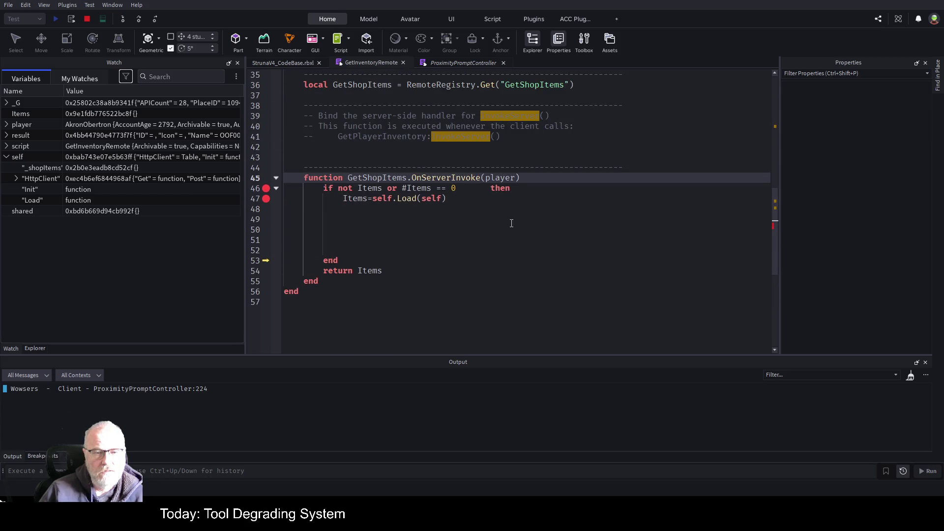
key(ctrl+z)
key(ctrl+z)
key(ctrl+z)
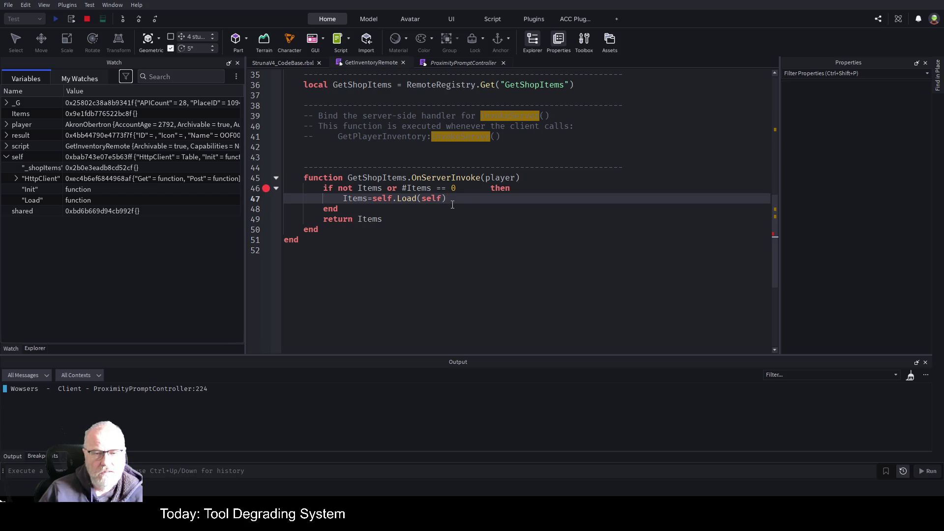
Paste the restructured result-building code and GetEnum loop just below the function header
click(535, 176)
key(Return)
key(Return)
key(Return)
key(Up)
key(Up)
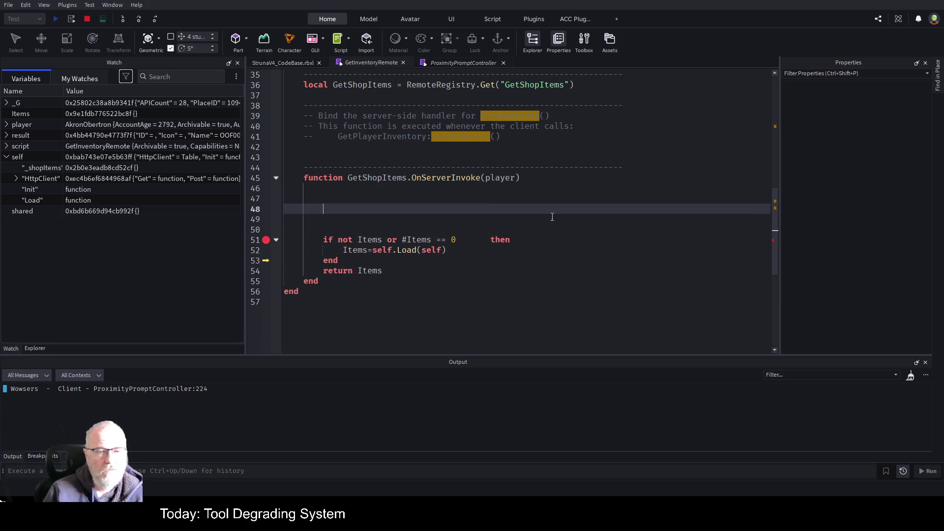
key(ctrl+v)
scroll(503, 249, down, 4)
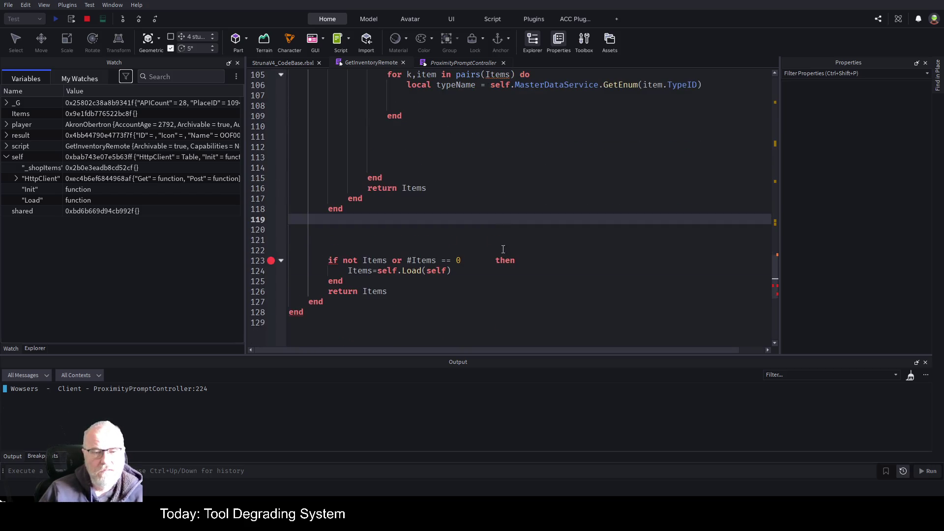
Move the original Items load check to the start of GetShopItems
mouse_move(329, 250)
mouse_down()
mouse_move(450, 271)
mouse_move(353, 285)
mouse_up()
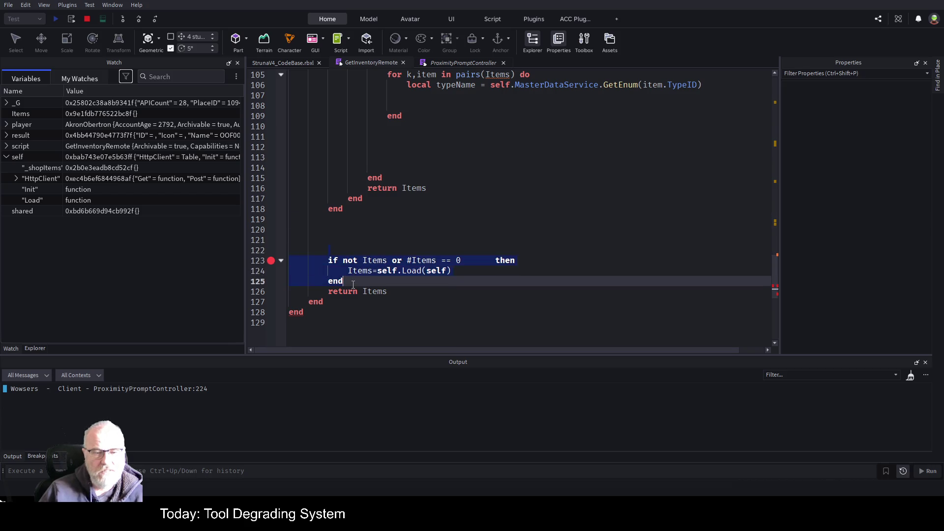
key(ctrl+x)
scroll(443, 236, up, 10)
click(370, 255)
key(ctrl+v)
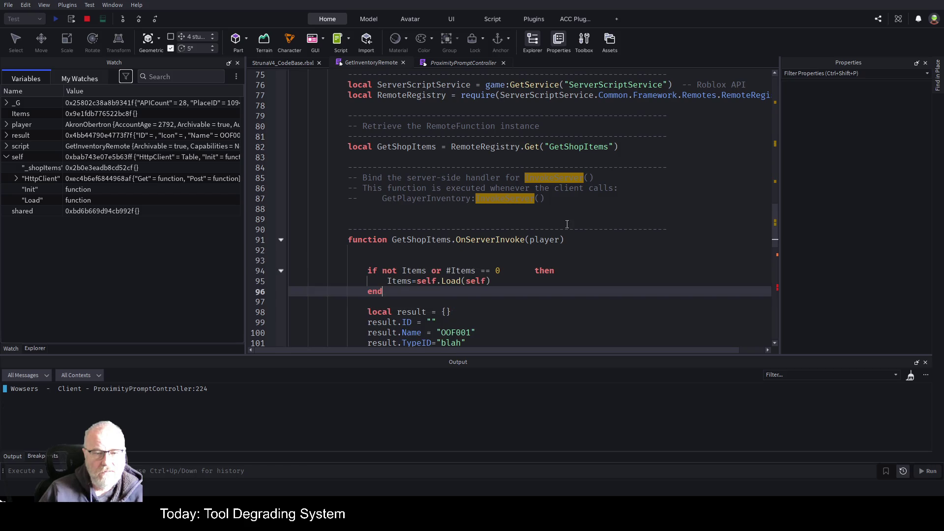
Highlight every use of Items to locate the duplicate load check
scroll(560, 218, down, 5)
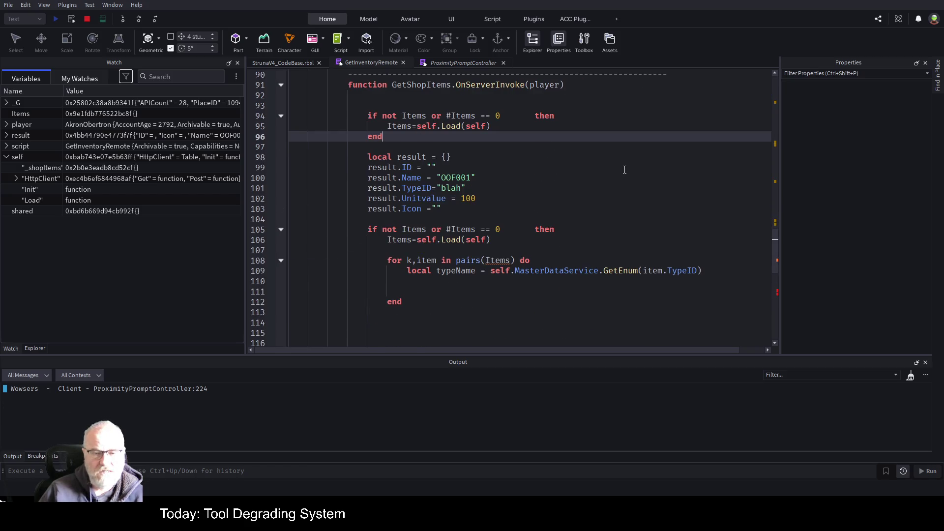
scroll(333, 231, down, 2)
scroll(511, 172, up, 2)
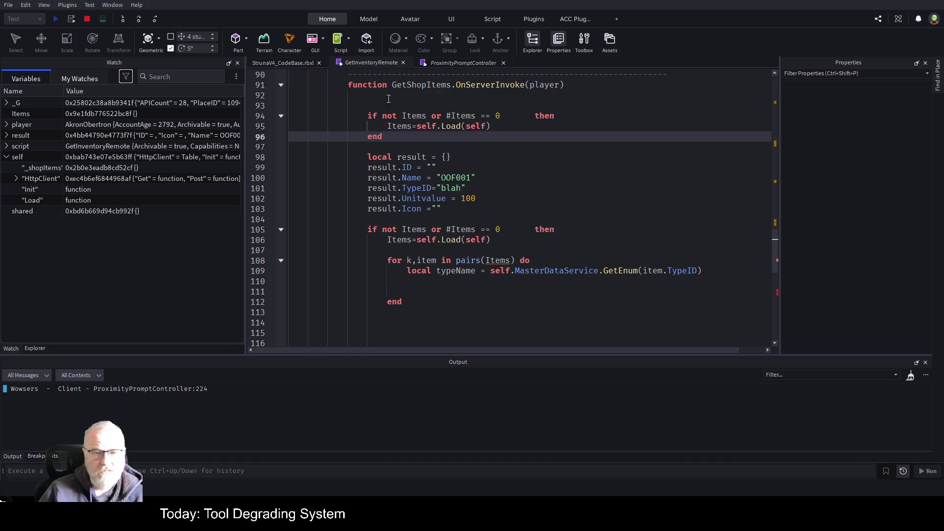
double_click(498, 260)
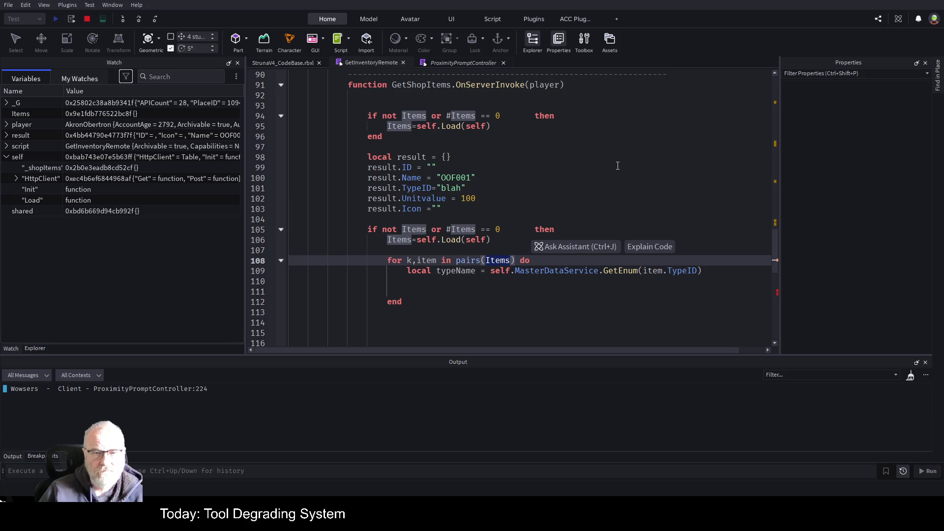
click(569, 210)
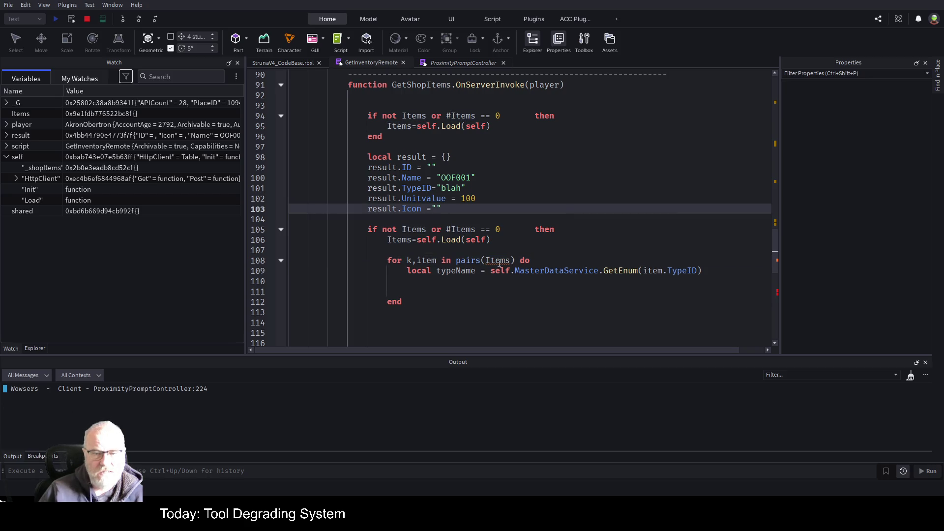
double_click(404, 239)
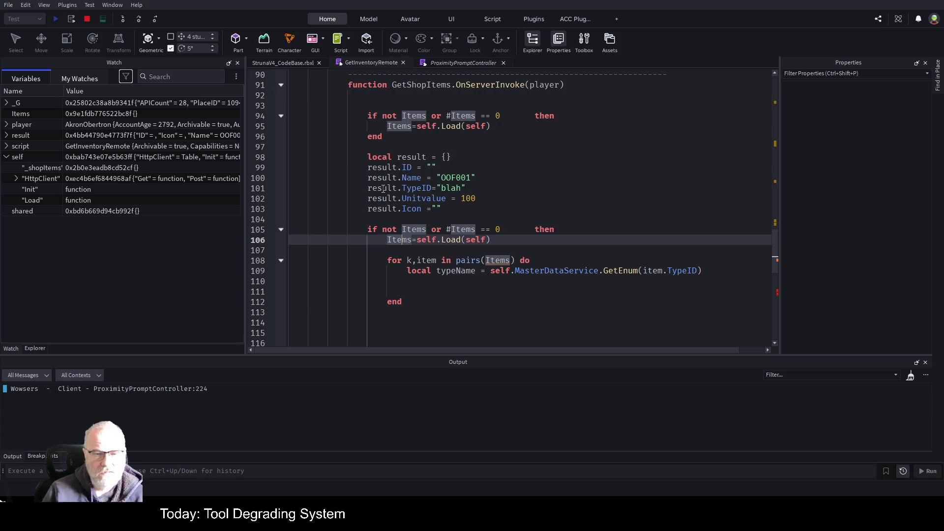
key(Down)
key(Up)
key(Up)
key(Up)
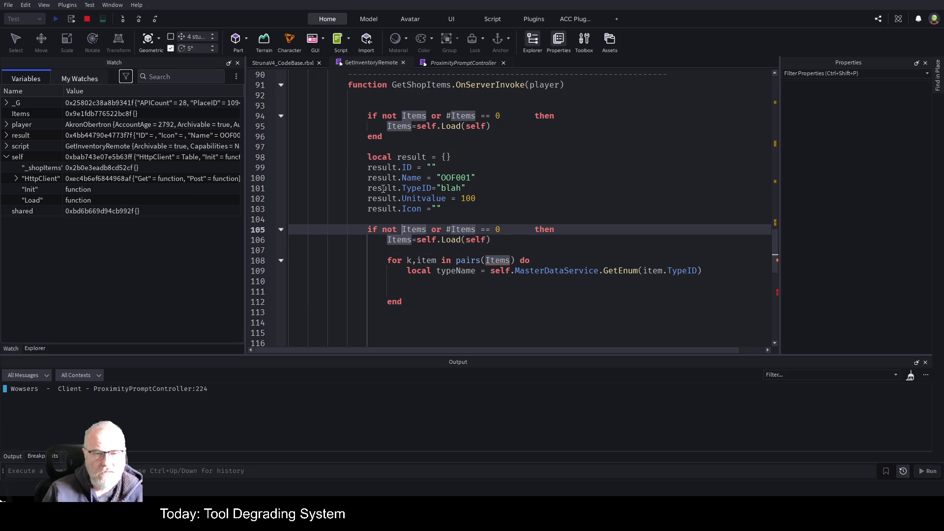
Delete the duplicate Items load check and the leftover lines before the return
key(Down)
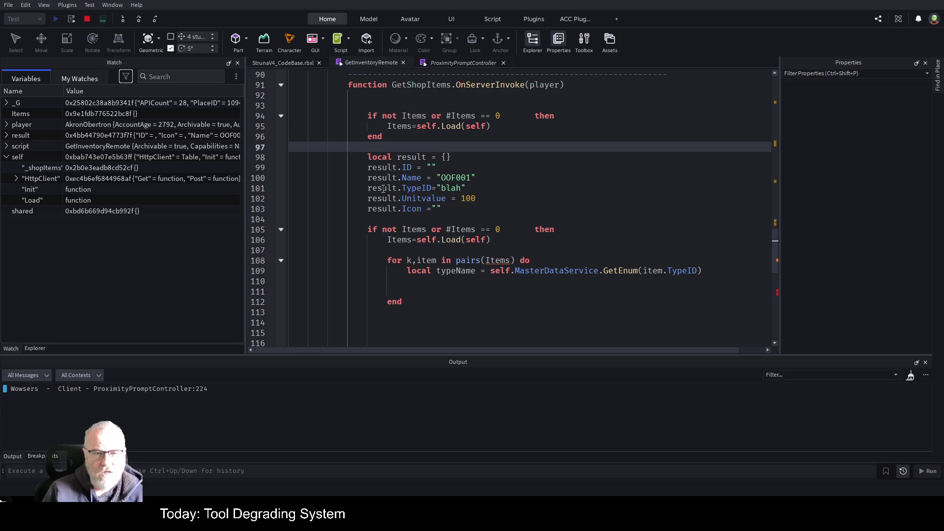
key(Return)
key(Down)
key(Down)
key(Down)
key(Down)
key(Down)
key(Down)
key(shift+Down)
key(shift+Down)
key(shift+Down)
key(Delete)
key(Down)
key(Down)
key(Down)
key(Down)
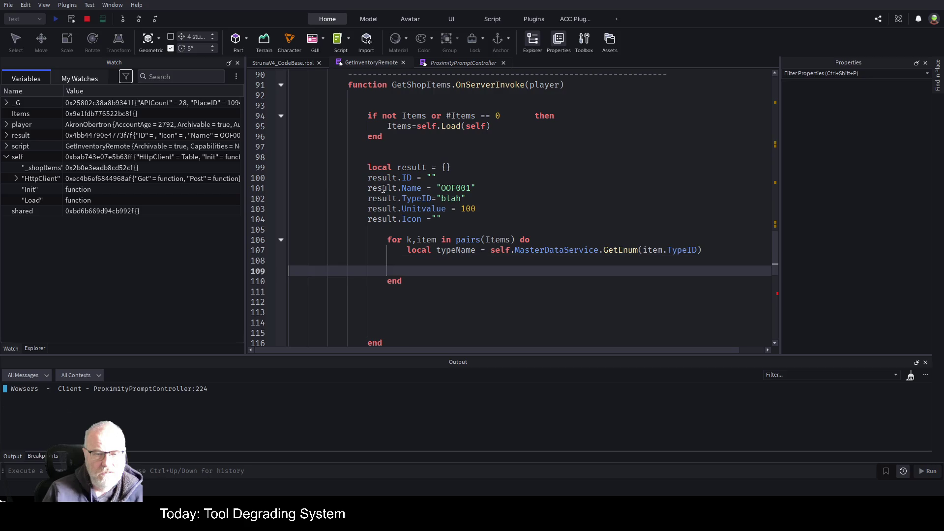
key(shift+Down)
key(shift+Down)
key(shift+Down)
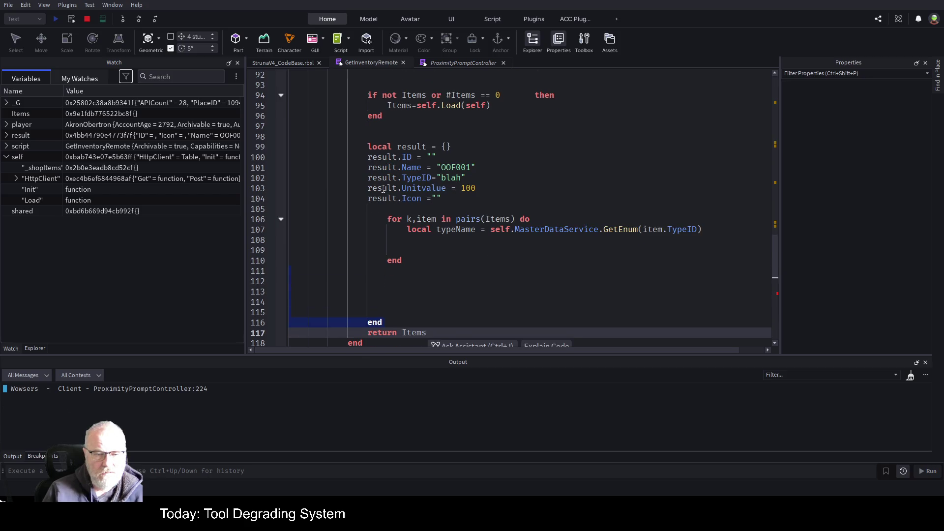
key(Delete)
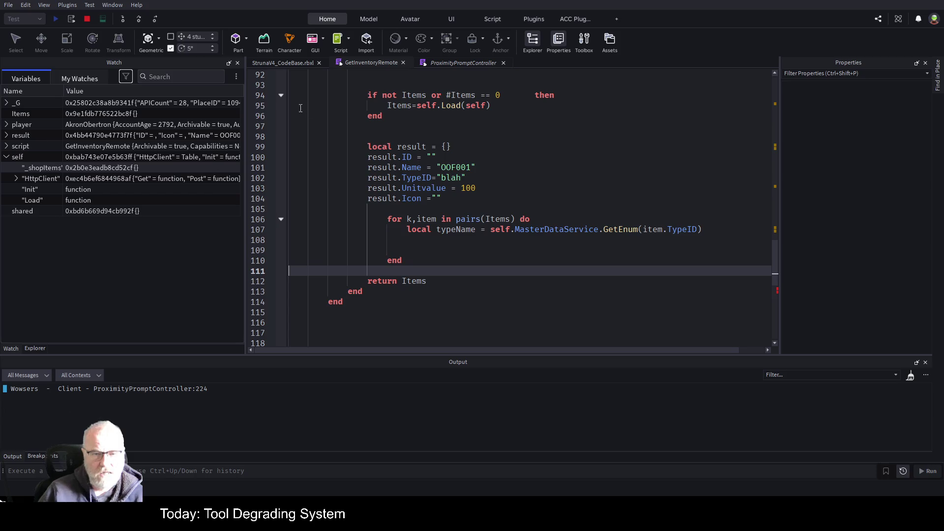
Make the handler return result instead of Items
double_click(411, 146)
key(ctrl+c)
double_click(414, 281)
key(ctrl+v)
click(474, 257)
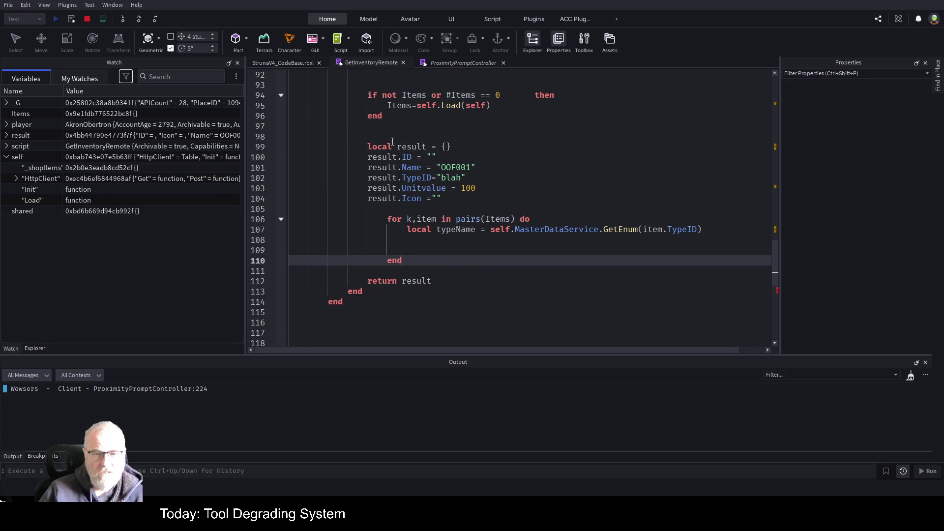
click(558, 189)
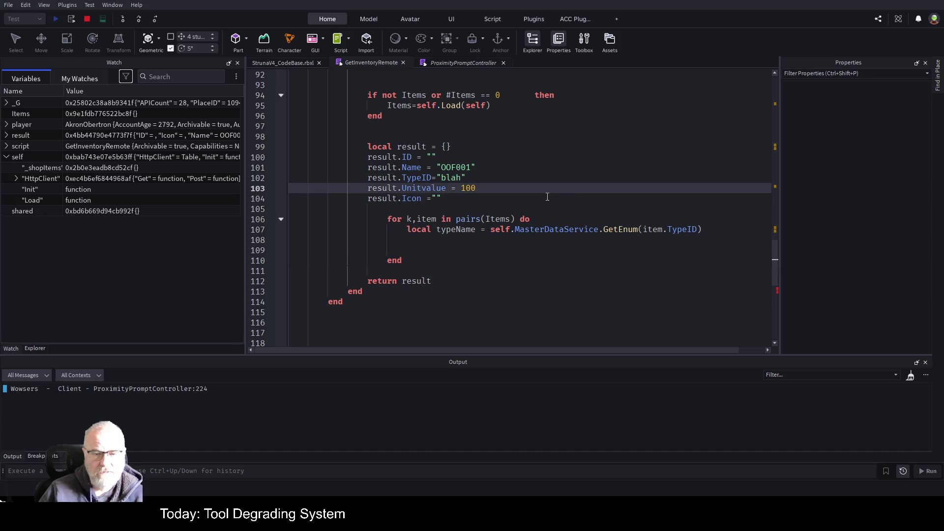
scroll(522, 213, up, 1)
scroll(522, 213, up, 1)
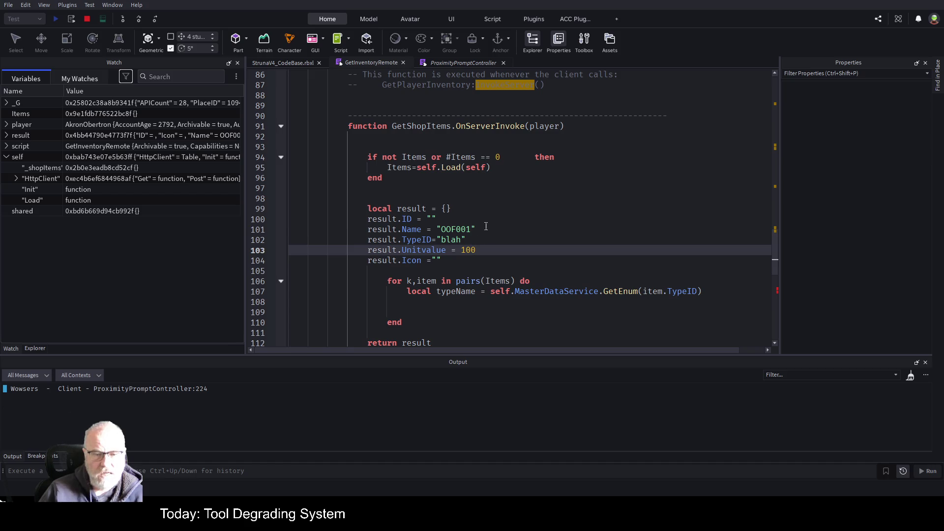
Dedent the type-name loop by one level
drag(399, 321, 439, 323)
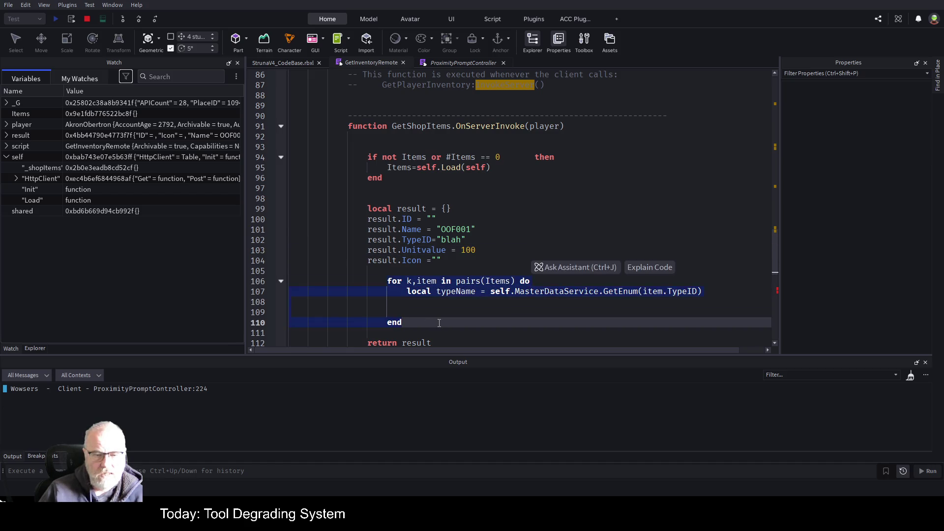
key(shift+Tab)
key(Up)
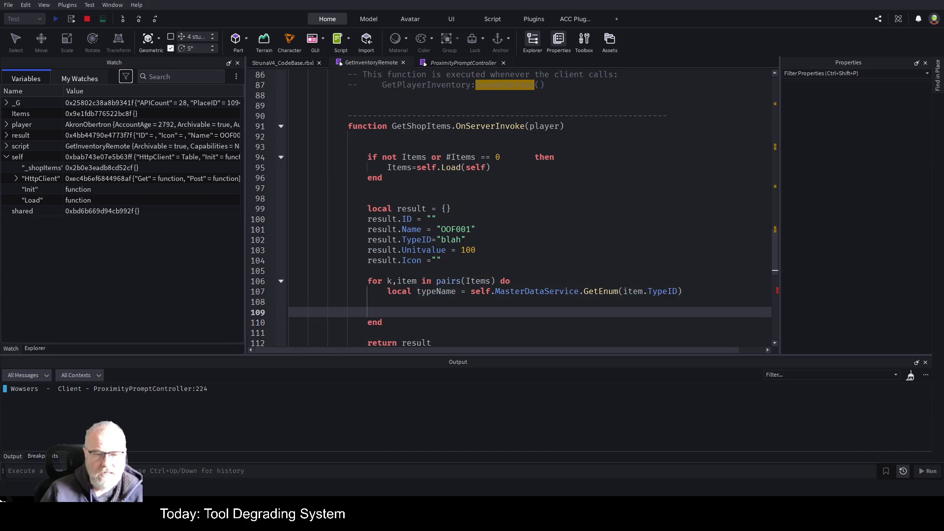
Set a breakpoint on the type-name lookup line and resume the play test with F5
click(492, 209)
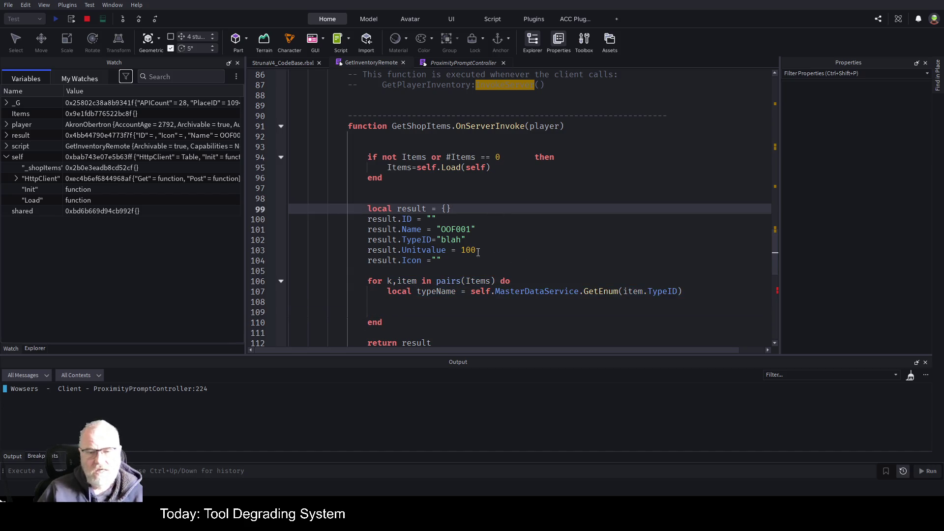
click(271, 292)
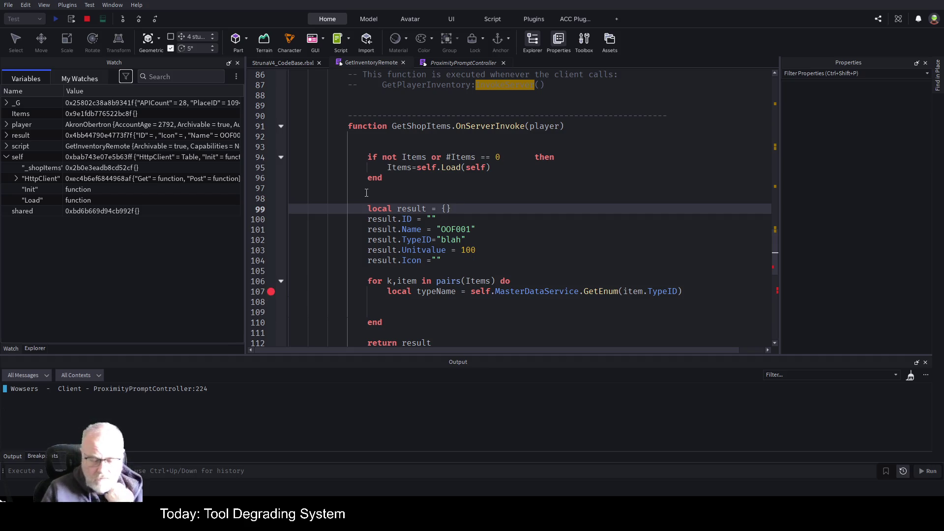
key(F5)
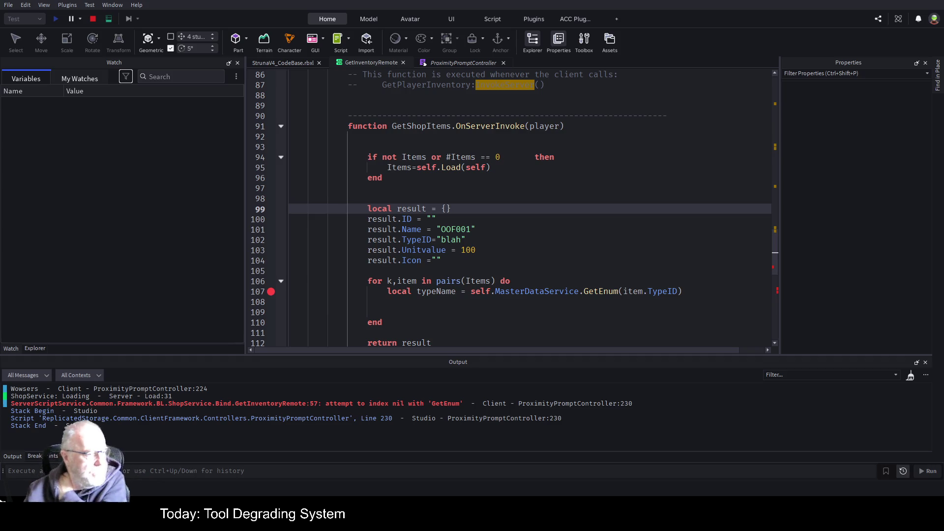
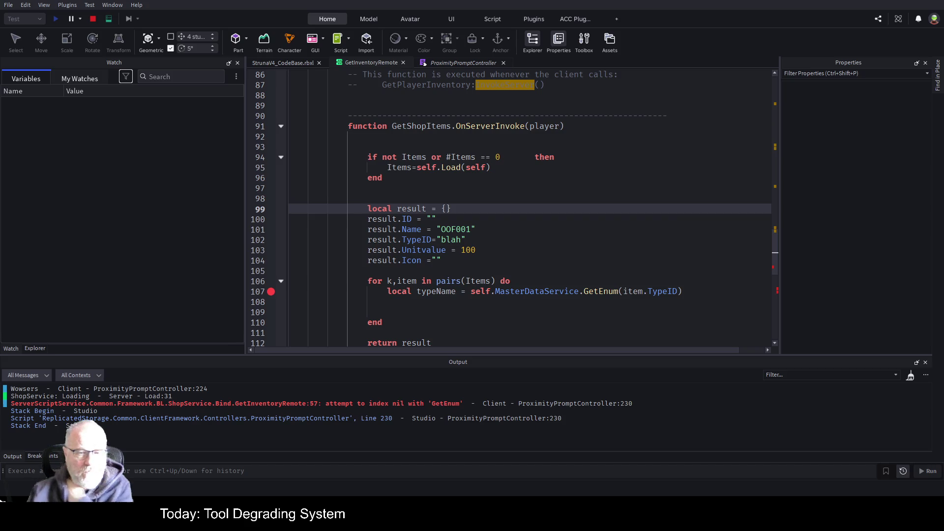
Inspect the ProximityPromptController line 230 and GetEnum errors from the running game
click(283, 62)
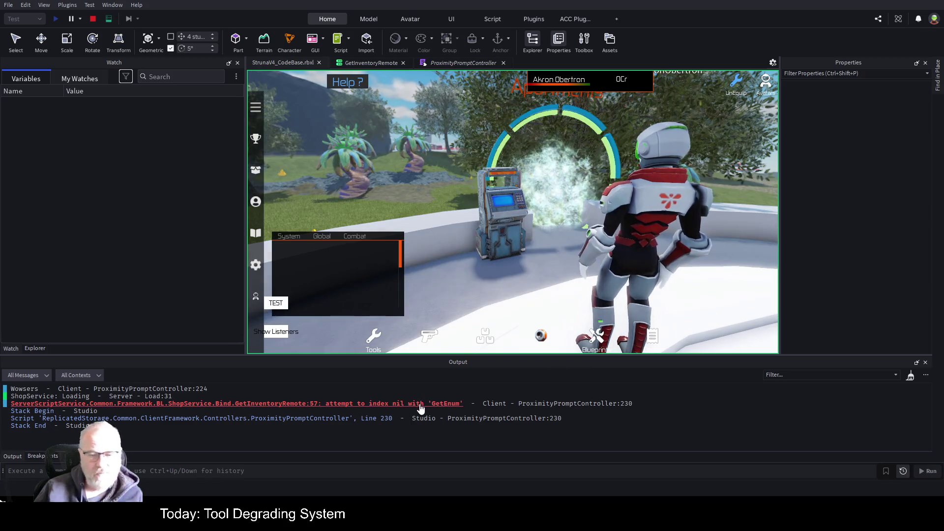
click(421, 404)
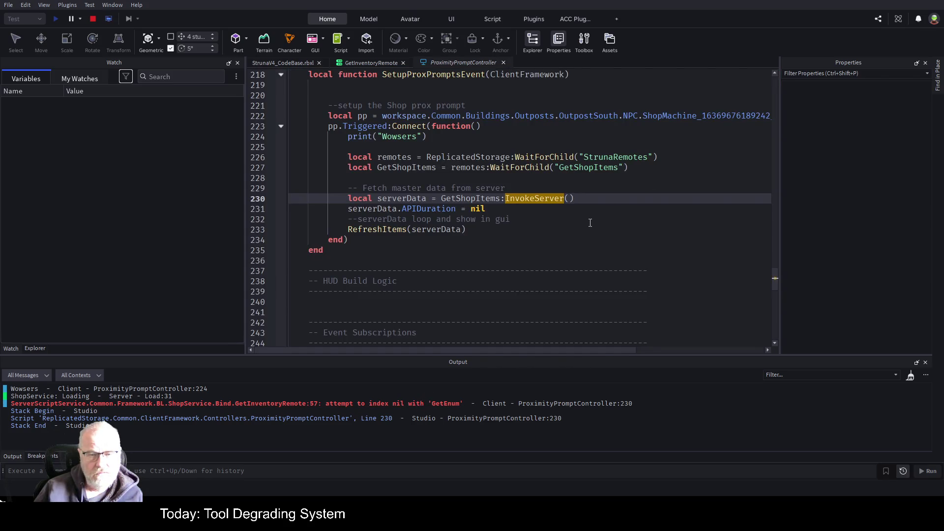
click(565, 405)
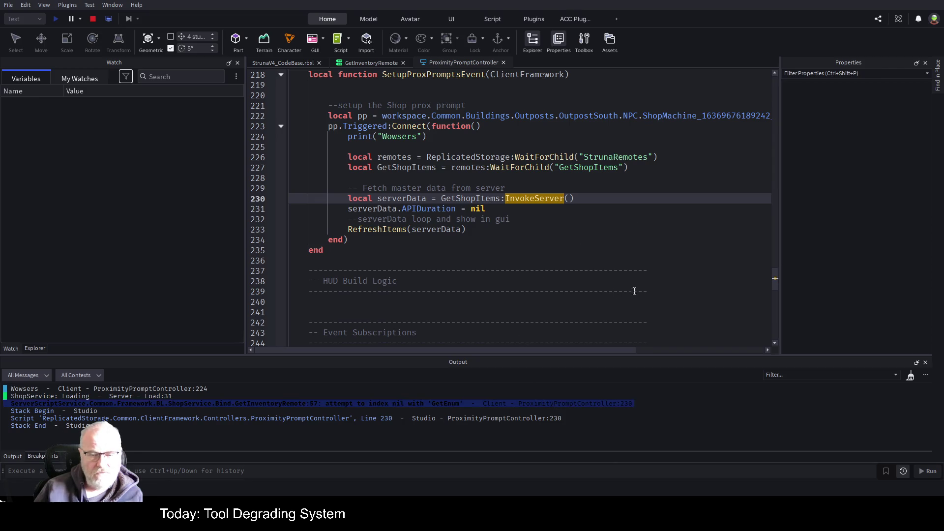
click(627, 310)
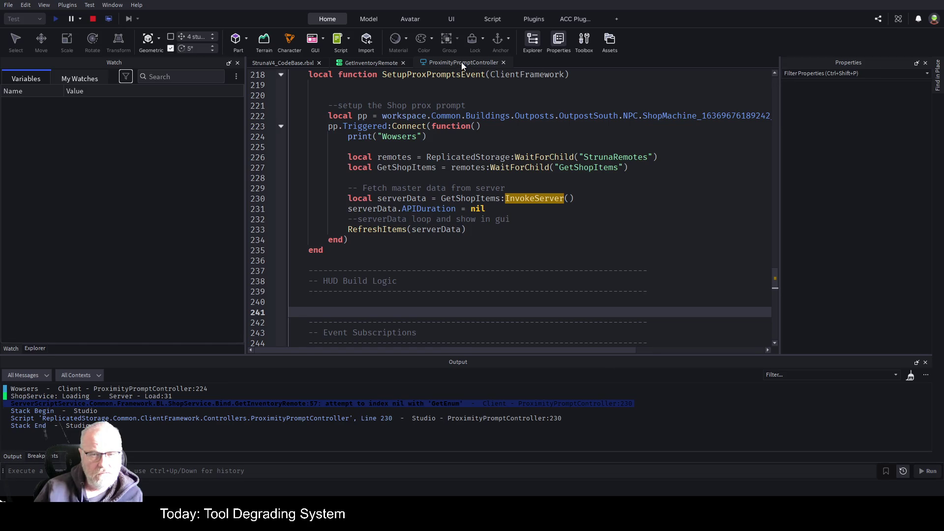
Stop the play test and check ProximityPromptController line 230, then return to GetInventoryRemote
click(362, 63)
click(93, 19)
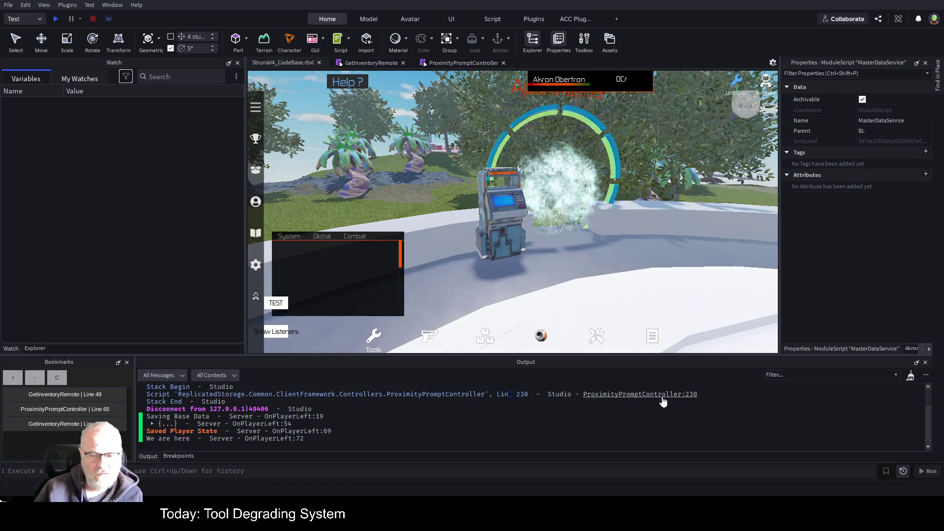
click(662, 396)
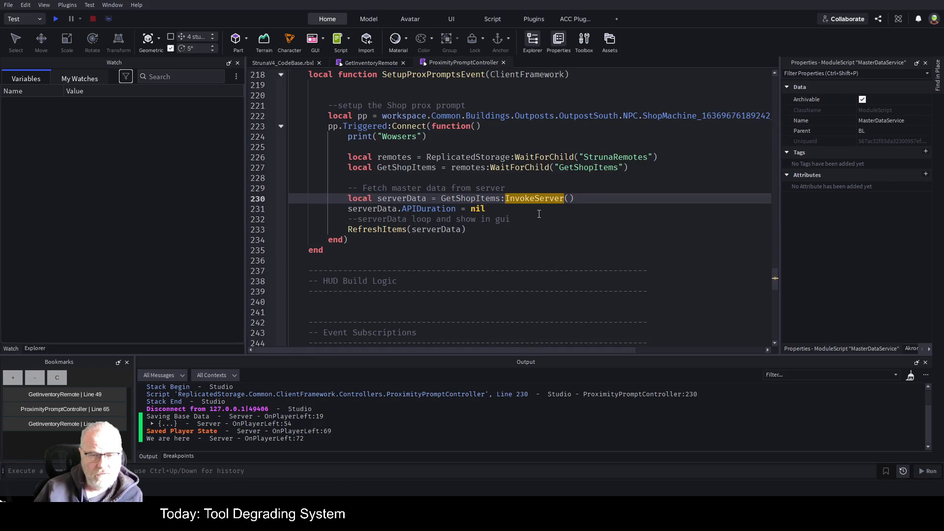
click(539, 213)
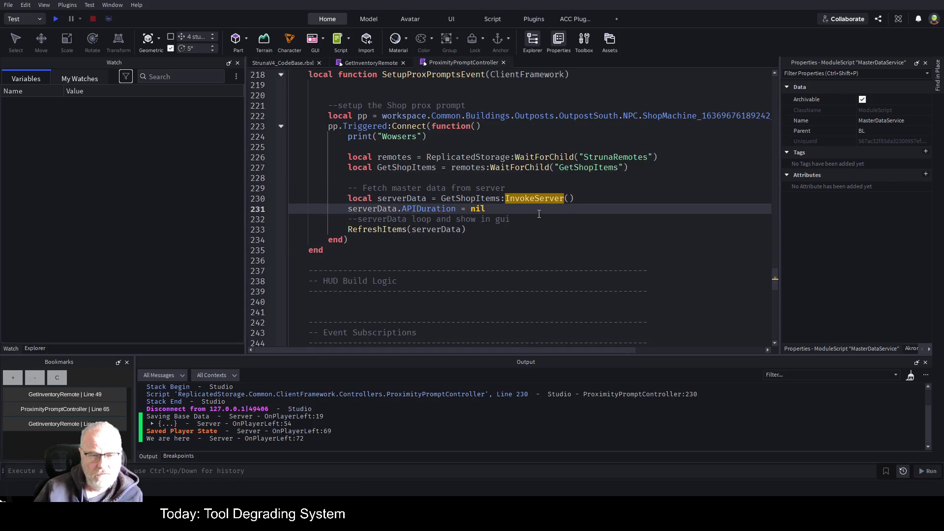
click(366, 67)
Save the place, clear the Output log, and start a new play test
key(ctrl+s)
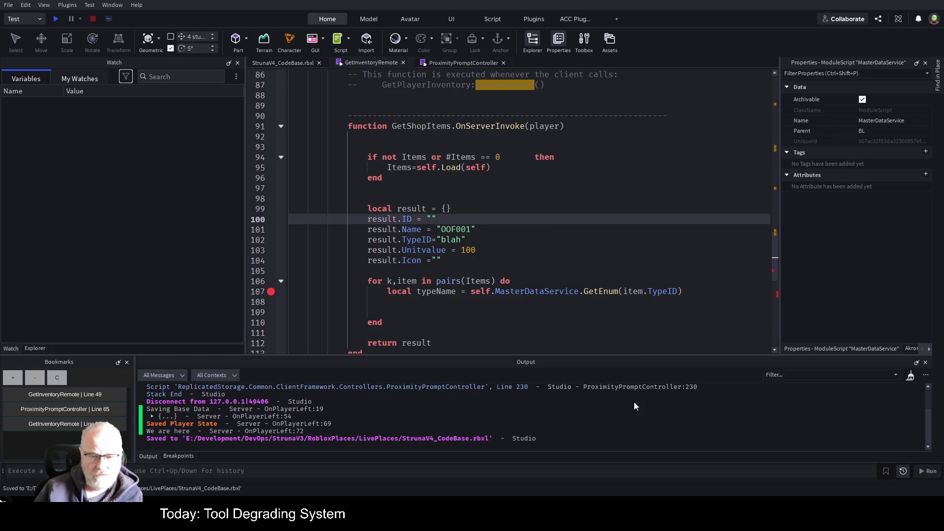
key(F5)
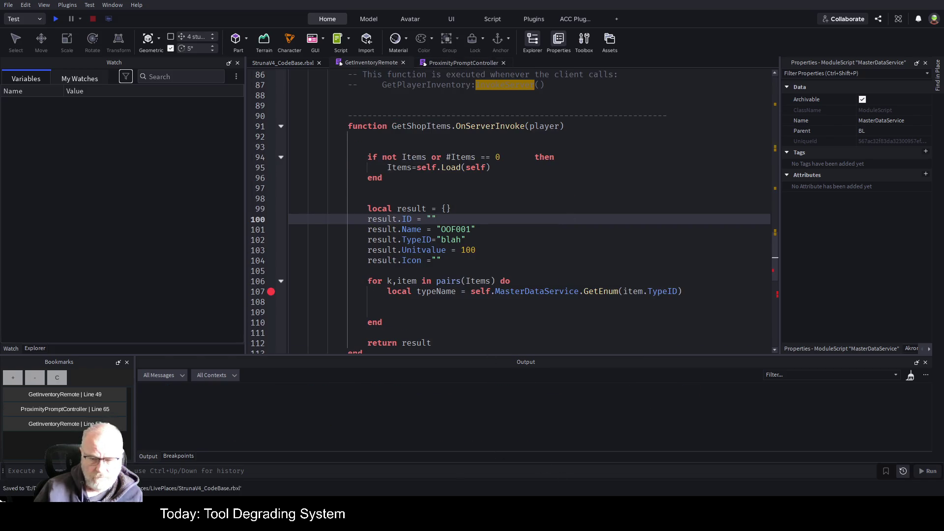
click(52, 21)
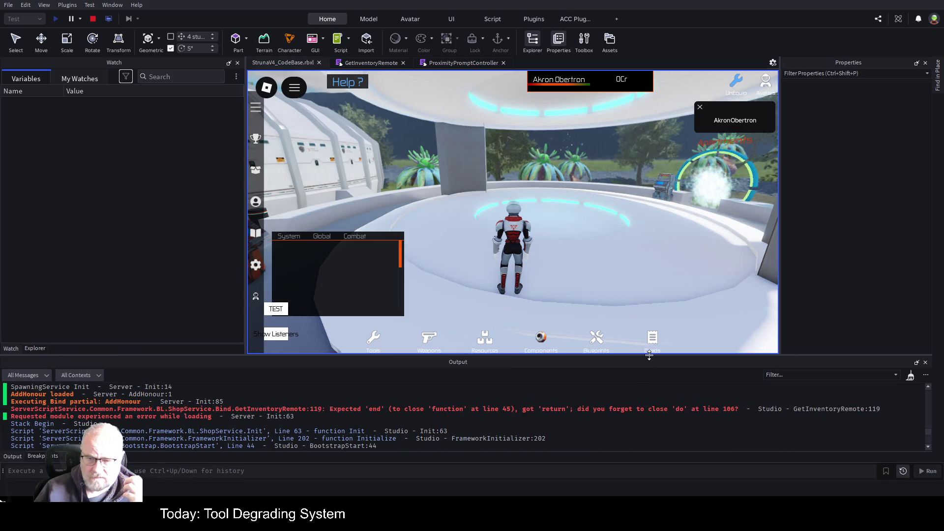
Enlarge the Output log, open GetInventoryRemote at the line 119 error, and stop the test
drag(653, 355, 653, 154)
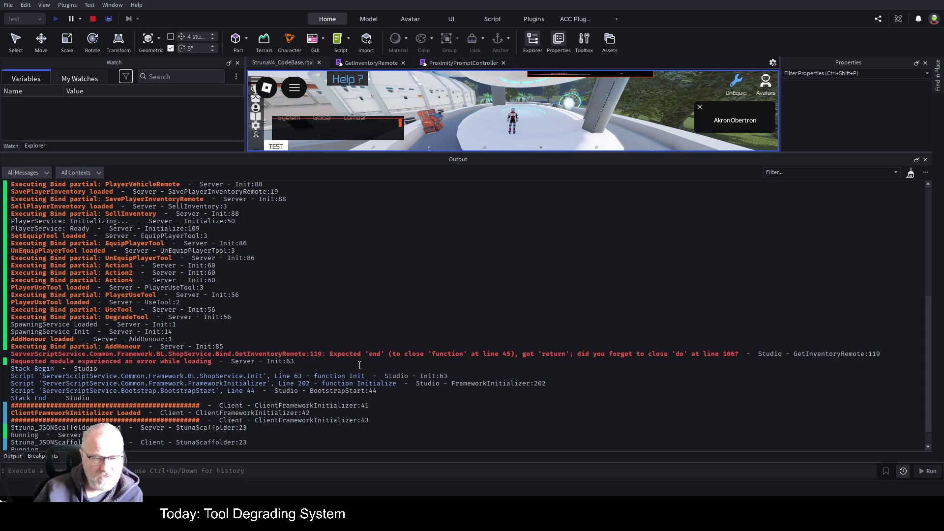
click(433, 354)
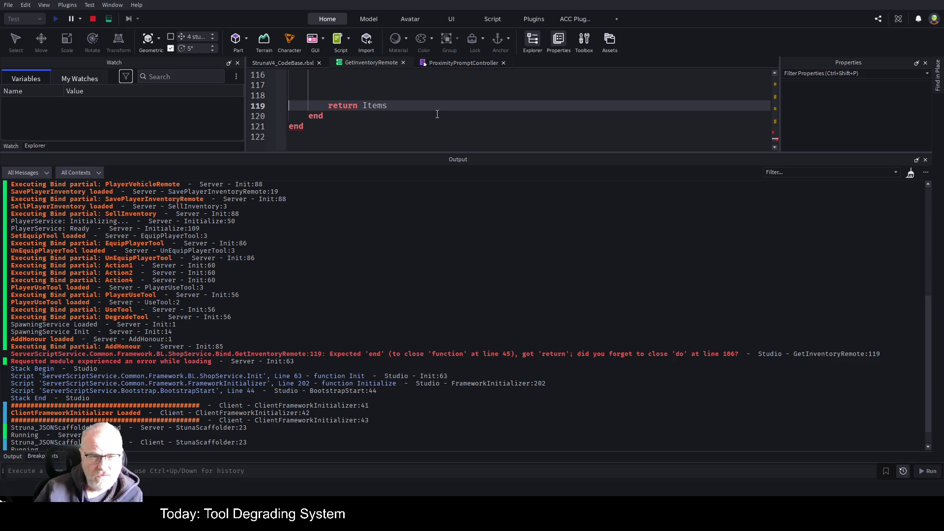
click(94, 18)
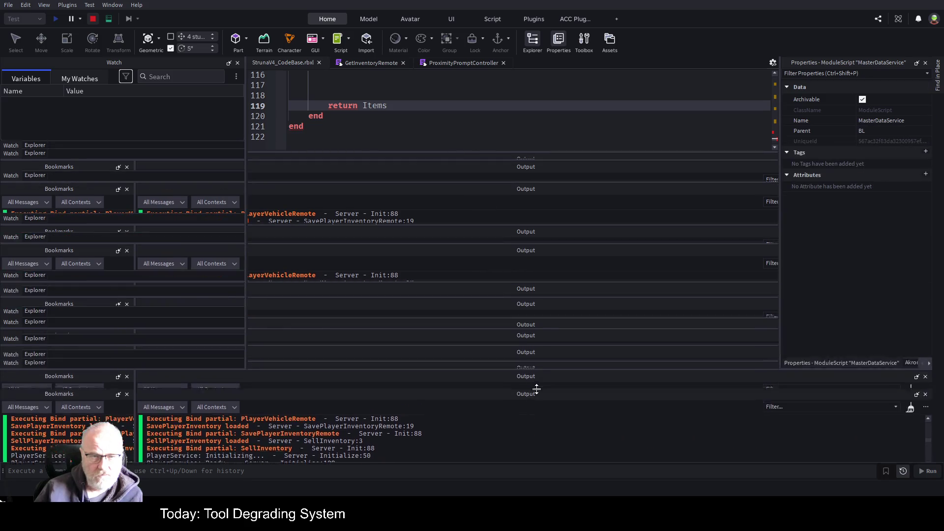
Show GetInventoryRemote in a larger editor and fold the GetShopItems.OnServerInvoke body
click(378, 62)
drag(453, 200, 454, 385)
scroll(446, 208, up, 14)
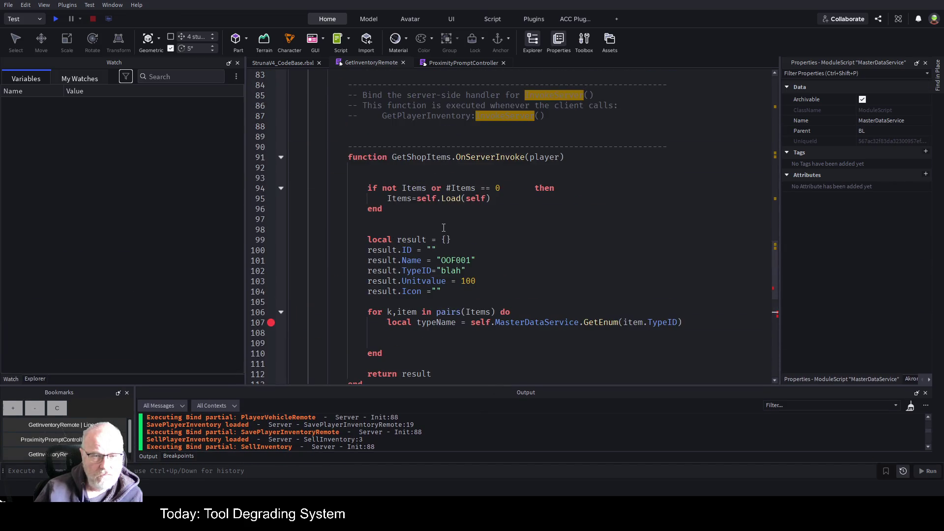
scroll(446, 220, down, 1)
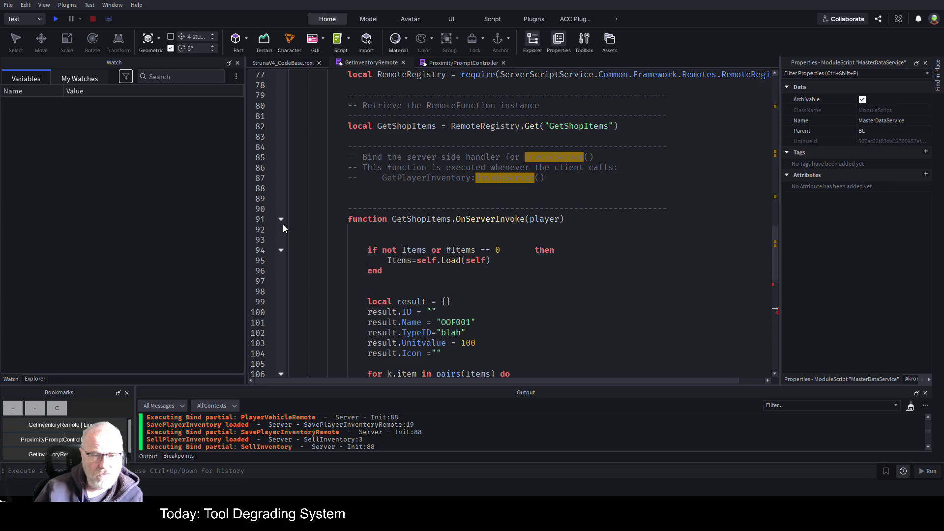
click(281, 220)
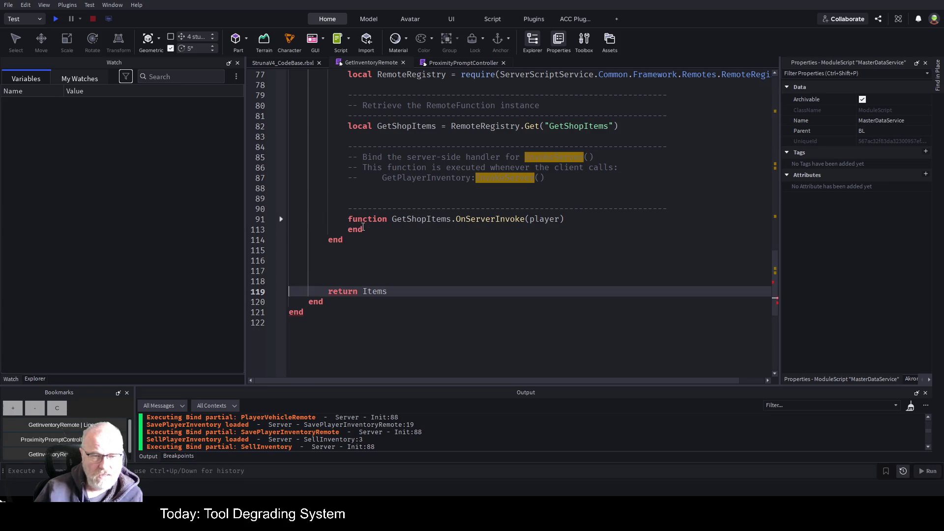
scroll(384, 262, up, 5)
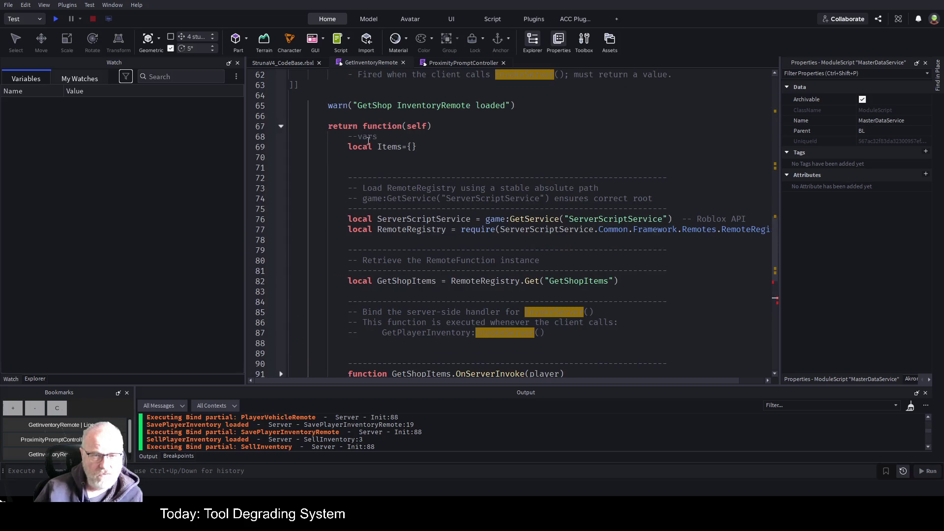
scroll(366, 159, down, 4)
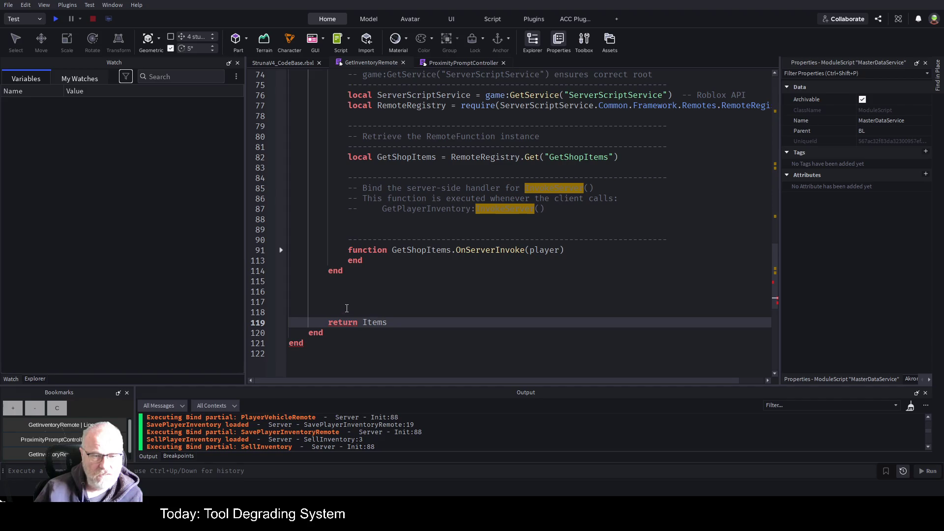
Delete the stray 'return Items' and 'end' on lines 115–120
drag(327, 334, 292, 282)
key(BackSpace)
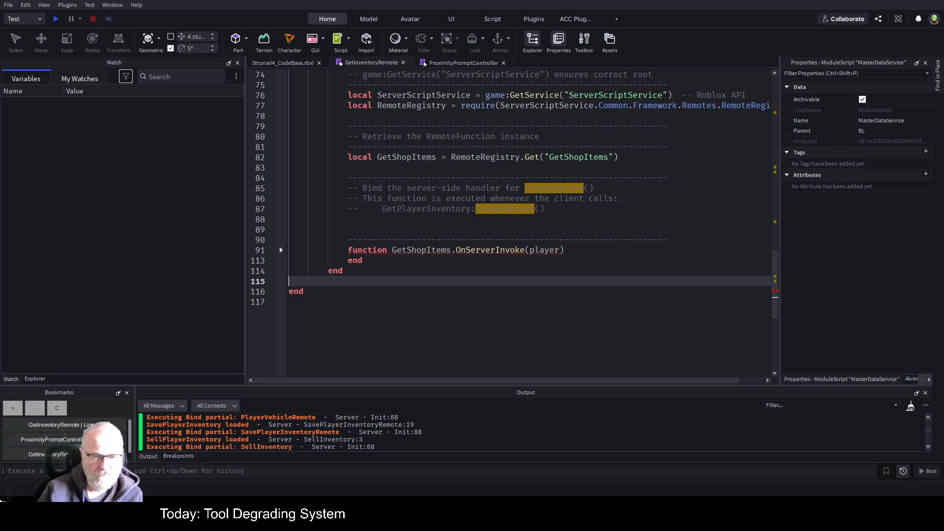
scroll(366, 193, up, 3)
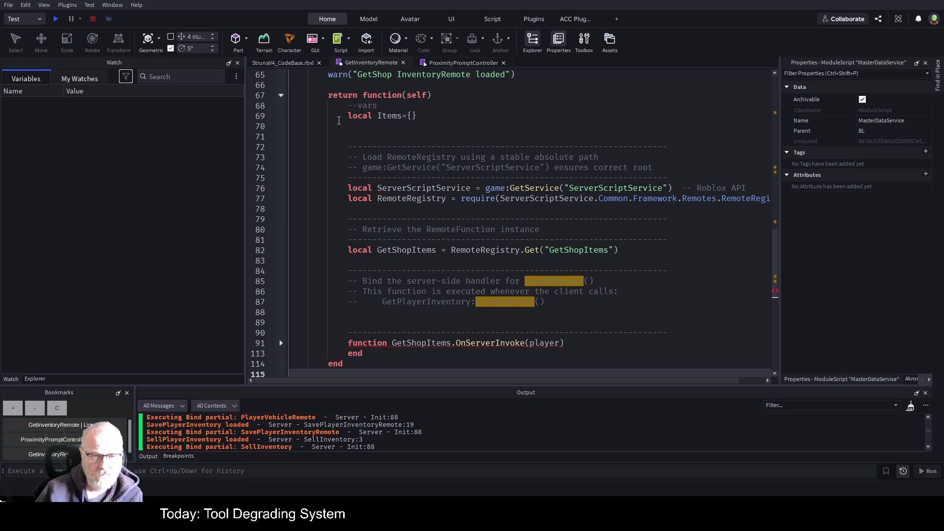
scroll(336, 116, down, 1)
scroll(329, 130, up, 11)
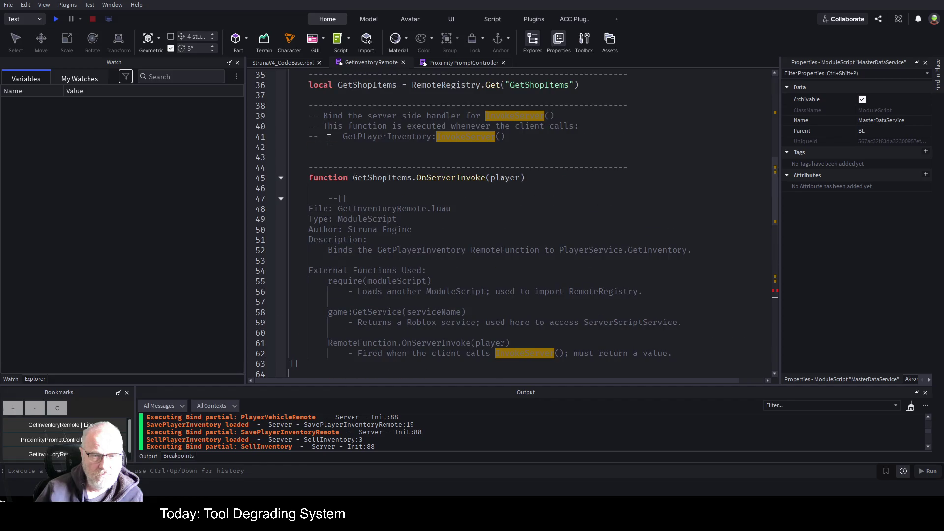
scroll(329, 138, up, 9)
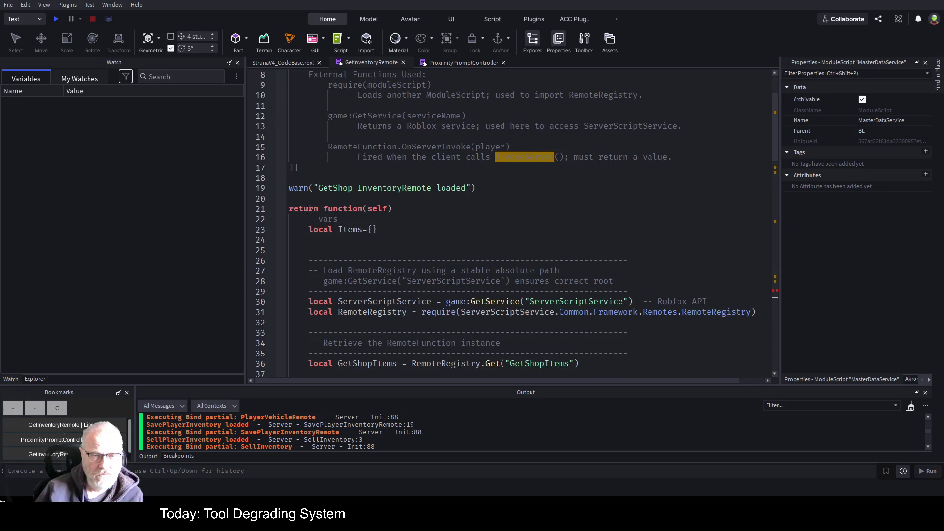
Fold the function at line 45 to review the trimmed script
click(287, 219)
scroll(305, 224, down, 1)
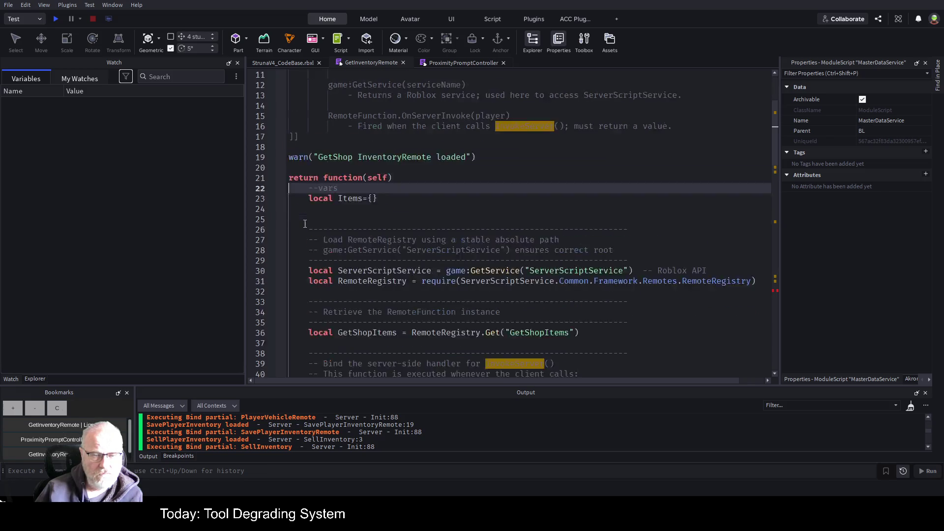
scroll(305, 224, down, 2)
scroll(295, 268, down, 3)
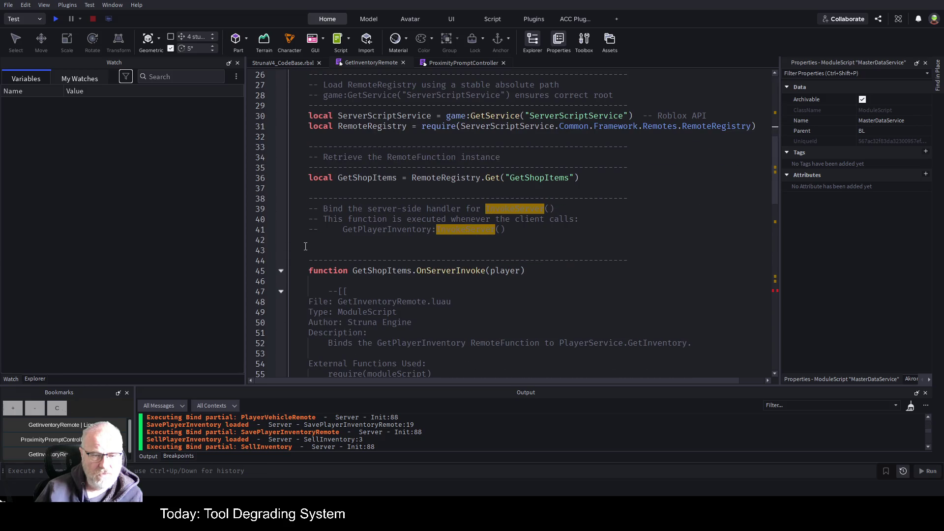
click(281, 271)
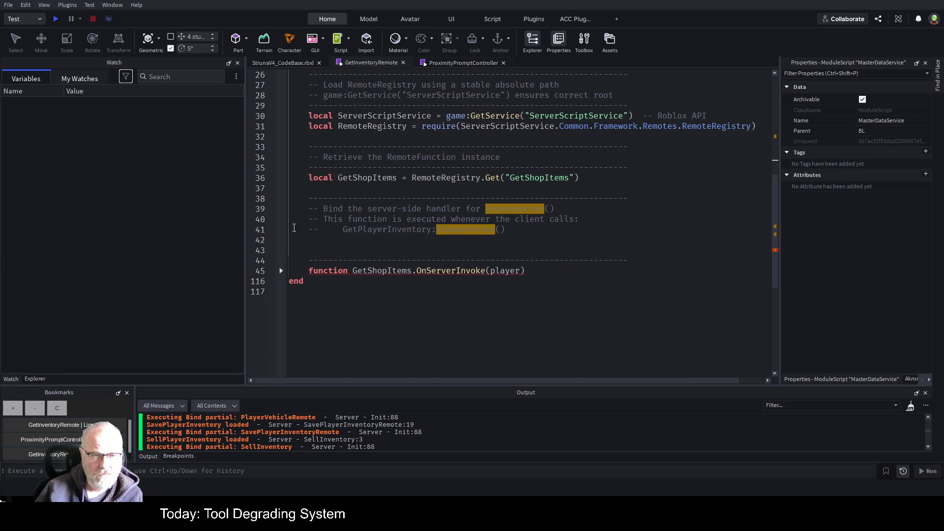
scroll(302, 181, up, 2)
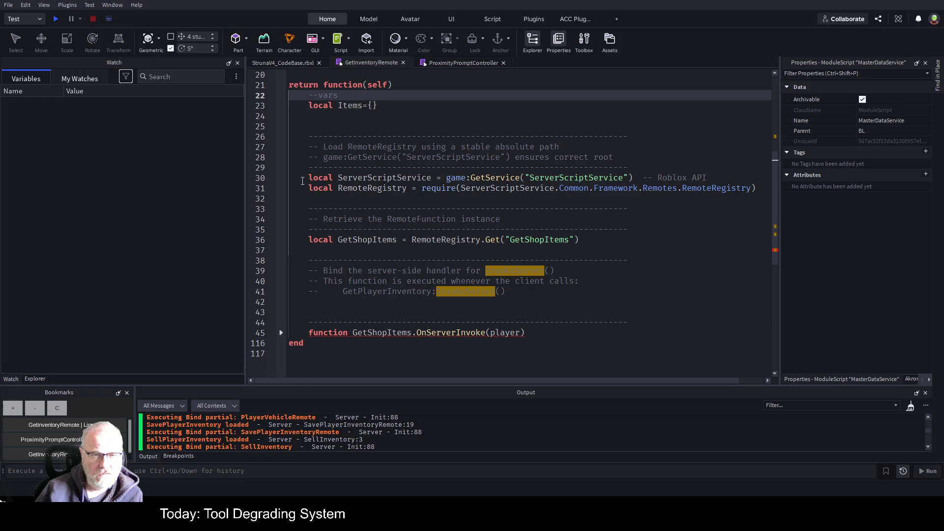
Paste the code block at the final end and remove the extra end on line 114
click(311, 347)
key(ctrl+v)
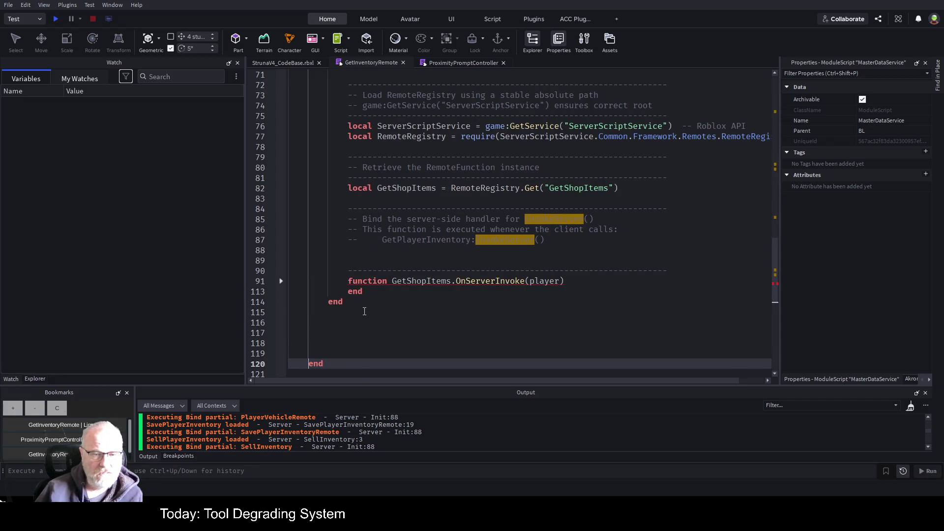
double_click(336, 302)
key(BackSpace)
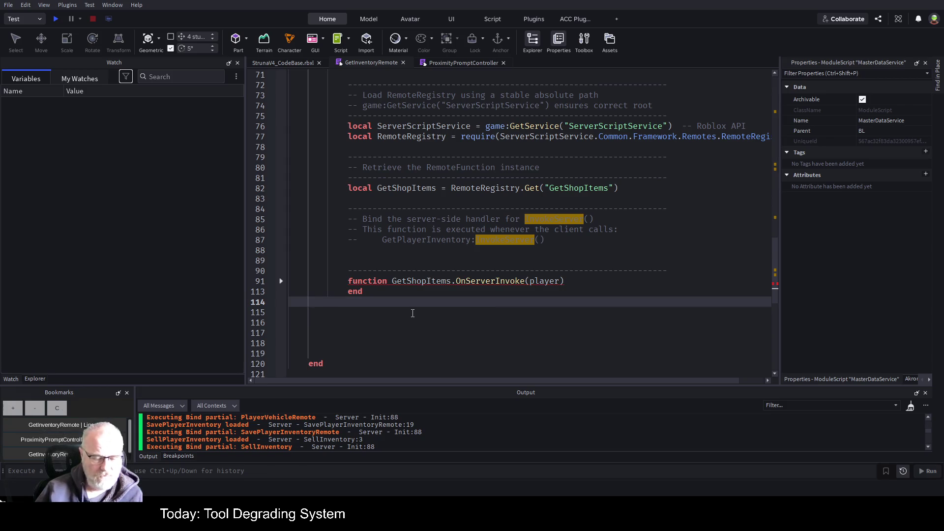
scroll(385, 263, up, 6)
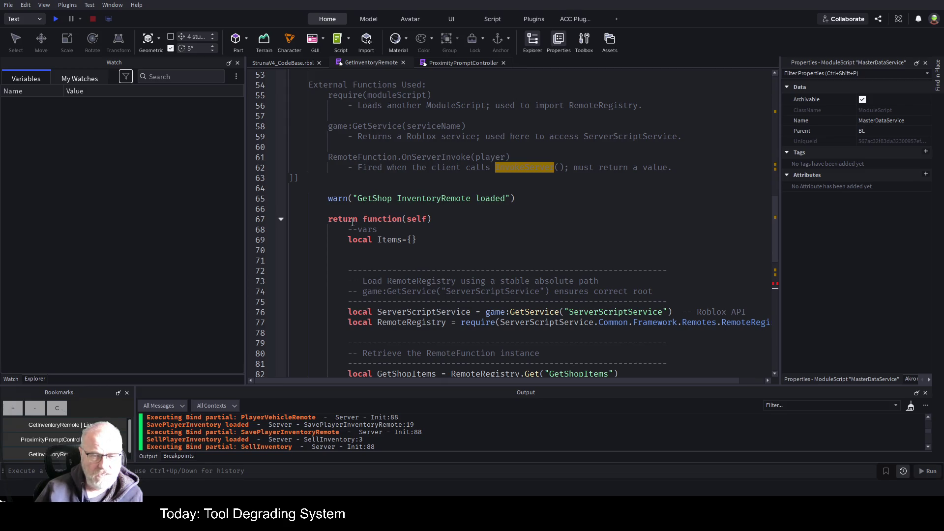
click(281, 219)
Delete the nested 'return function(self)' line inside the handler and save the script
scroll(364, 151, up, 5)
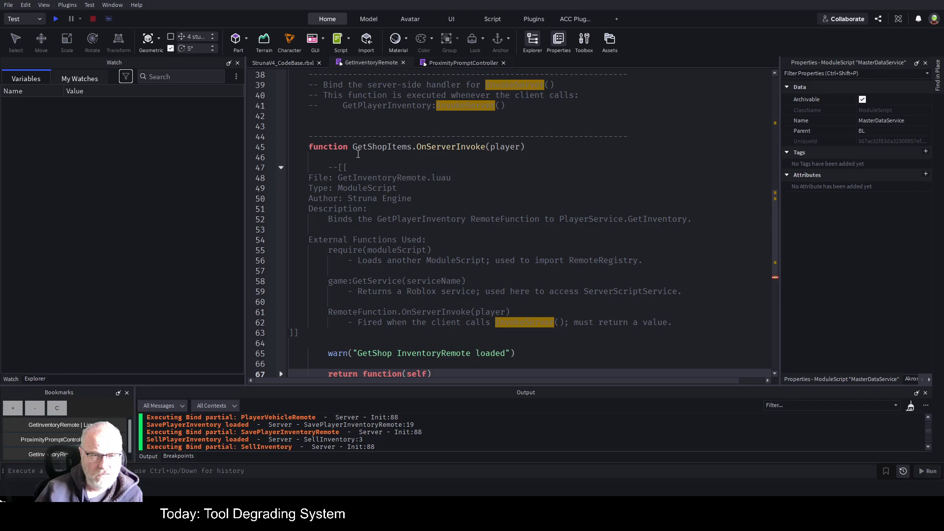
scroll(409, 172, up, 3)
scroll(408, 172, up, 6)
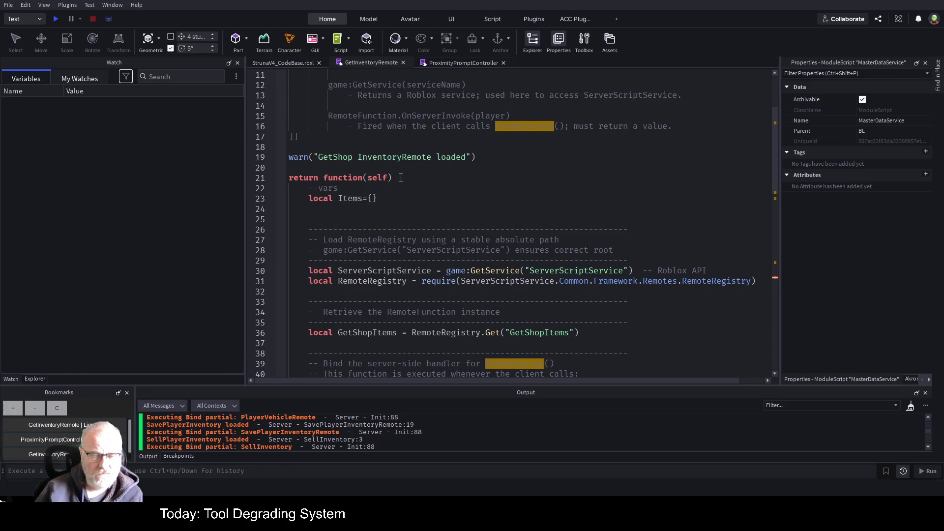
scroll(393, 192, down, 2)
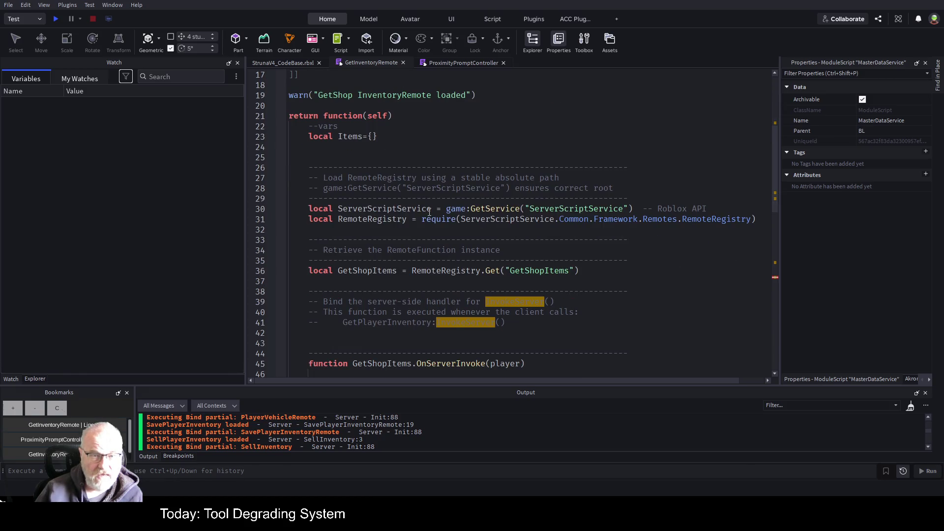
scroll(430, 211, down, 11)
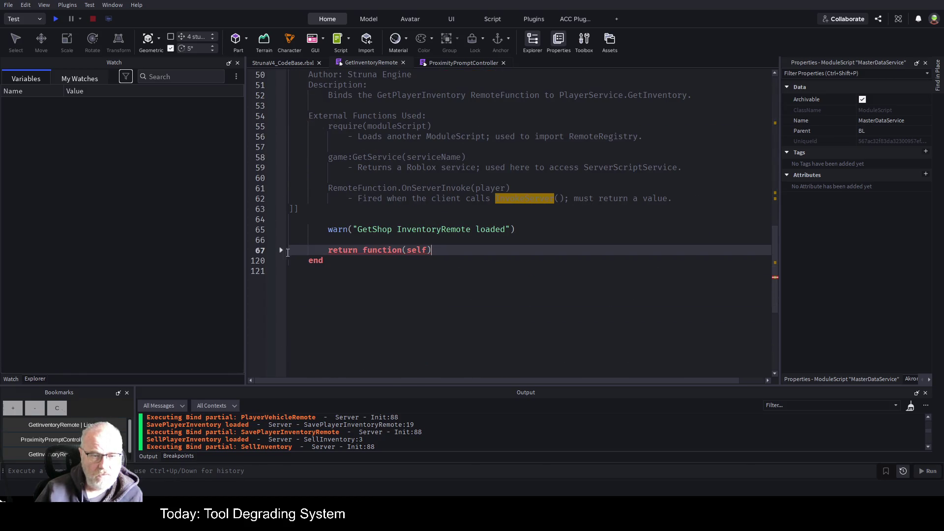
click(281, 250)
scroll(325, 204, down, 2)
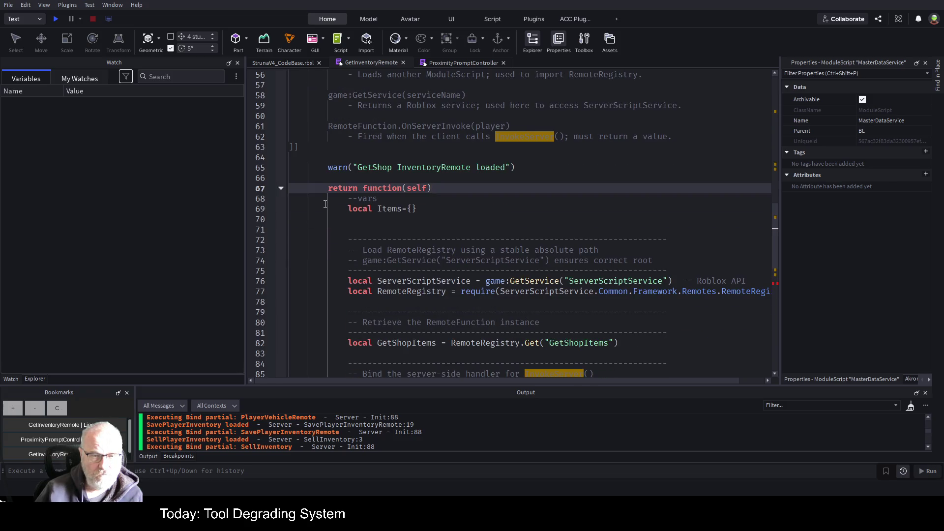
scroll(433, 229, up, 4)
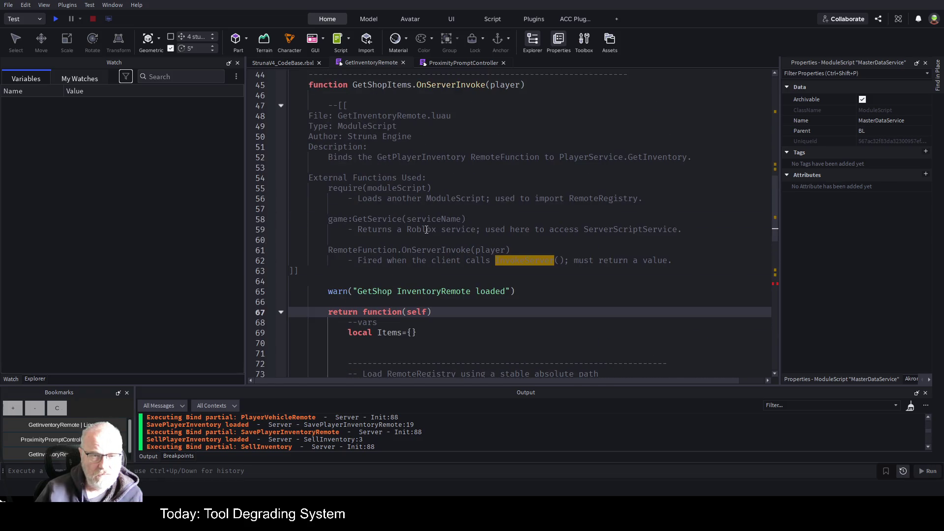
scroll(425, 229, down, 3)
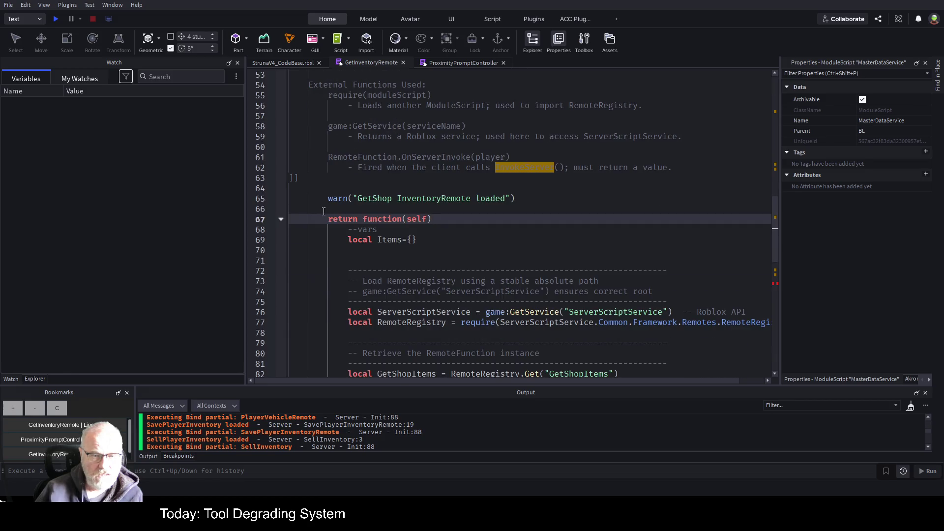
drag(325, 218, 456, 218)
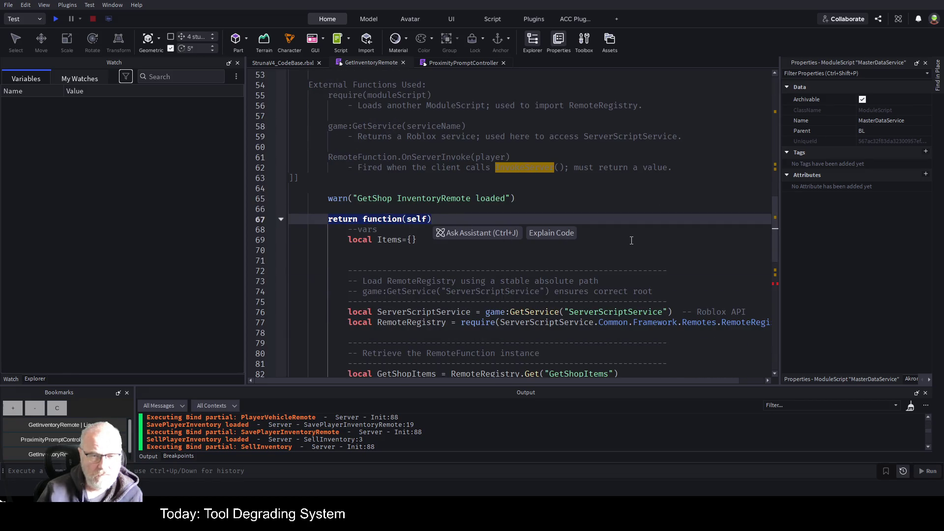
key(BackSpace)
key(ctrl+s)
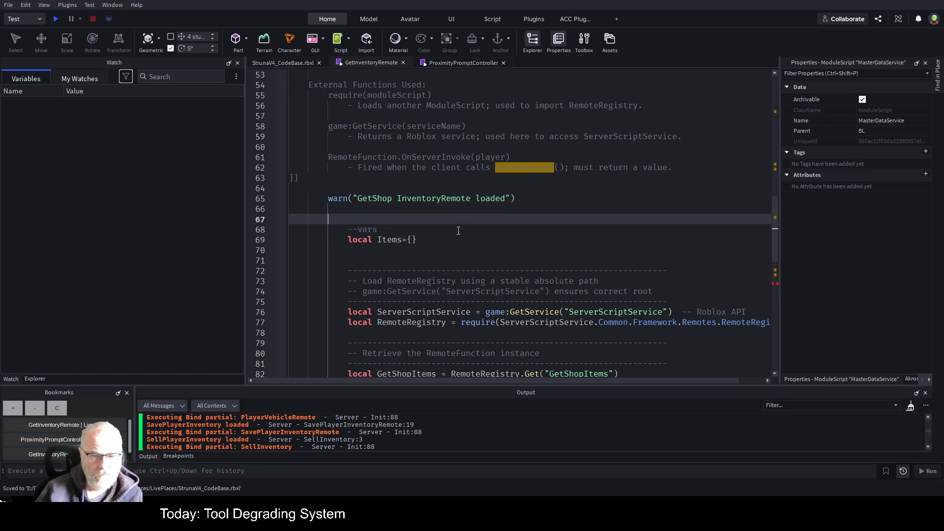
Delete the duplicated --[[ ]] header comment block and fold the GetShopItems.OnServerInvoke body
scroll(457, 226, down, 7)
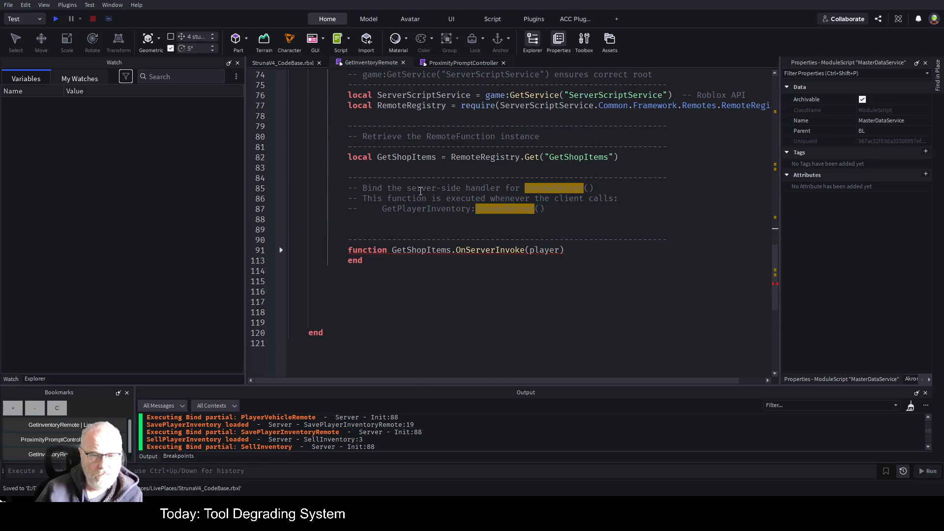
scroll(411, 231, up, 6)
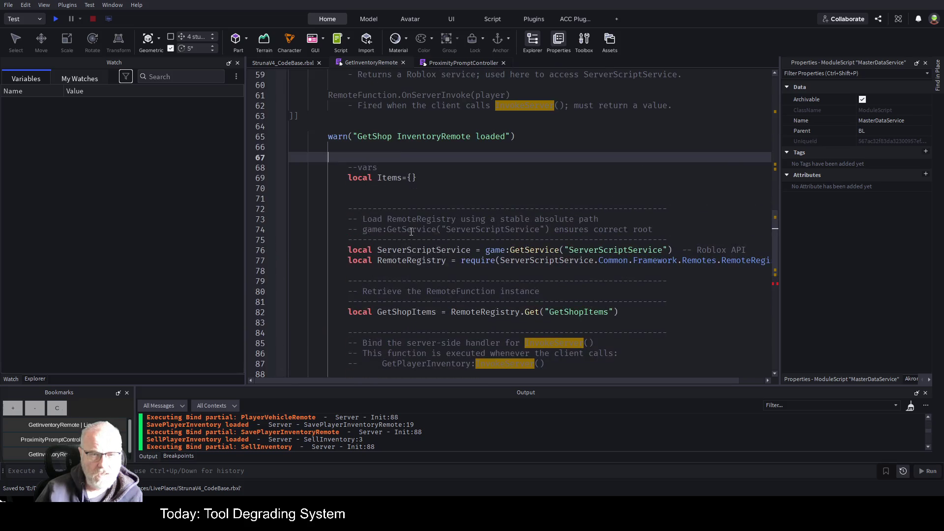
scroll(411, 231, up, 7)
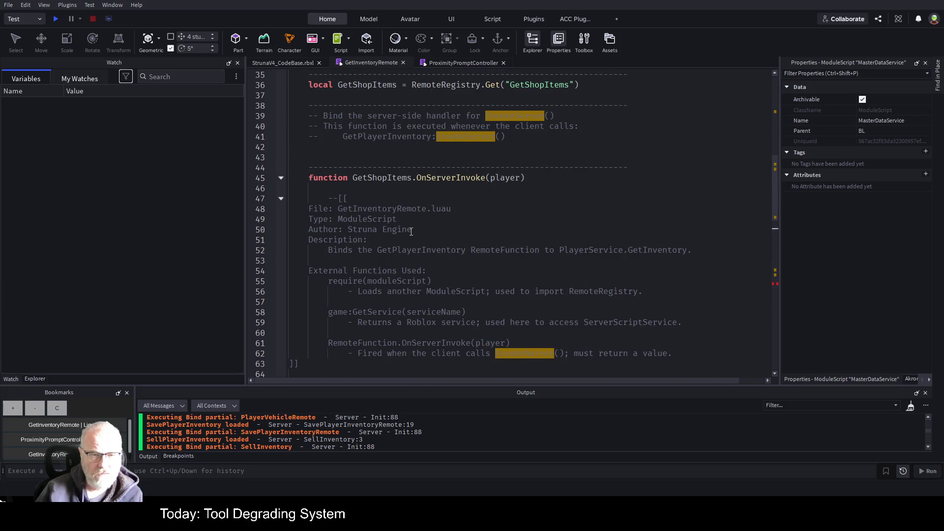
scroll(411, 231, up, 11)
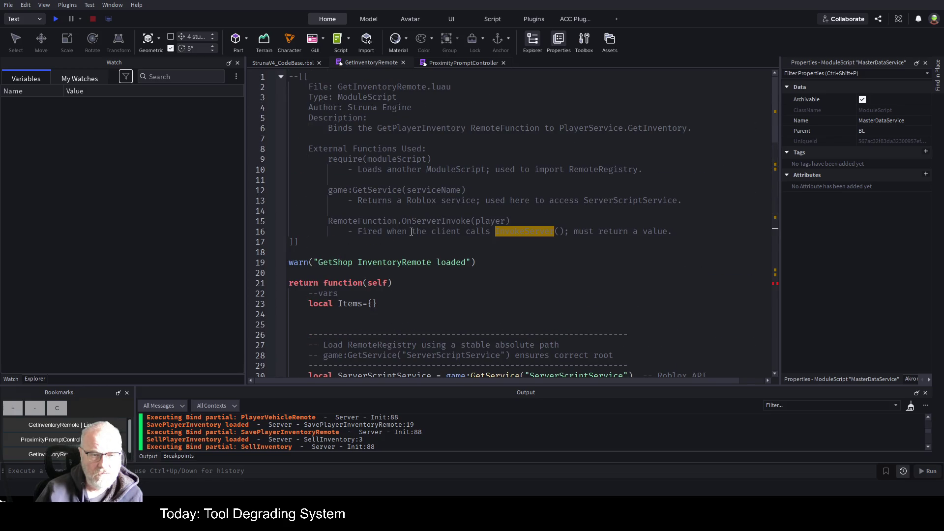
scroll(411, 231, down, 7)
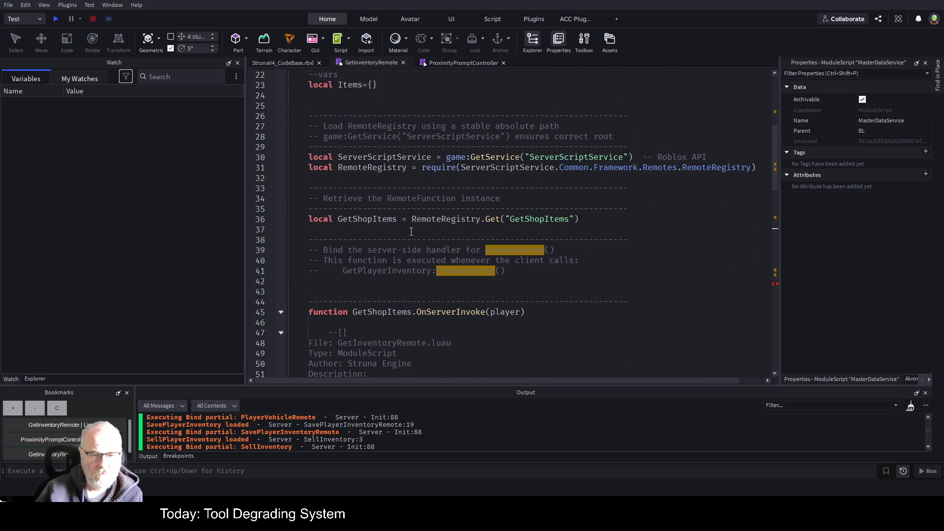
scroll(411, 231, down, 3)
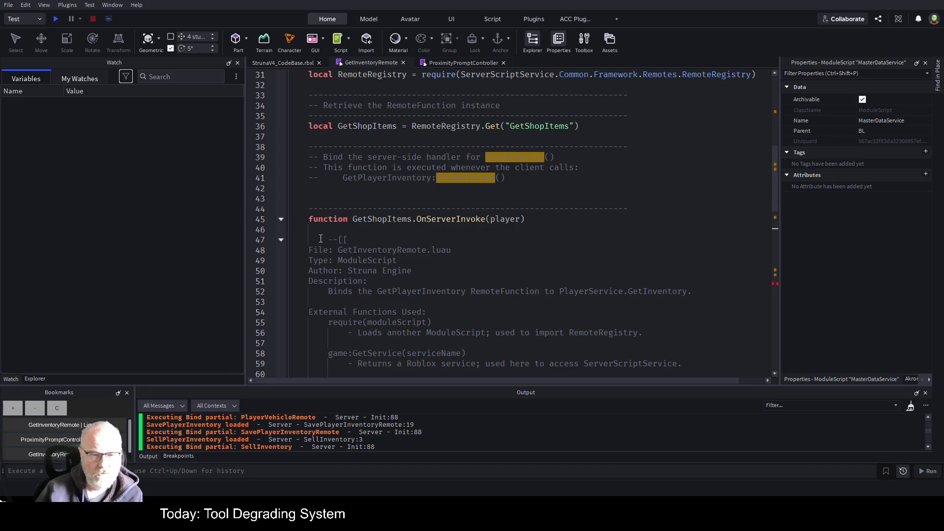
mouse_move(321, 240)
mouse_down()
mouse_move(400, 312)
mouse_move(507, 270)
mouse_move(433, 154)
mouse_move(404, 251)
mouse_up()
key(BackSpace)
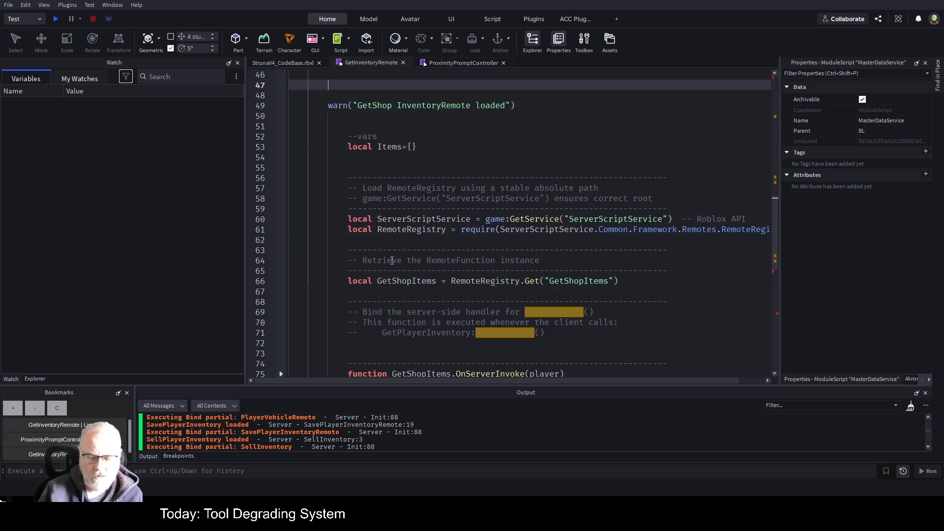
scroll(436, 227, up, 5)
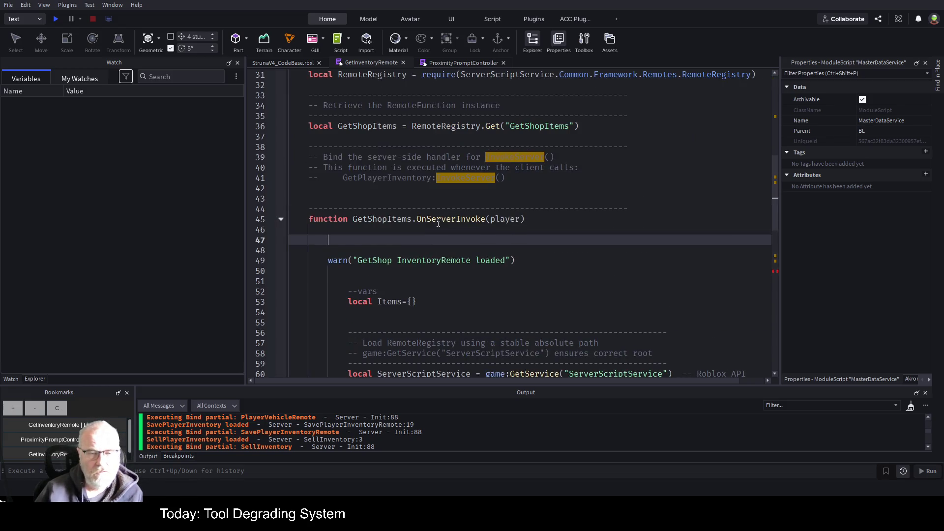
scroll(438, 224, up, 6)
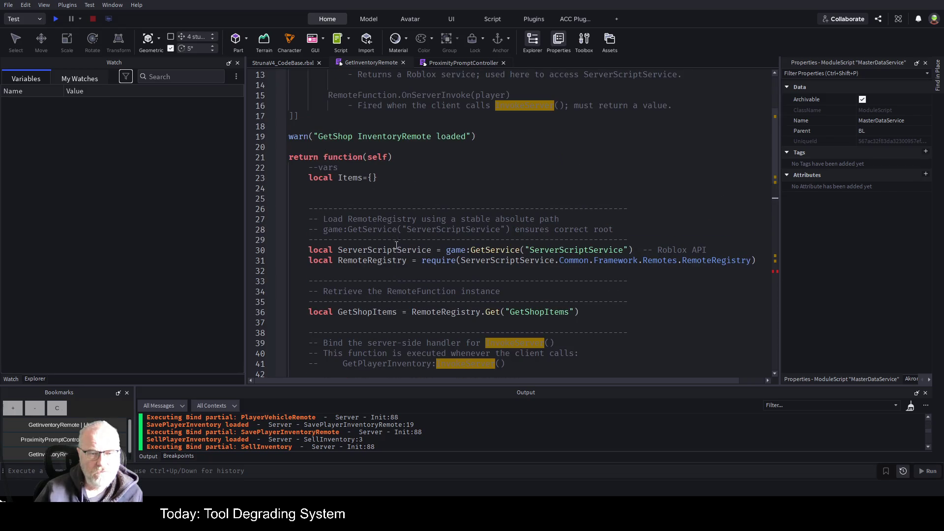
scroll(341, 254, down, 4)
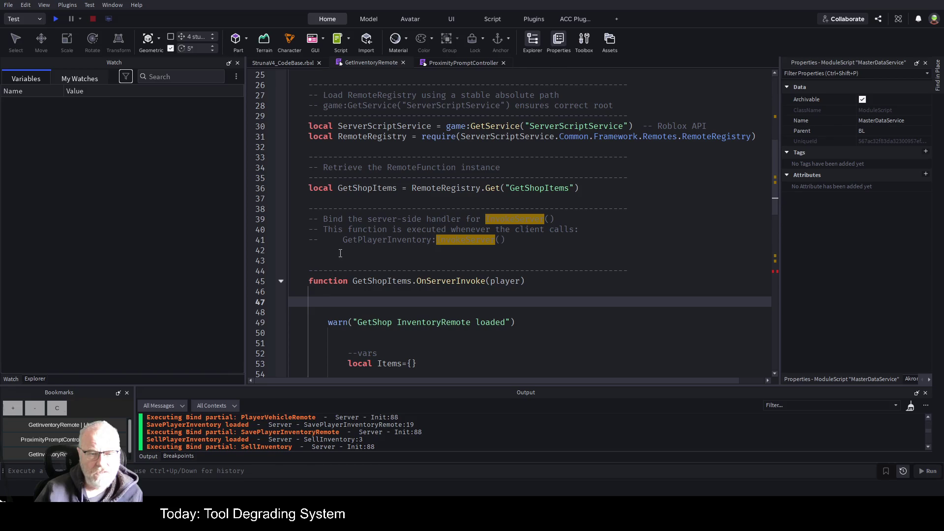
click(281, 282)
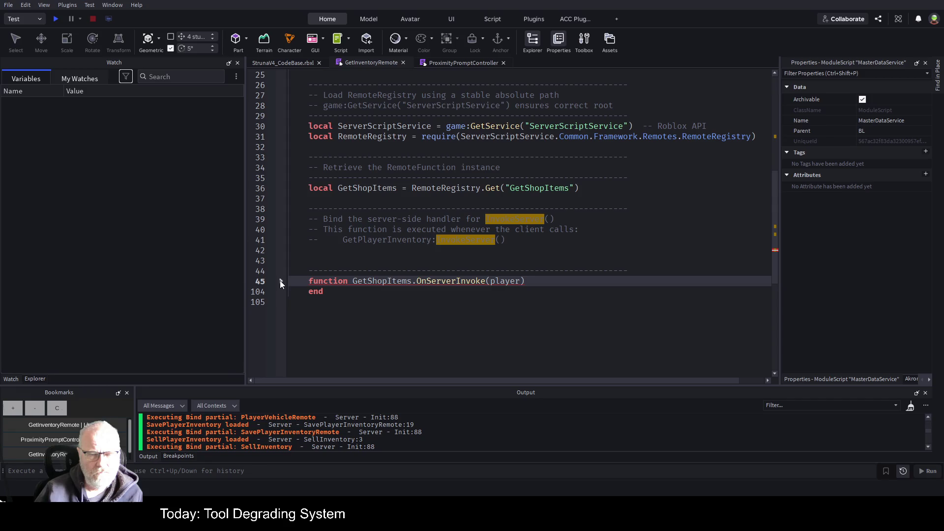
Check GetShopItems' uses and add the closing 'end' at the script's end
scroll(643, 172, up, 3)
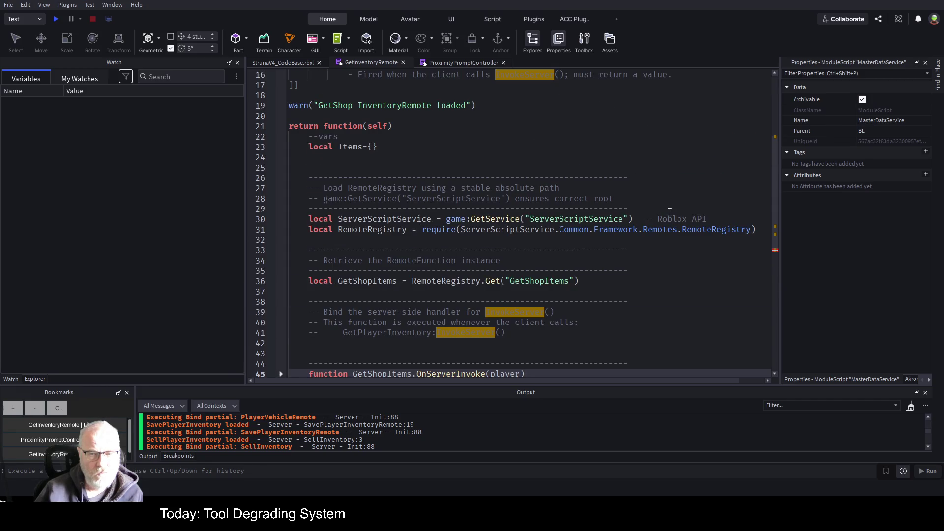
scroll(639, 273, down, 1)
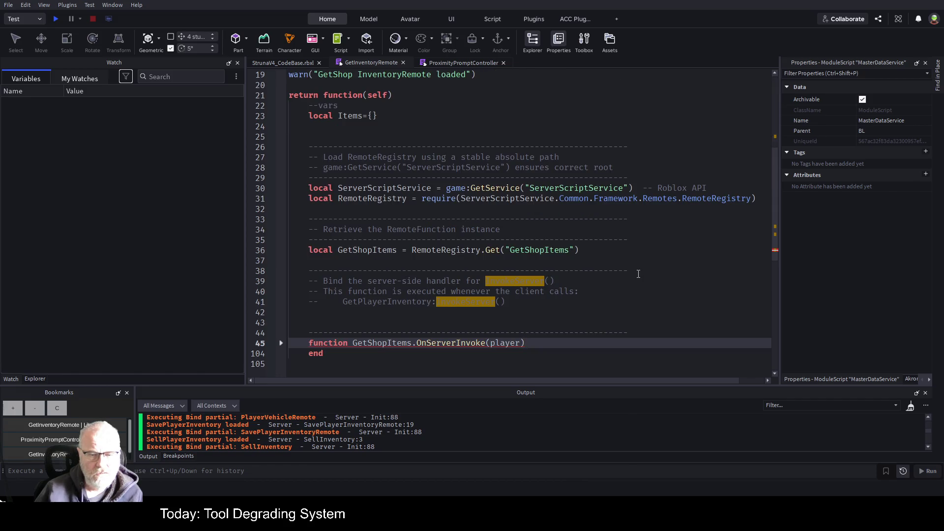
double_click(373, 250)
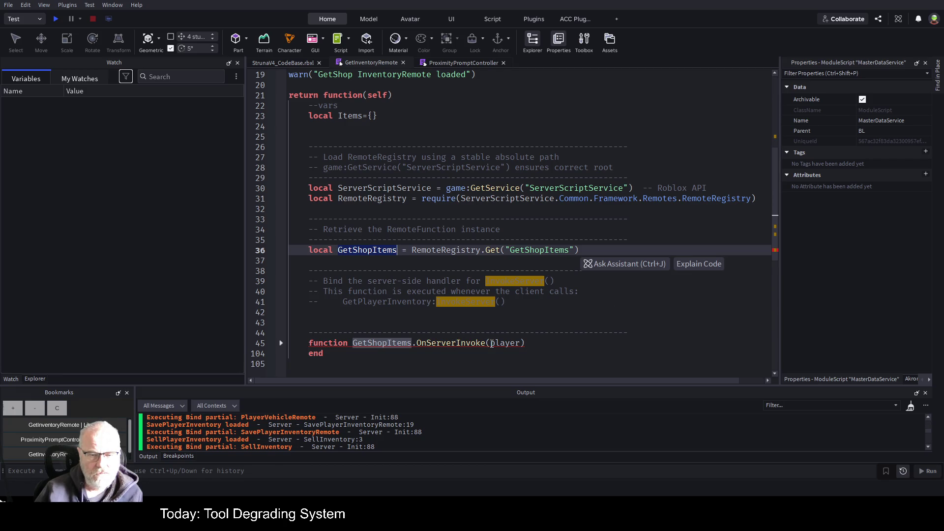
scroll(373, 308, down, 4)
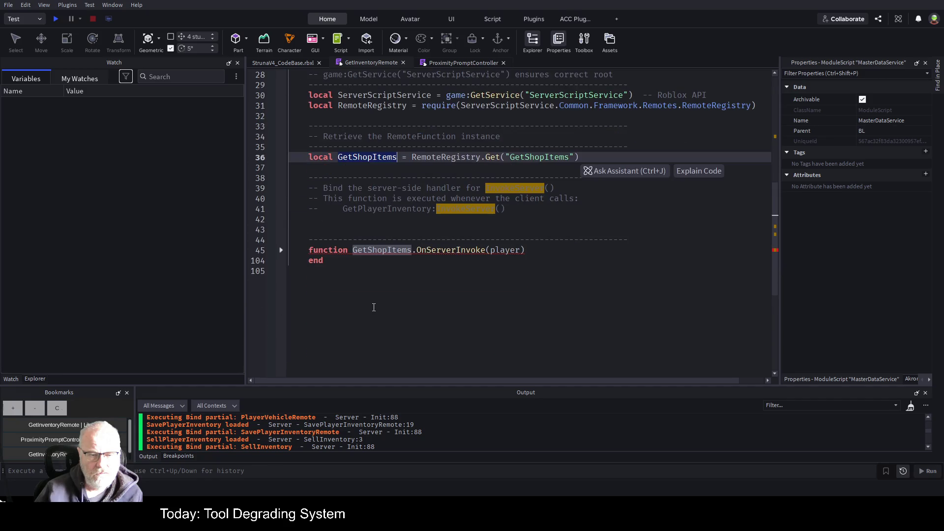
click(391, 318)
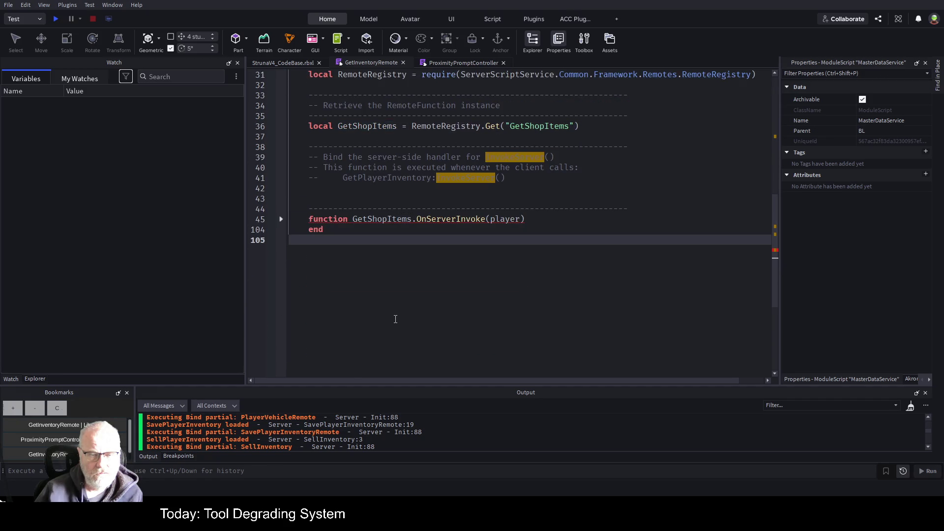
text(end)
key(Return)
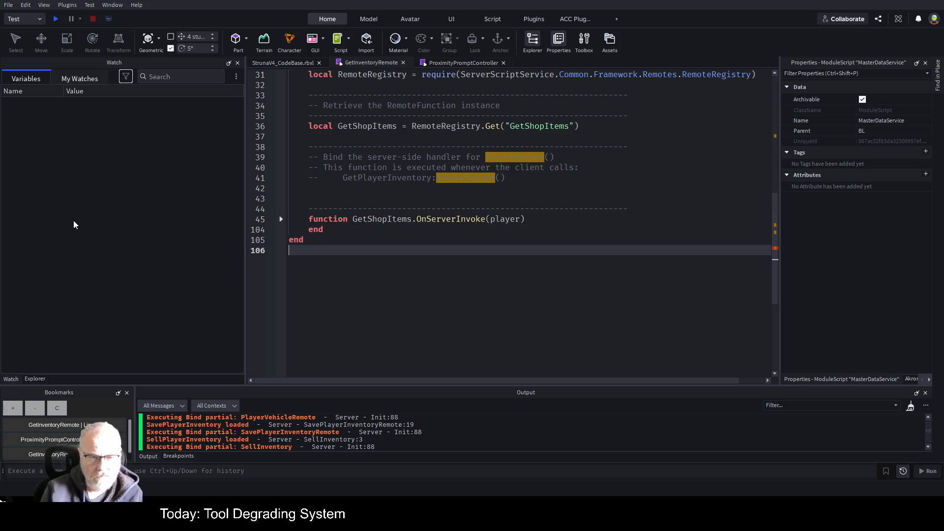
Unfold the GetShopItems.OnServerInvoke body and review the wrapped setup code
scroll(468, 261, up, 3)
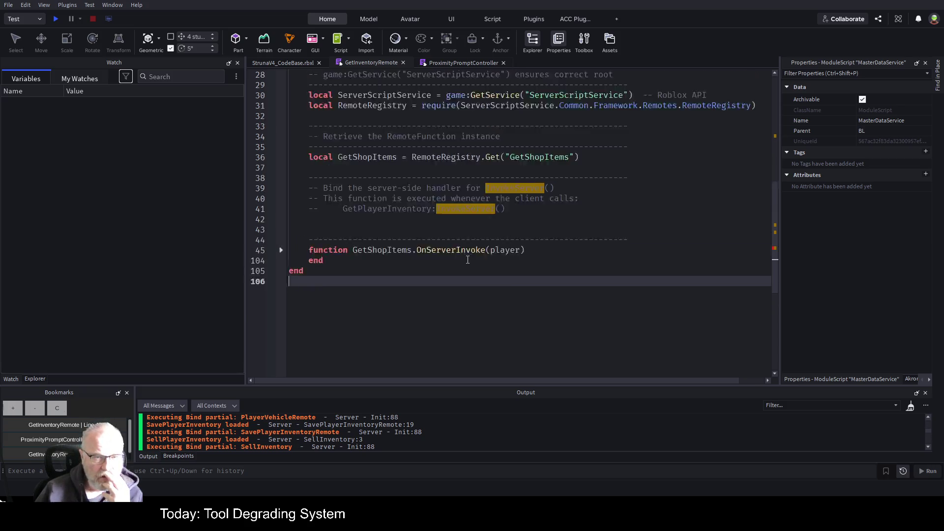
scroll(467, 260, up, 2)
scroll(345, 262, down, 2)
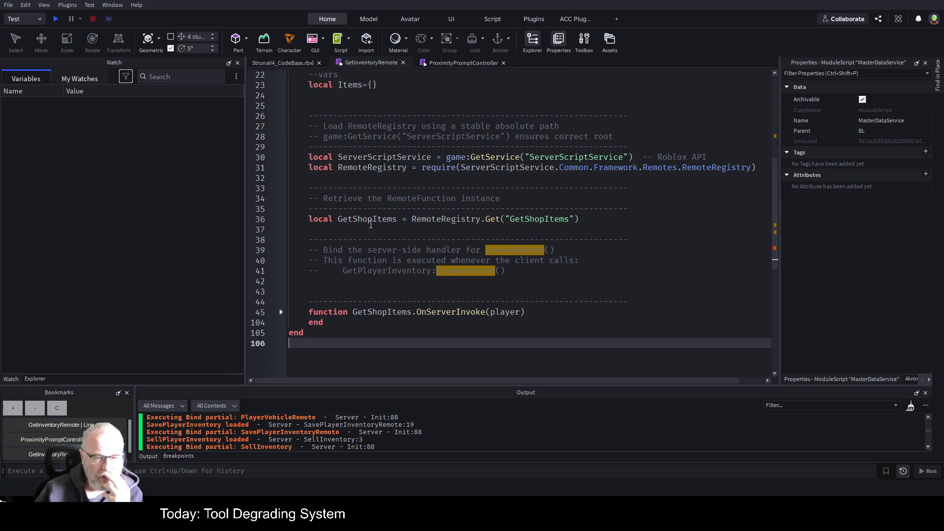
scroll(344, 262, down, 1)
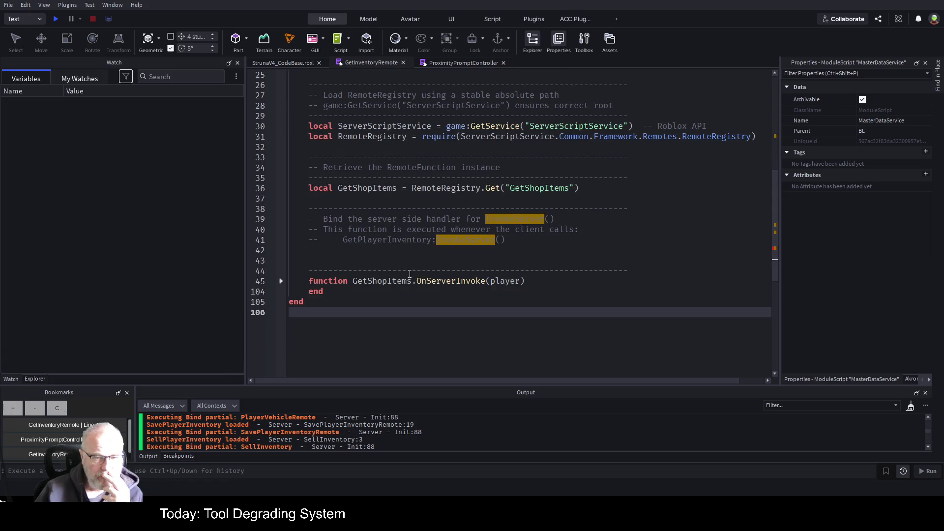
click(281, 282)
scroll(340, 219, down, 3)
scroll(339, 220, down, 5)
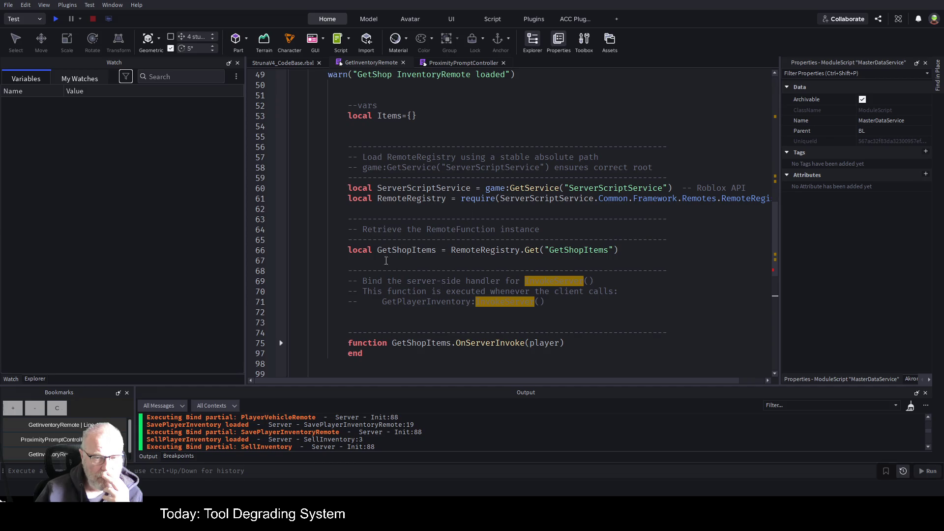
scroll(386, 261, down, 1)
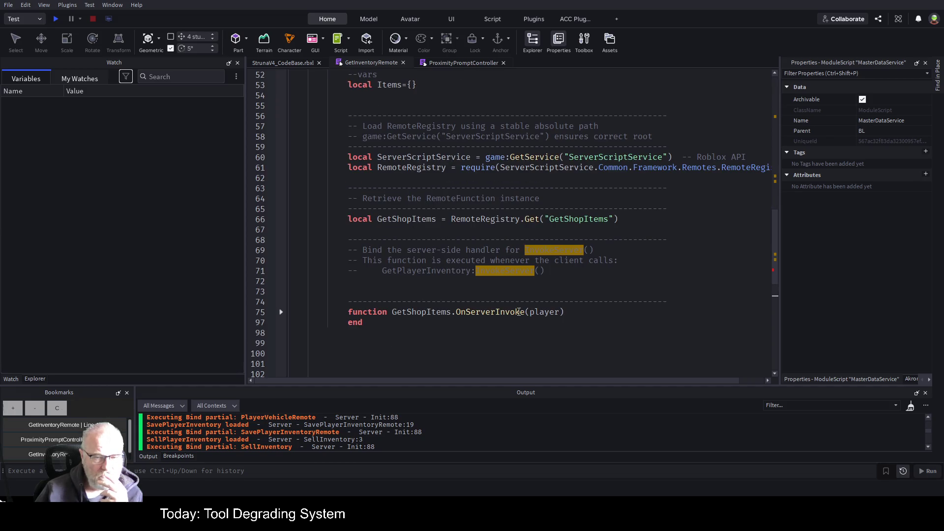
scroll(416, 228, up, 3)
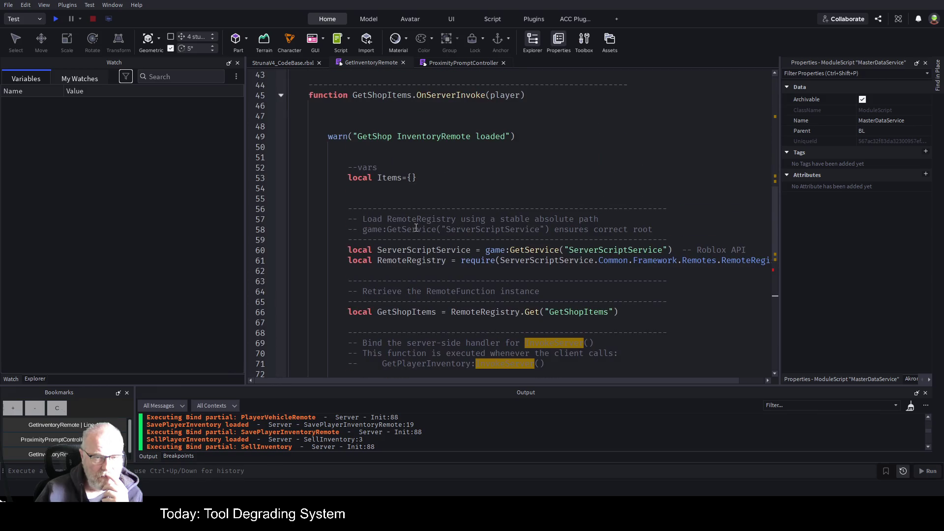
scroll(416, 227, up, 1)
scroll(416, 228, down, 5)
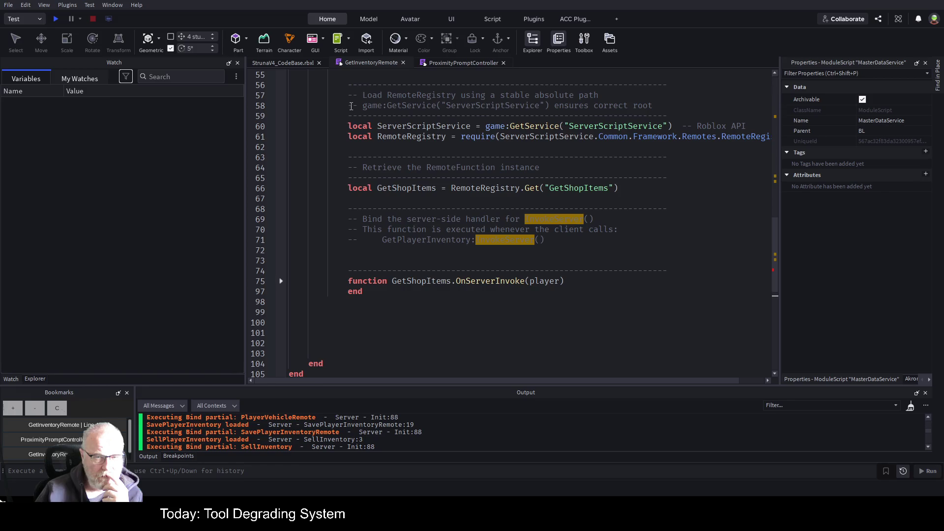
scroll(402, 146, up, 12)
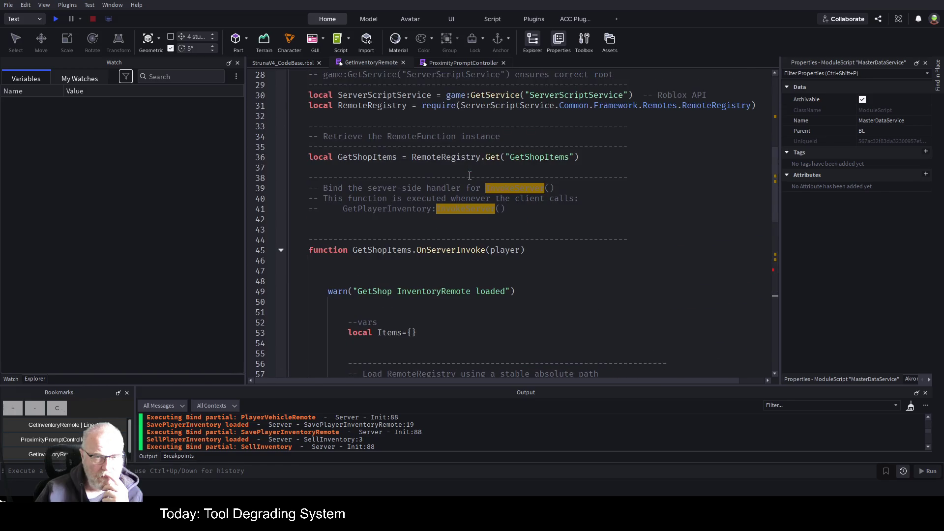
scroll(470, 176, down, 9)
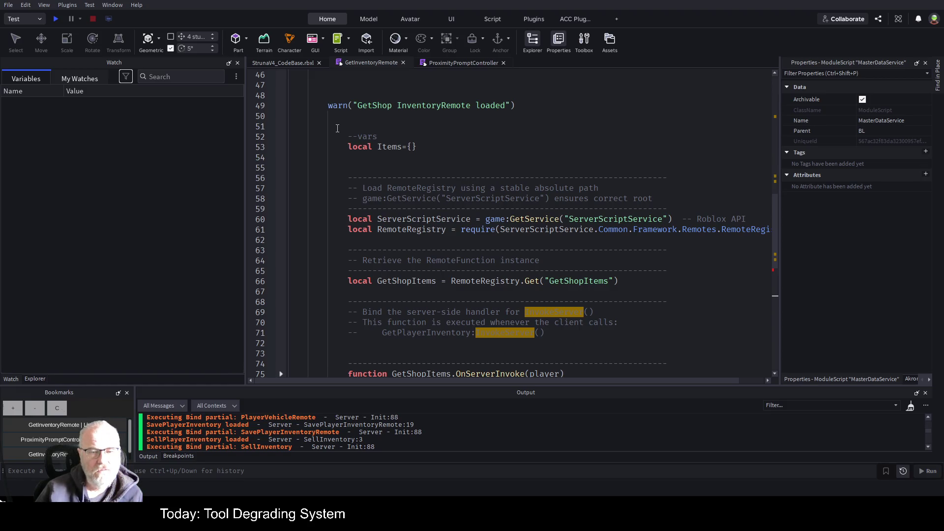
scroll(408, 145, up, 10)
scroll(411, 157, down, 8)
scroll(410, 156, down, 2)
Delete the duplicated setup block and the duplicate comment and OnServerInvoke header
mouse_move(328, 105)
mouse_down()
mouse_move(483, 281)
mouse_move(546, 334)
mouse_move(442, 353)
mouse_up()
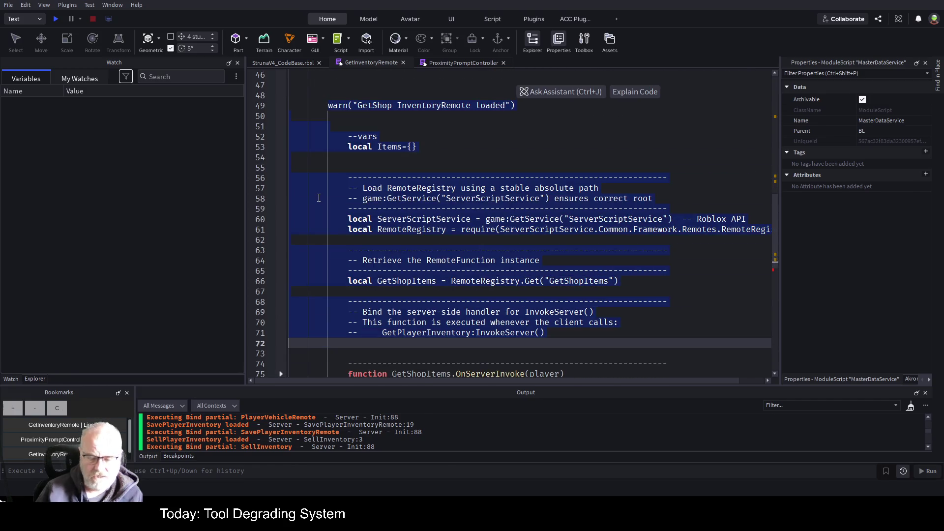
key(Delete)
scroll(341, 176, up, 2)
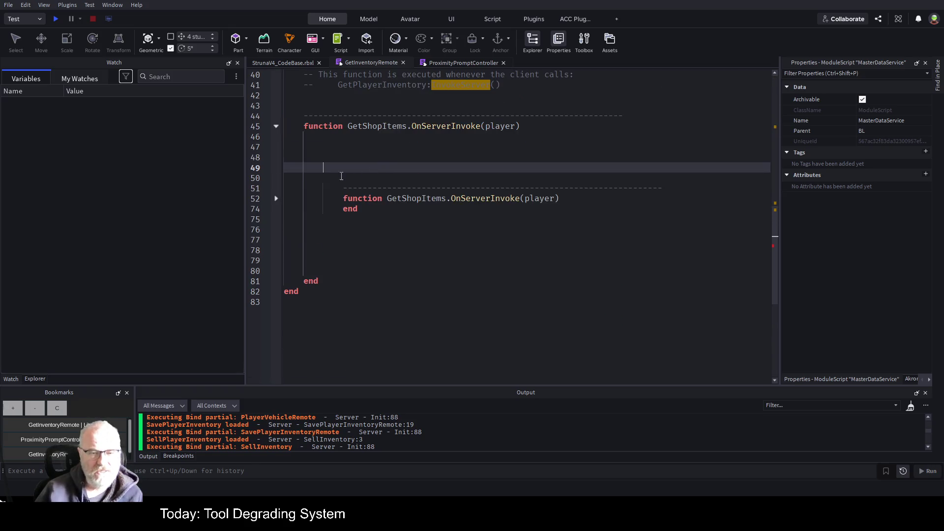
drag(329, 189, 525, 188)
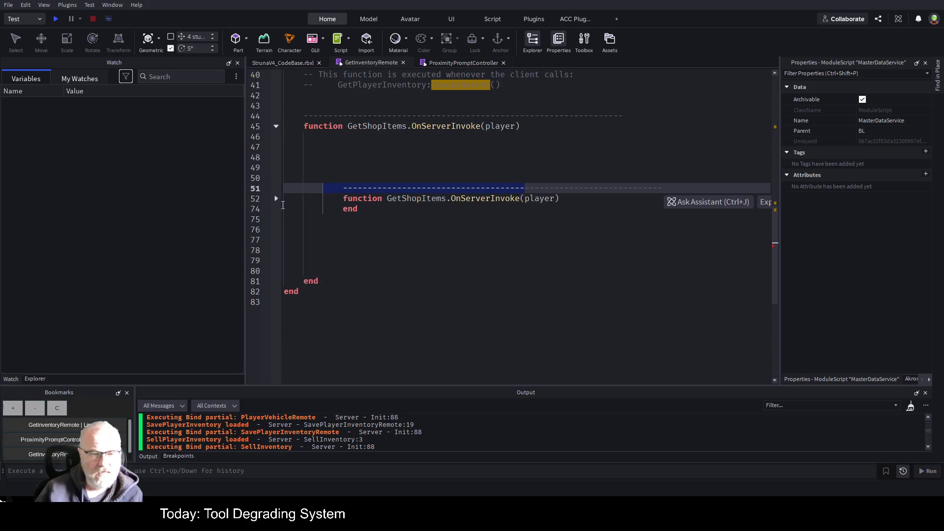
click(277, 199)
mouse_move(343, 209)
mouse_down()
mouse_move(364, 198)
mouse_move(305, 153)
mouse_move(268, 148)
mouse_up()
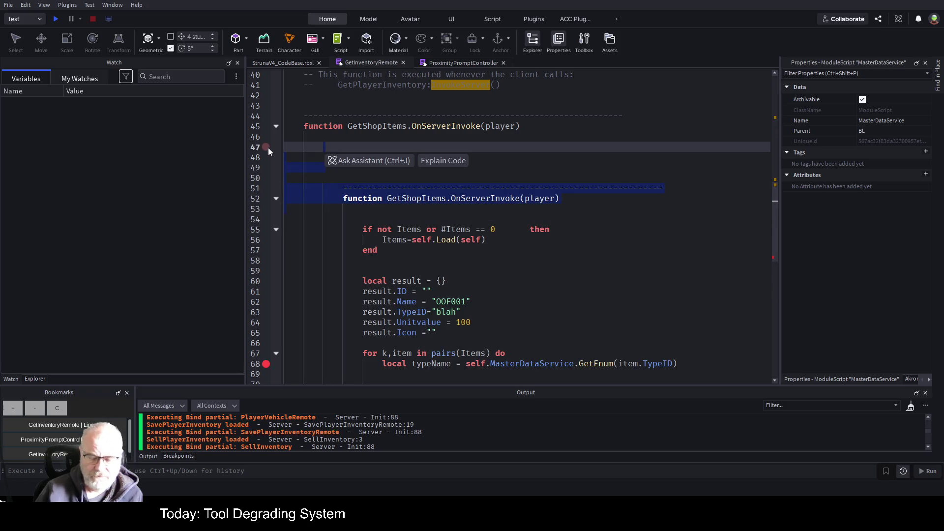
key(BackSpace)
key(Up)
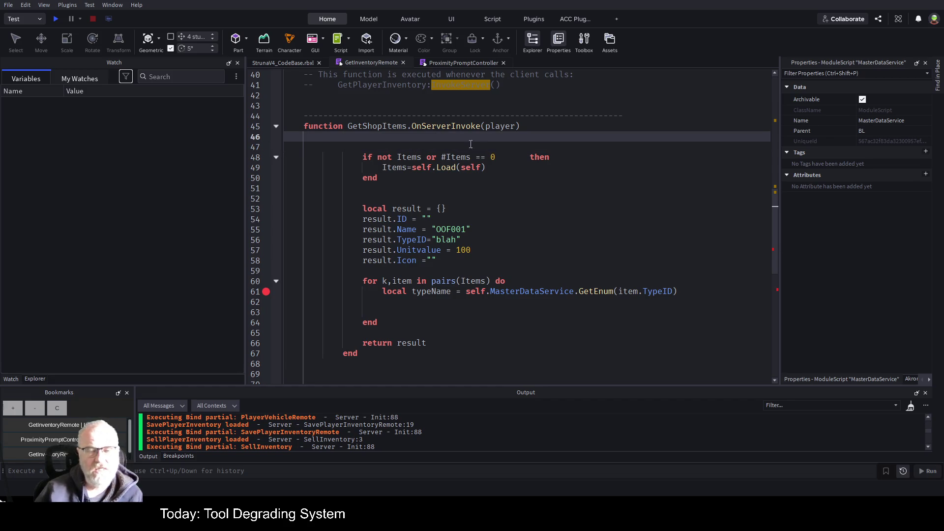
Remove the extra trailing end and blank lines at the bottom
scroll(478, 145, up, 4)
scroll(472, 148, down, 2)
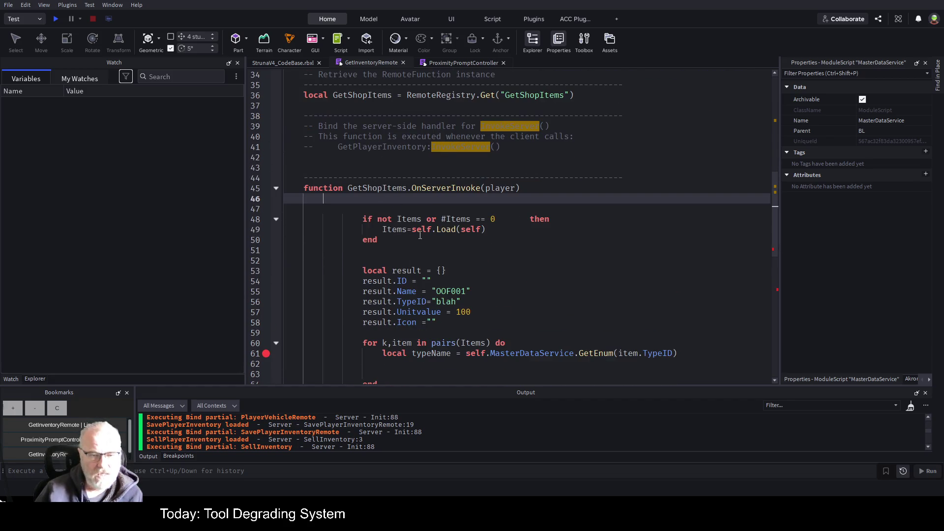
scroll(418, 233, down, 5)
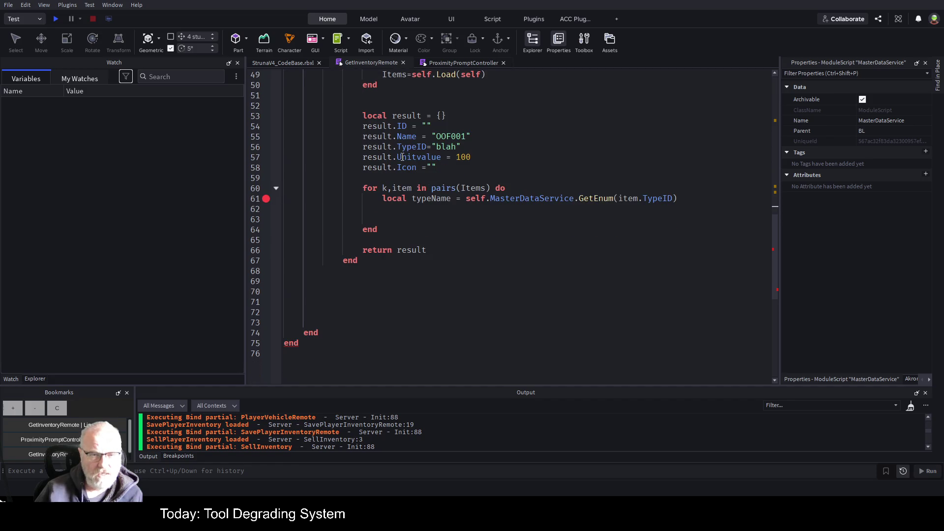
scroll(357, 334, up, 1)
drag(331, 364, 279, 303)
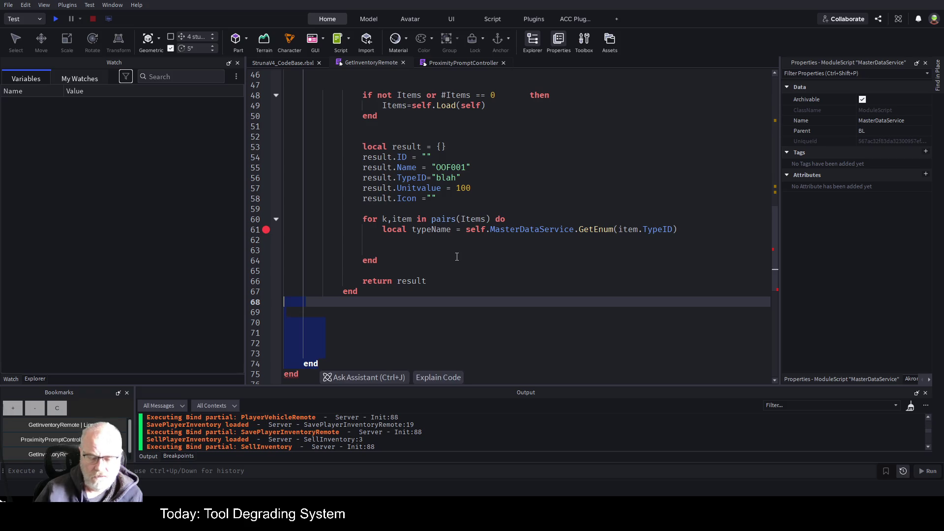
key(BackSpace)
key(ctrl+z)
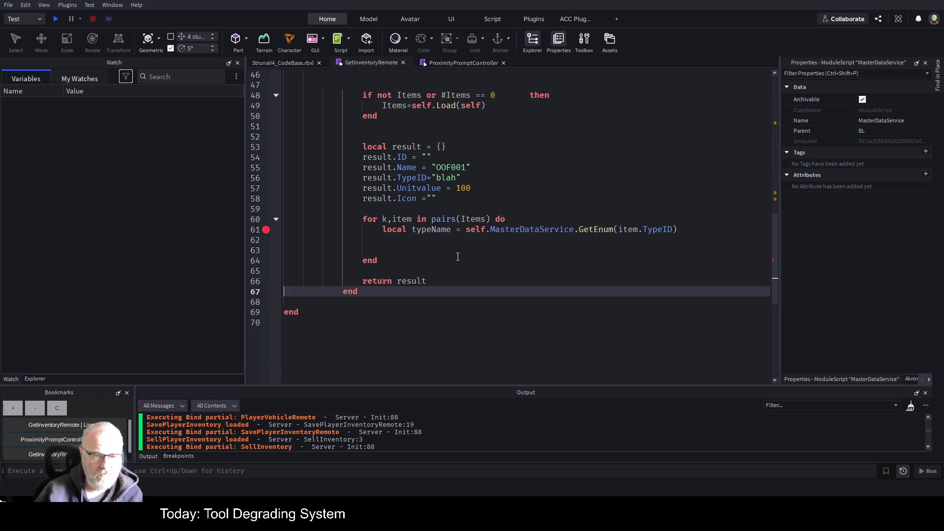
key(ctrl+y)
Unindent the whole script by one level and save the place
key(ctrl+a)
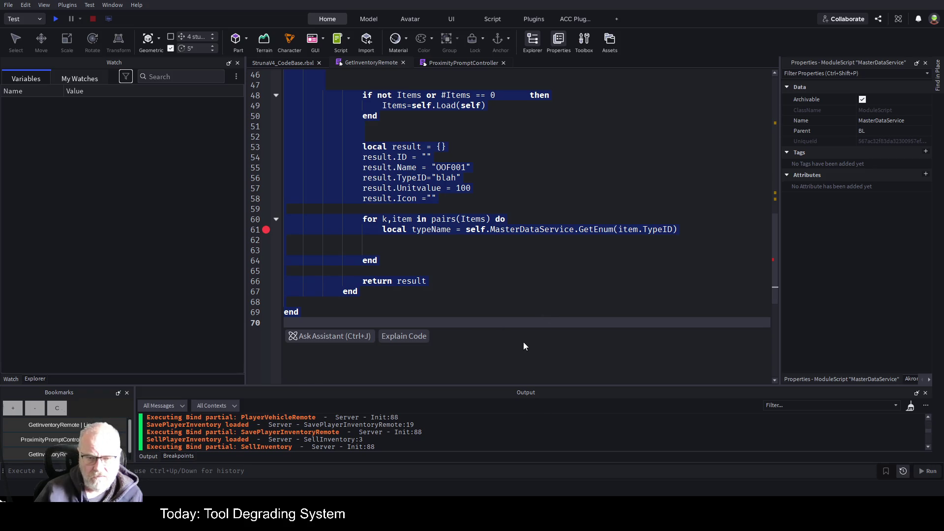
key(shift+Tab)
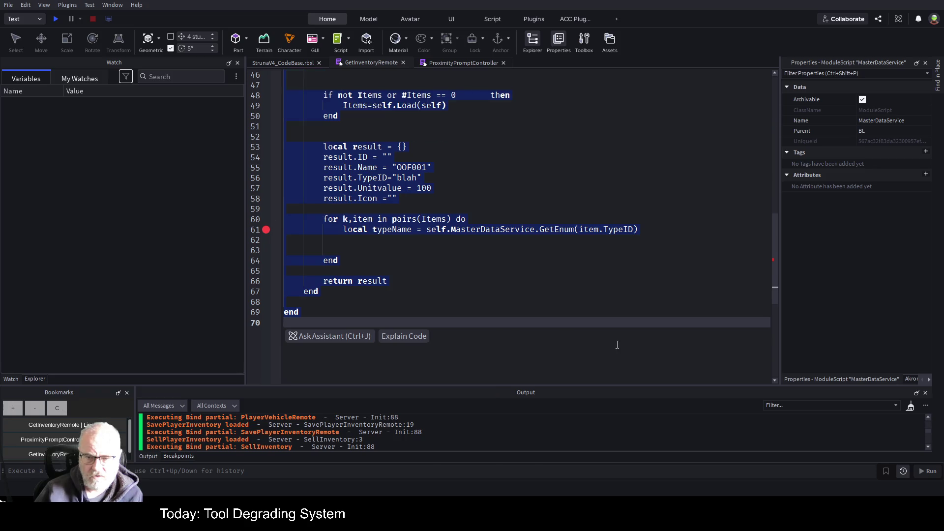
click(496, 283)
key(ctrl+s)
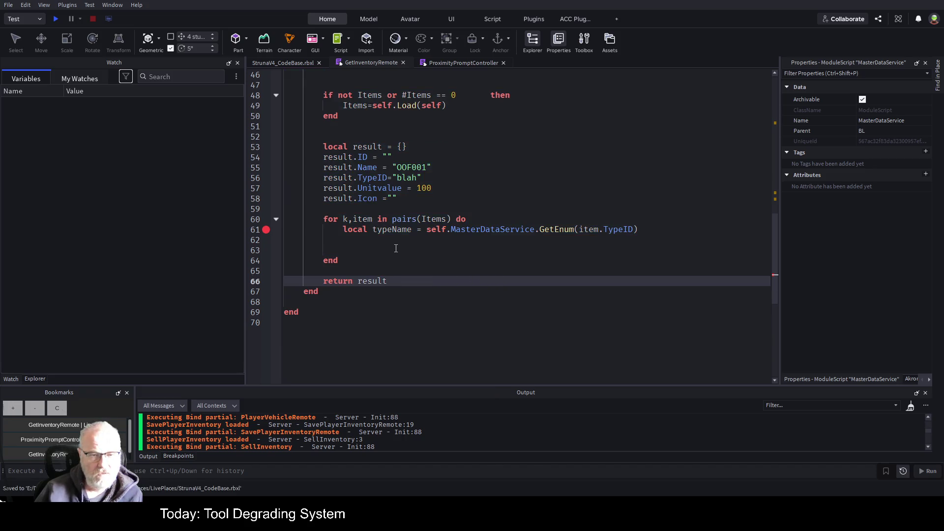
Review the handler lines 50–61 and start a play test
scroll(443, 261, up, 7)
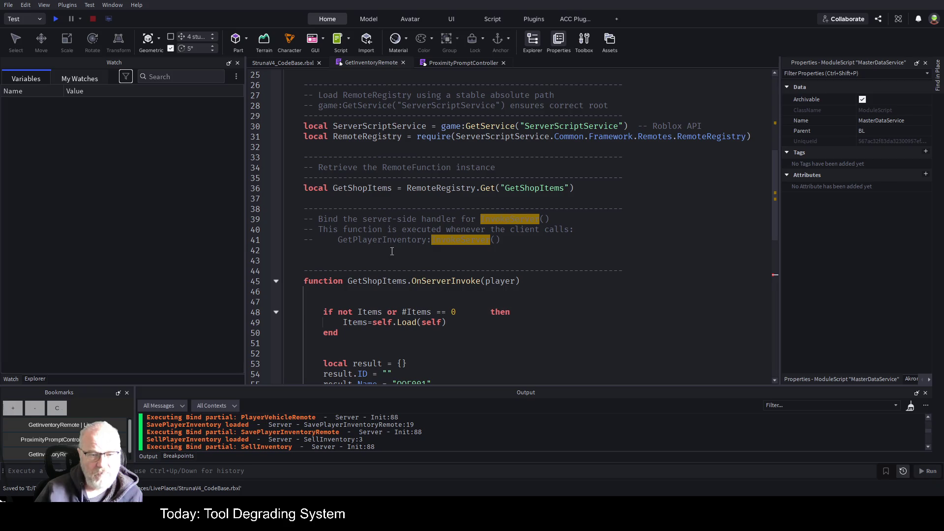
scroll(580, 249, up, 2)
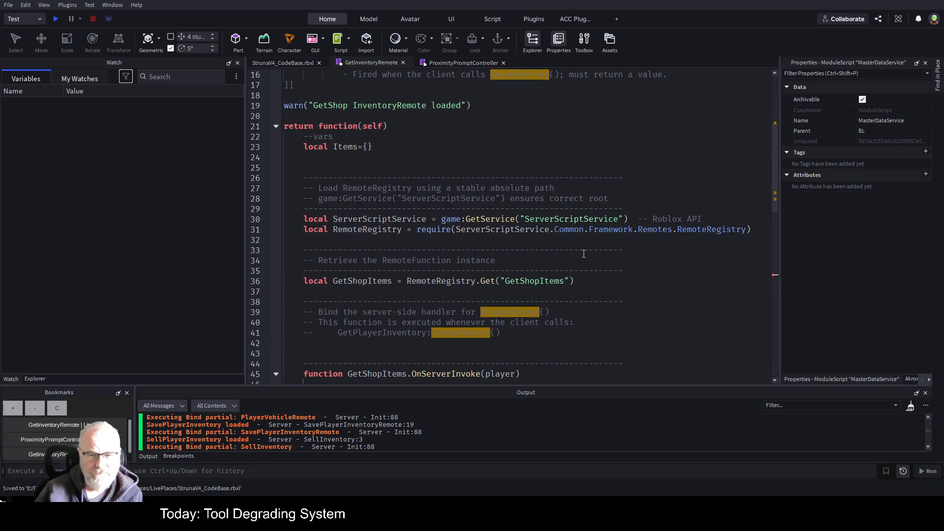
scroll(584, 253, down, 5)
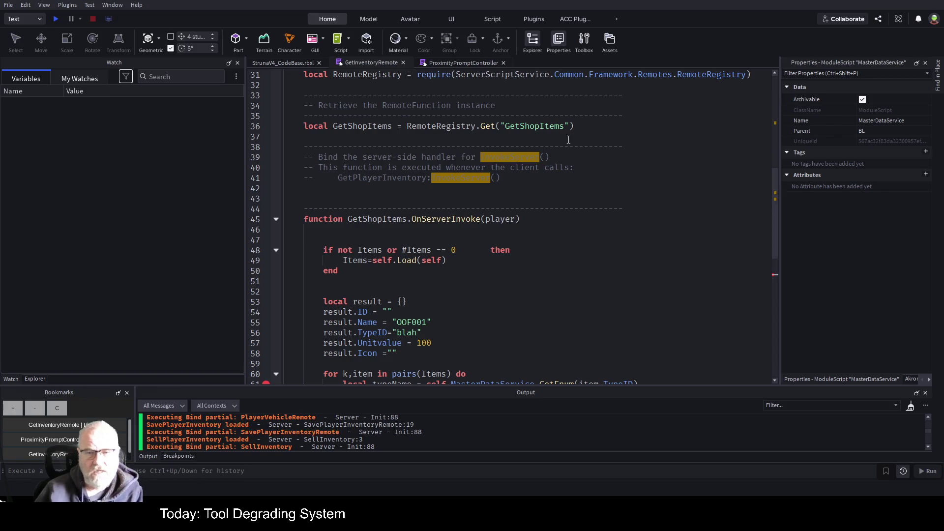
scroll(466, 211, down, 1)
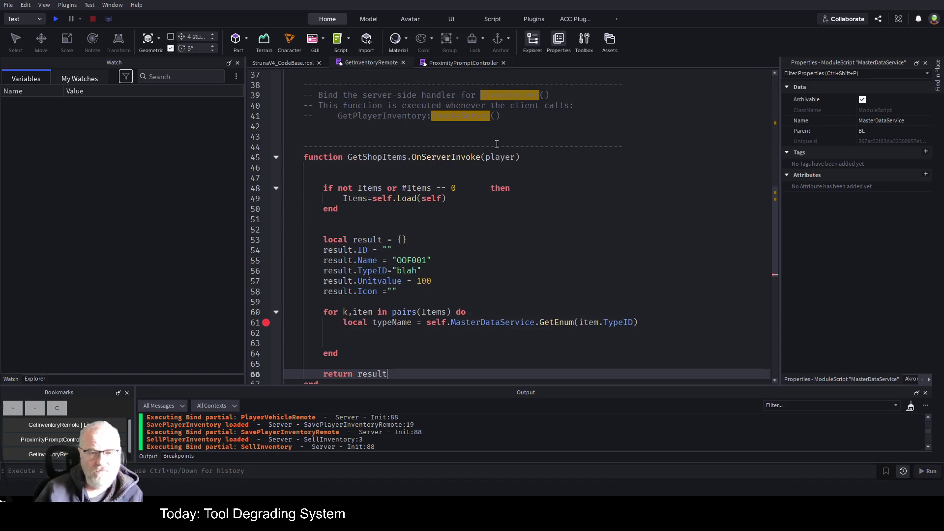
click(689, 208)
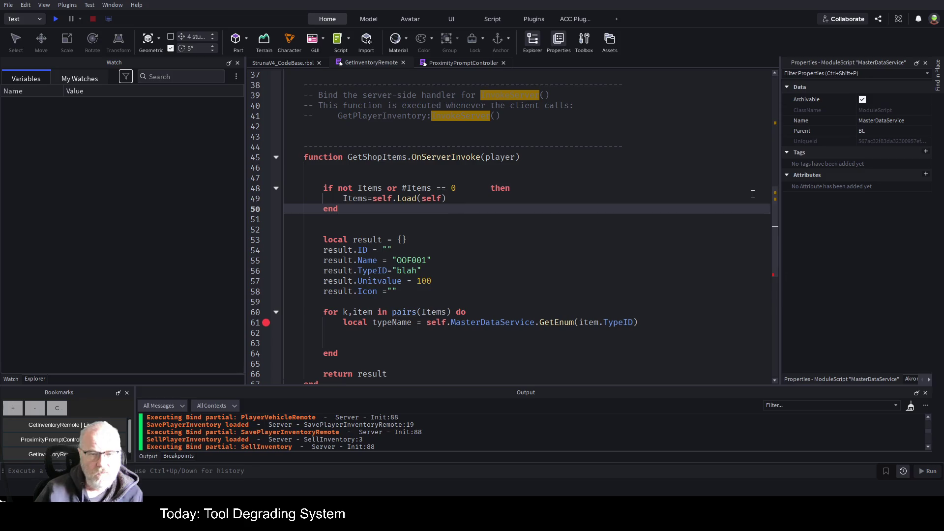
key(Up)
key(Up)
key(Down)
key(Down)
key(Down)
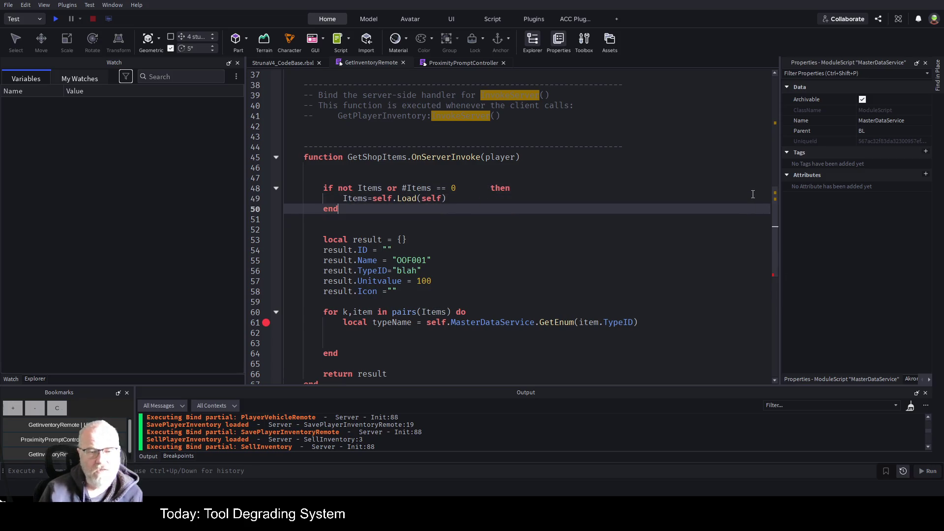
key(Down)
key(Down)
key(Down)
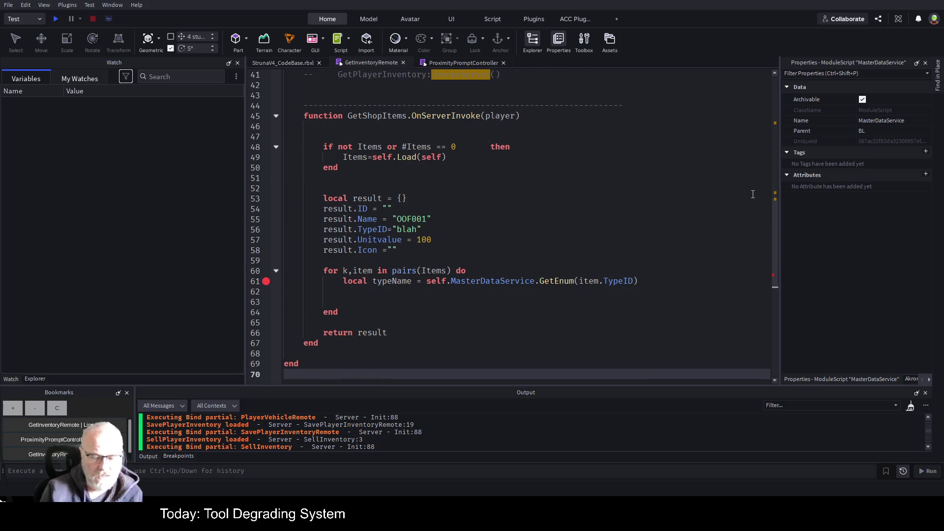
key(F5)
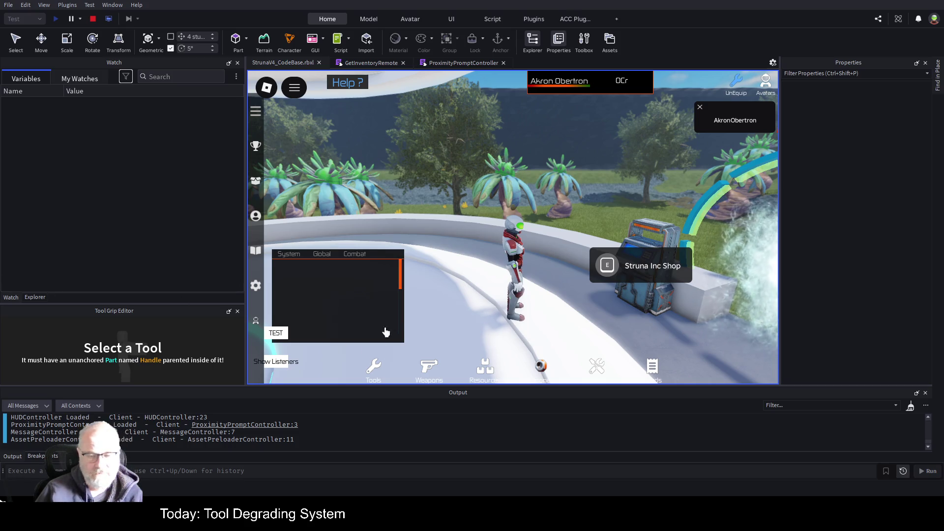
Clear the Output log and trigger the Struna Inc Shop prompt to hit the breakpoint
scroll(411, 432, up, 5)
scroll(418, 431, down, 5)
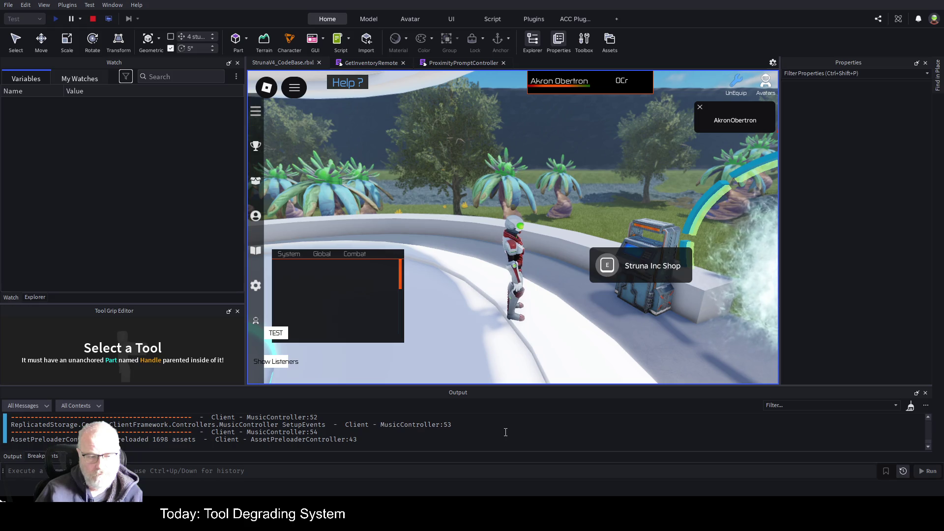
scroll(505, 432, down, 1)
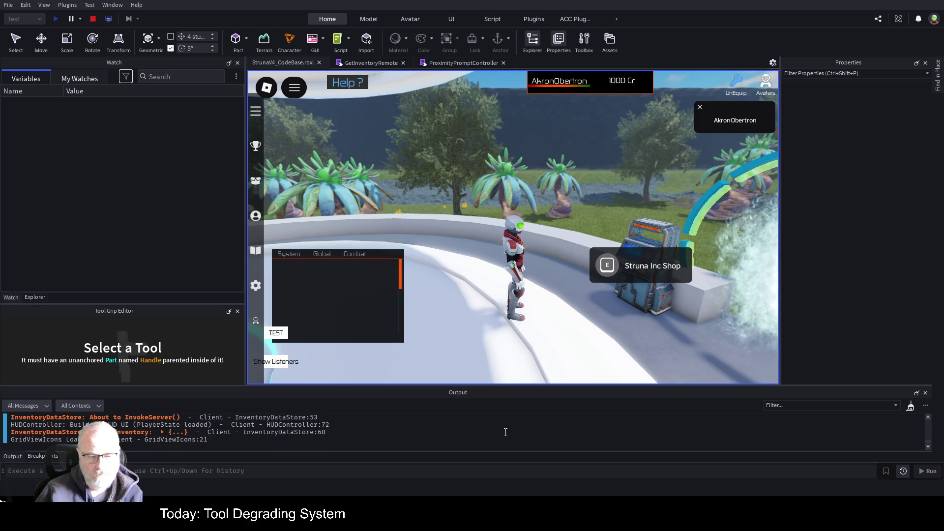
right_click(509, 437)
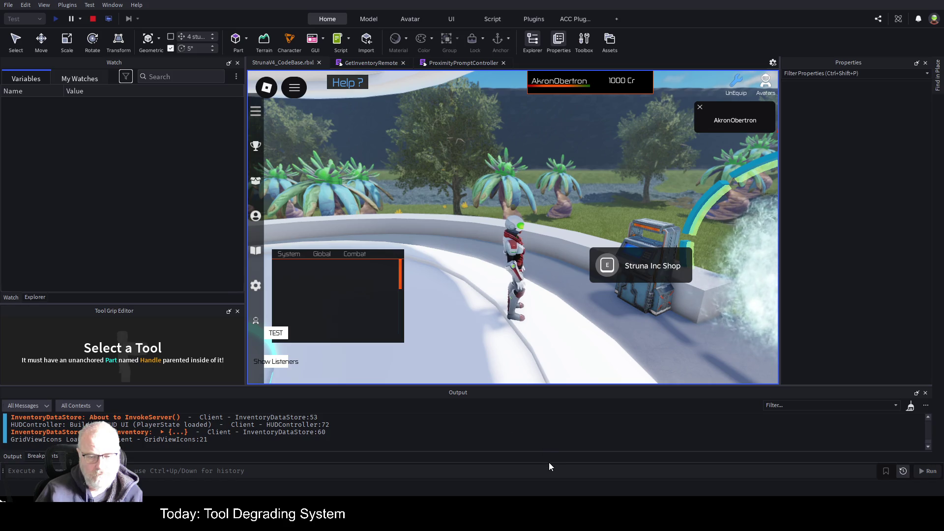
click(551, 462)
click(604, 264)
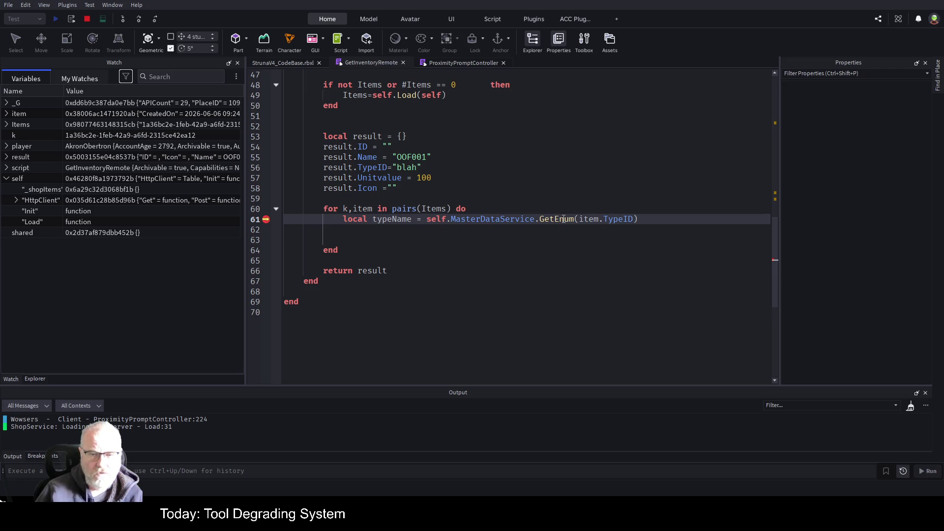
click(139, 19)
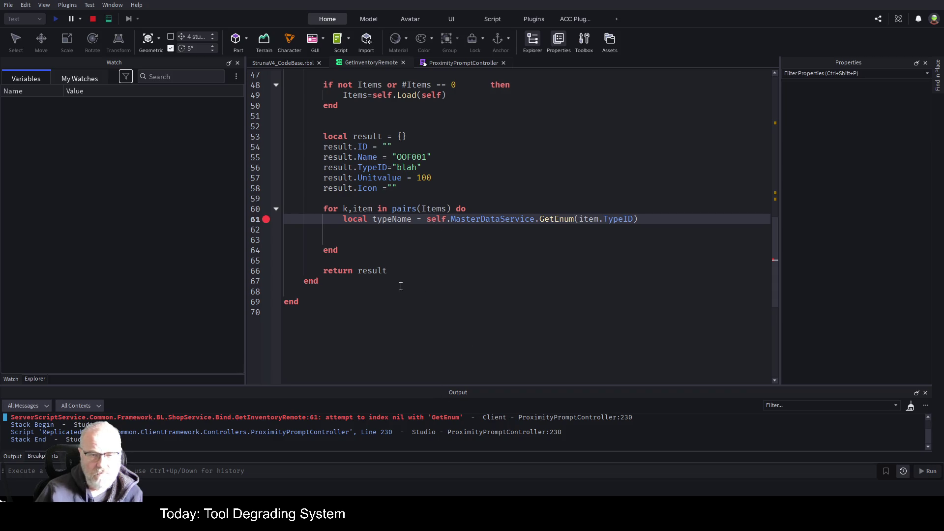
click(286, 62)
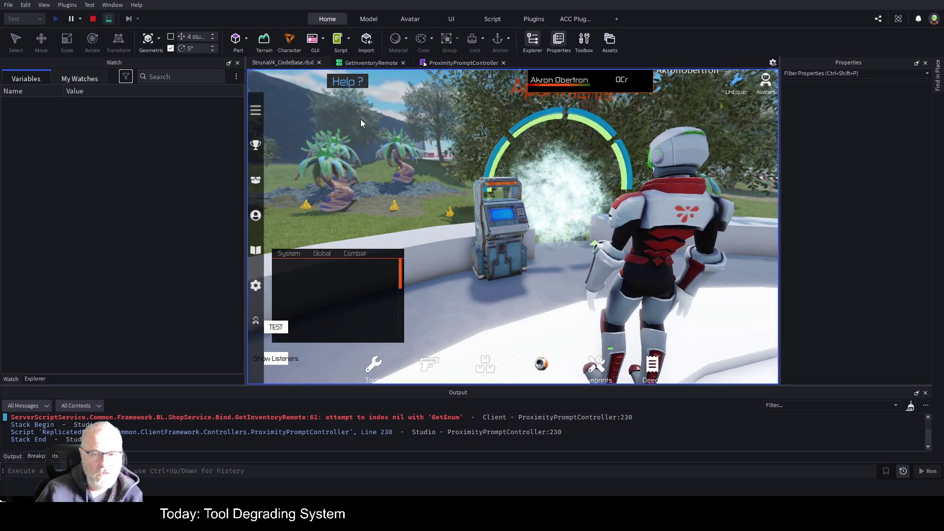
click(612, 265)
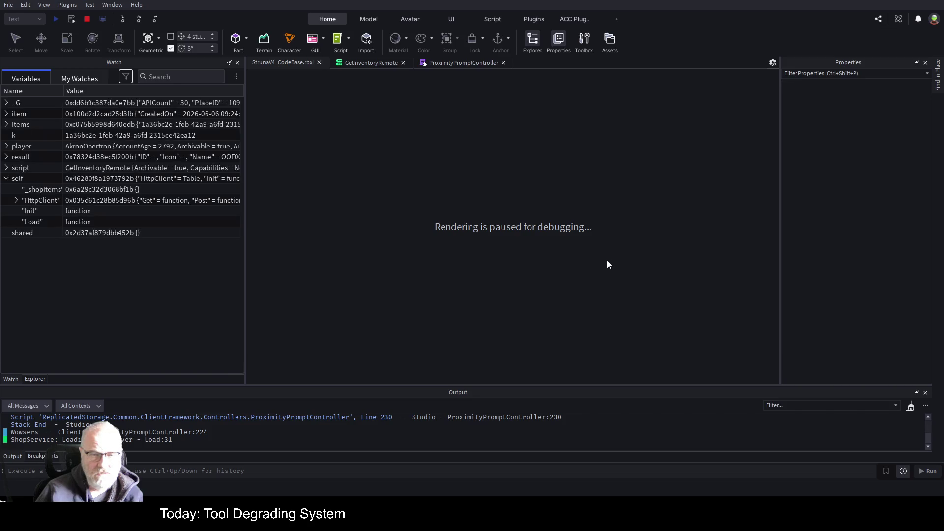
click(379, 64)
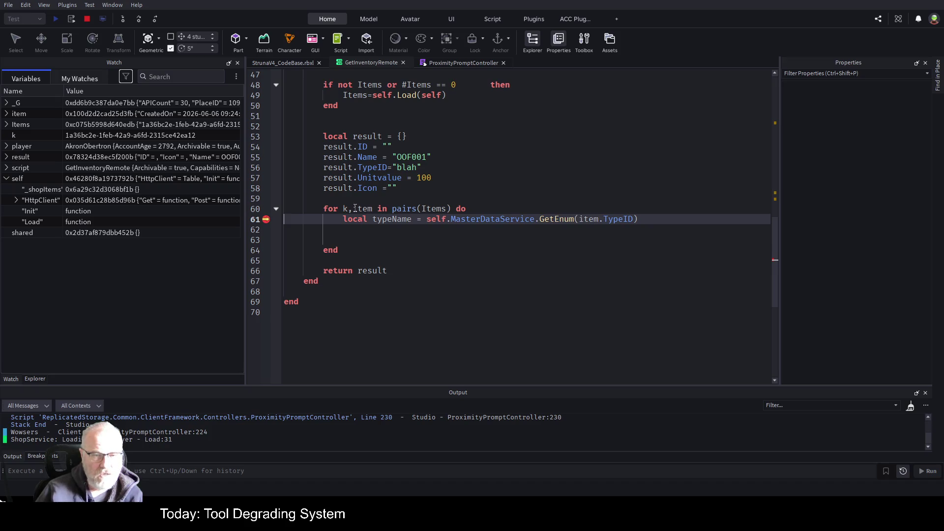
click(529, 159)
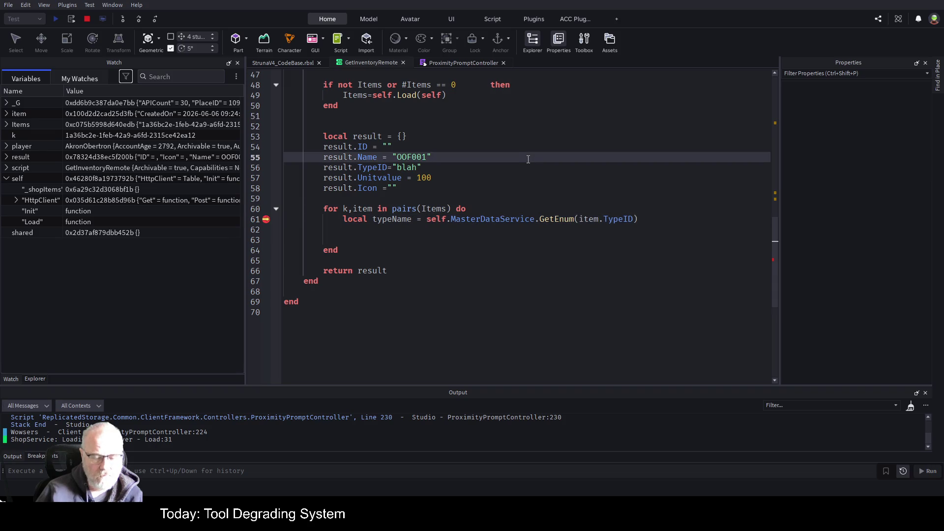
key(F5)
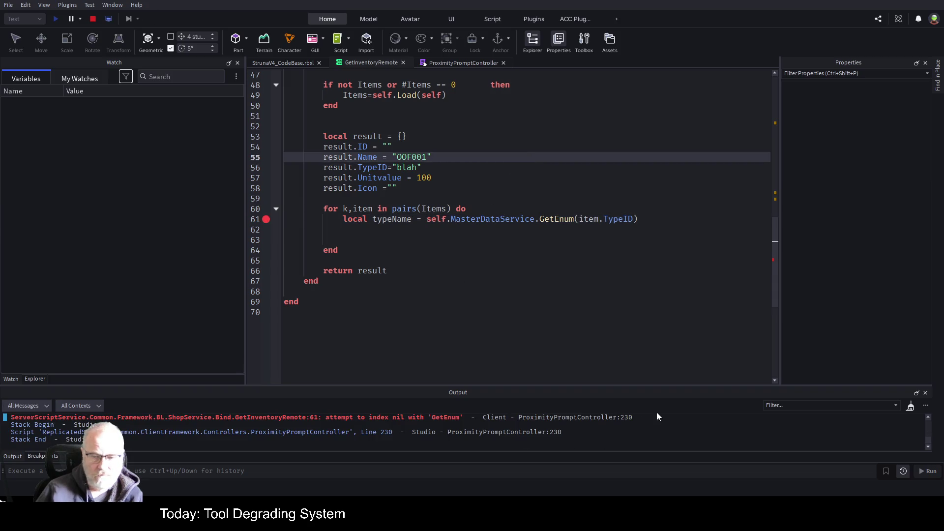
click(280, 63)
click(615, 273)
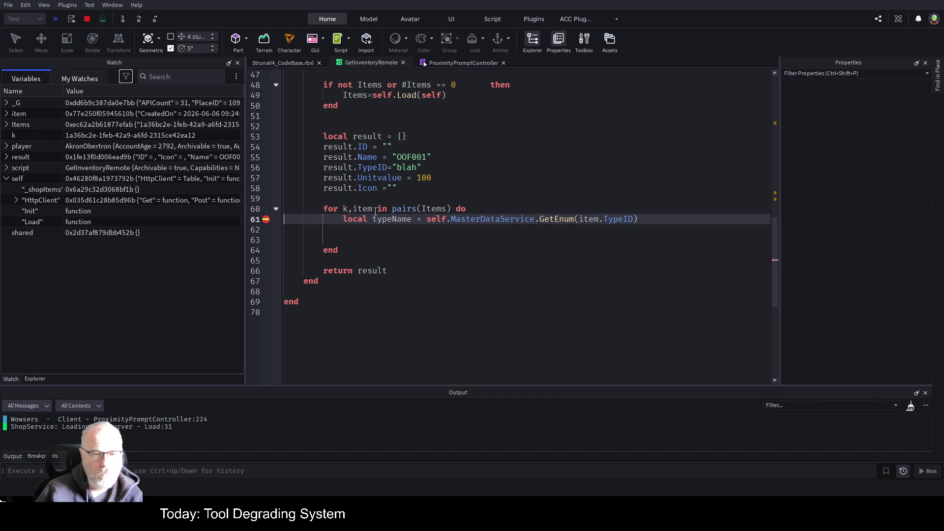
click(6, 179)
click(6, 179)
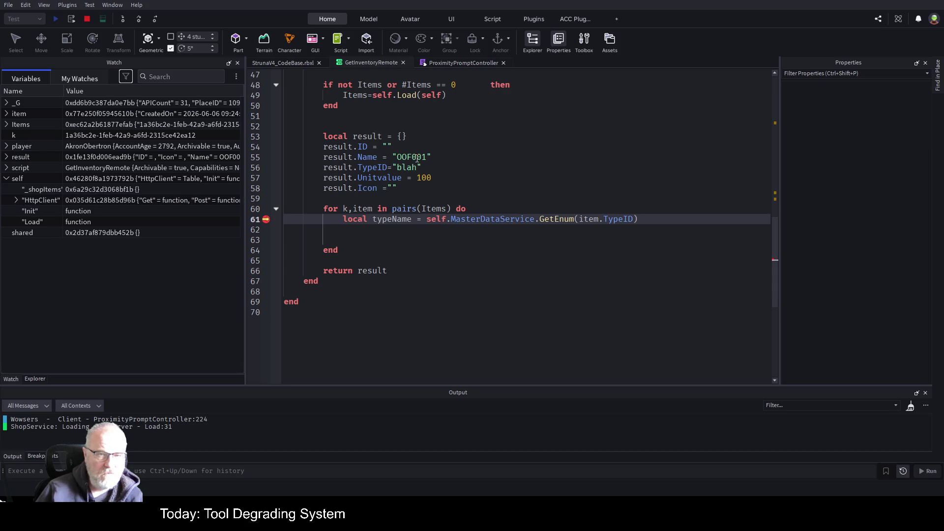
scroll(417, 157, up, 3)
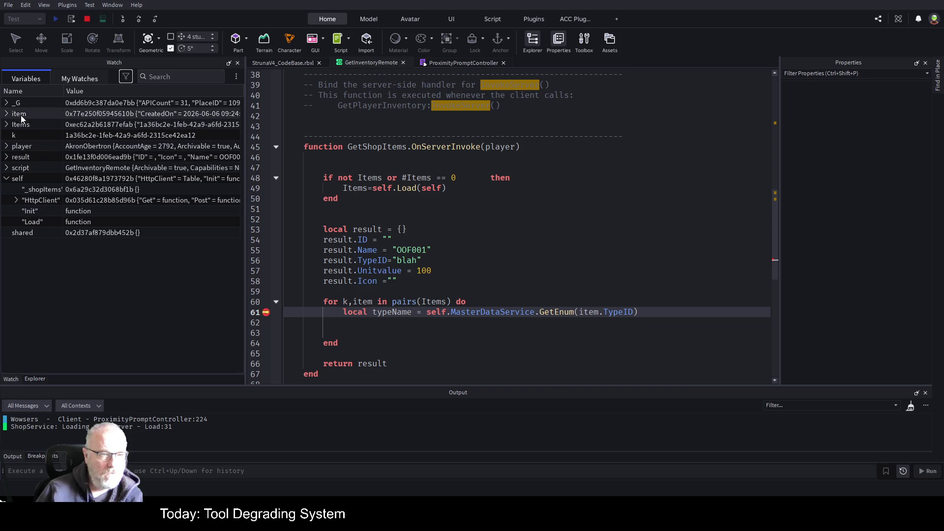
Expand Items in the Watch panel and scroll through the GetInventoryRemote code
click(7, 126)
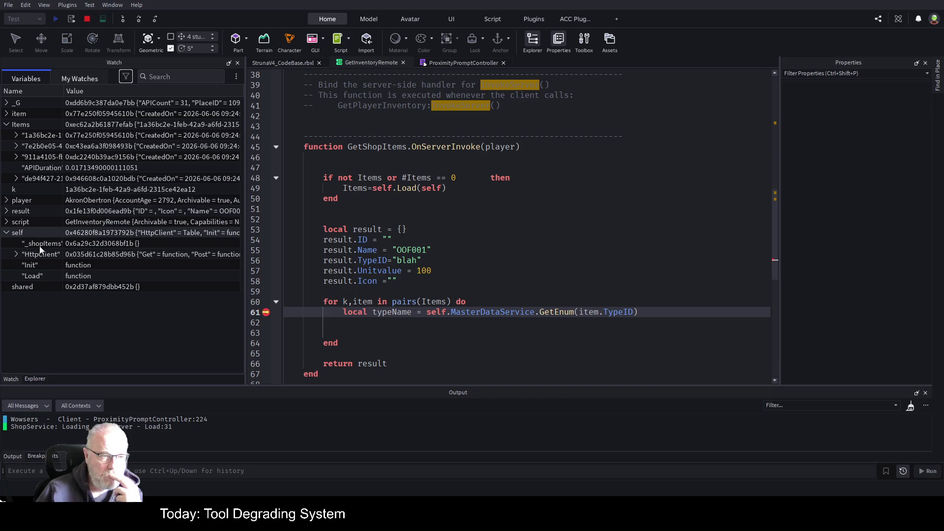
scroll(481, 214, up, 10)
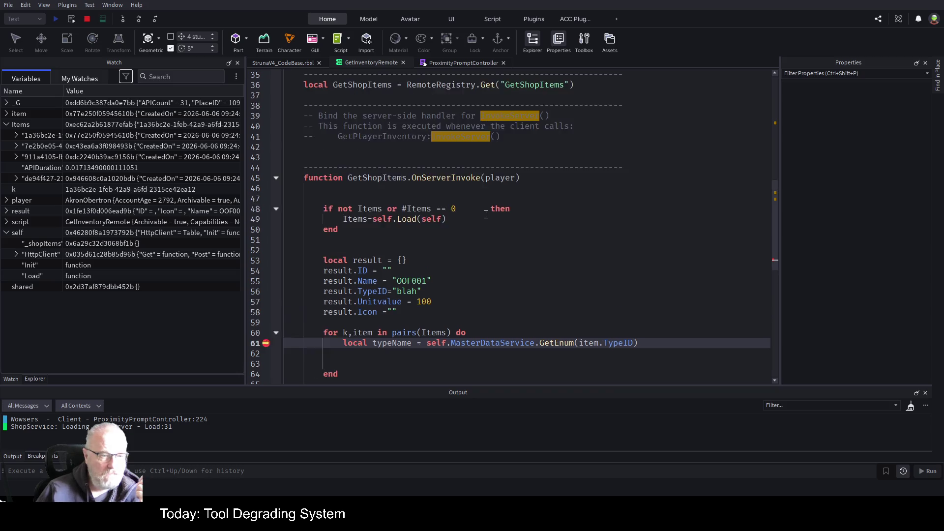
scroll(486, 215, up, 1)
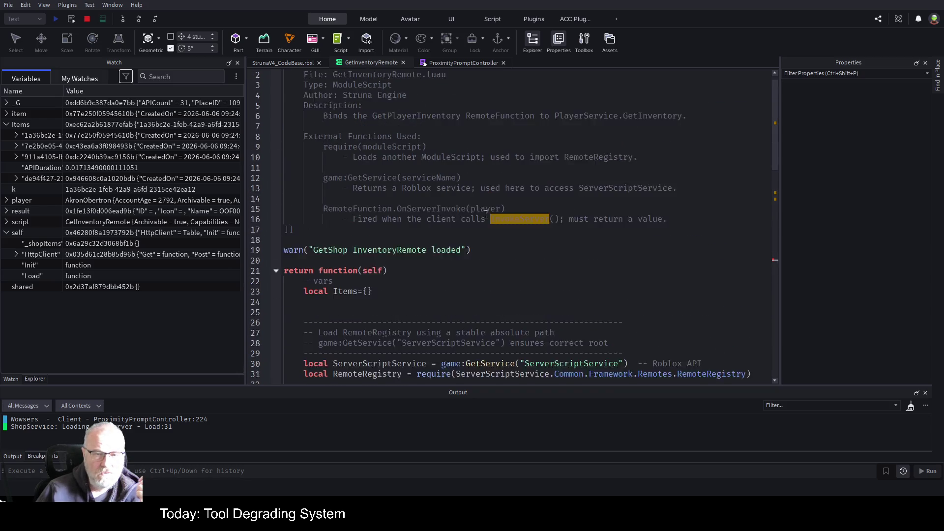
scroll(486, 214, down, 3)
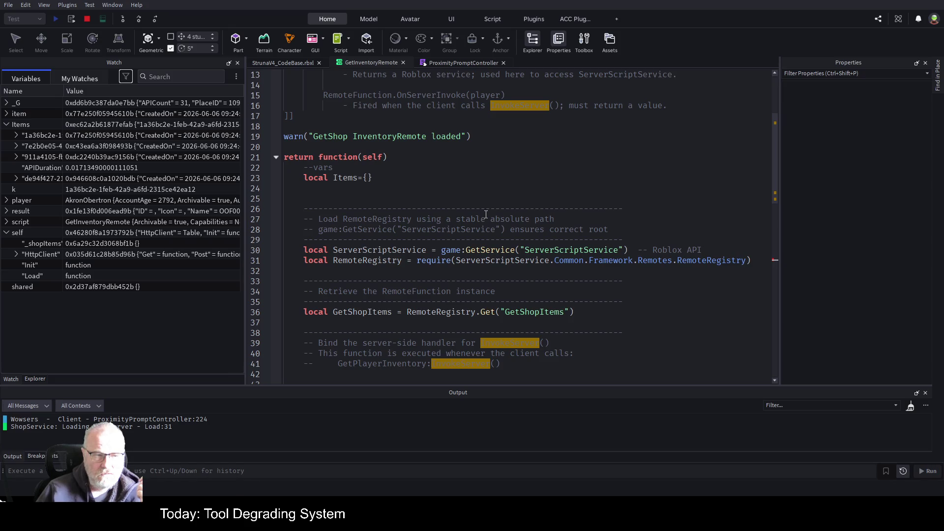
scroll(486, 215, down, 2)
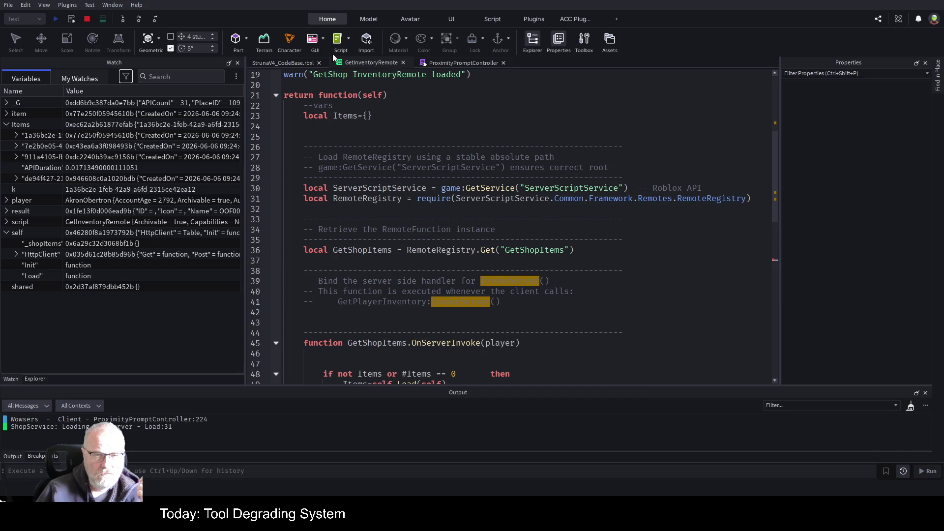
scroll(504, 243, down, 1)
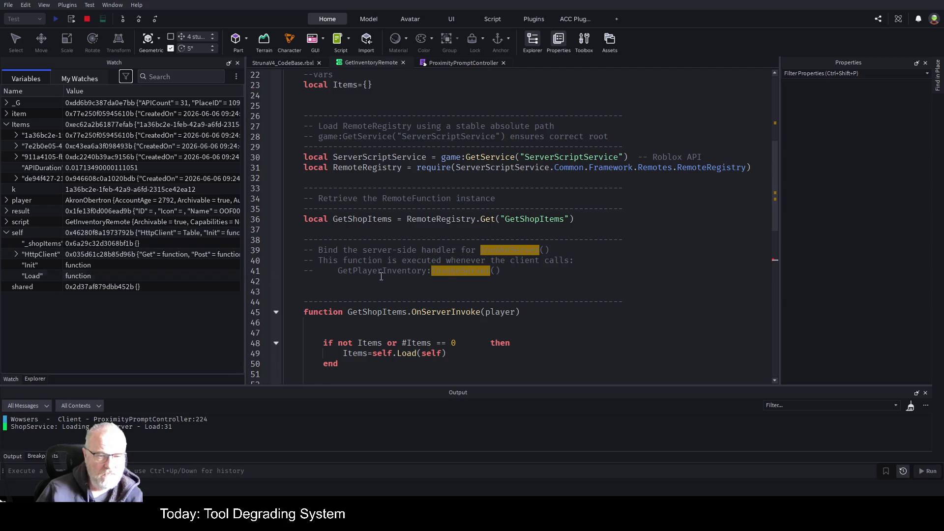
scroll(443, 269, down, 7)
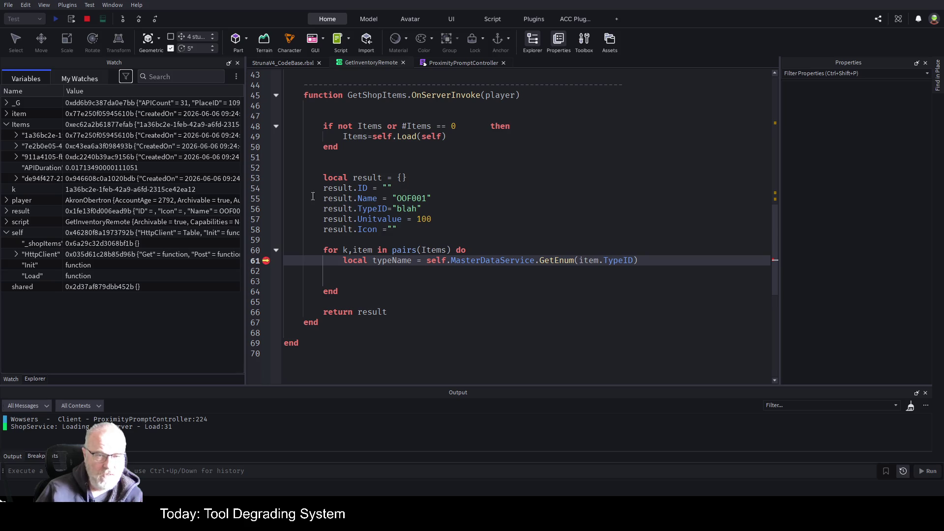
Add 'Items.APIDuration=nil' on line 51 under a 'fixi fix' comment, then stop the playtest
click(367, 171)
text(Items.APIDurat)
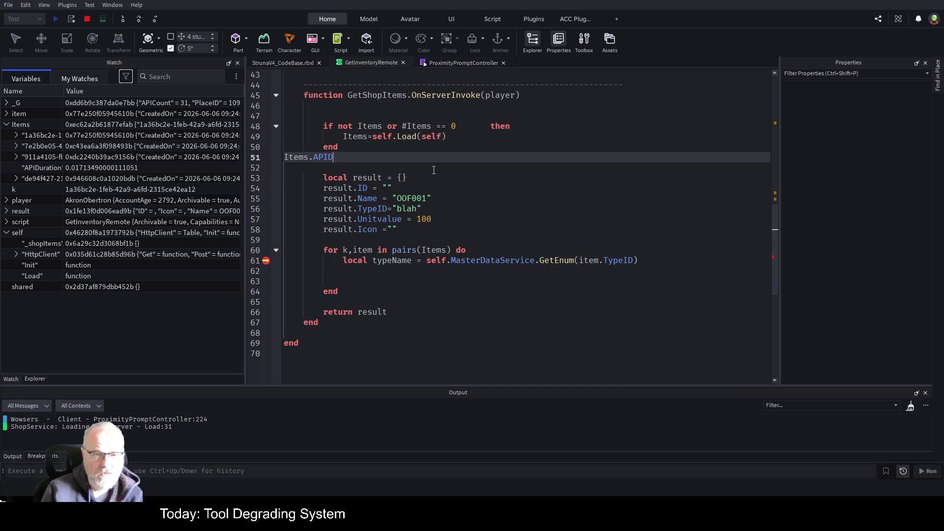
text(ion=)
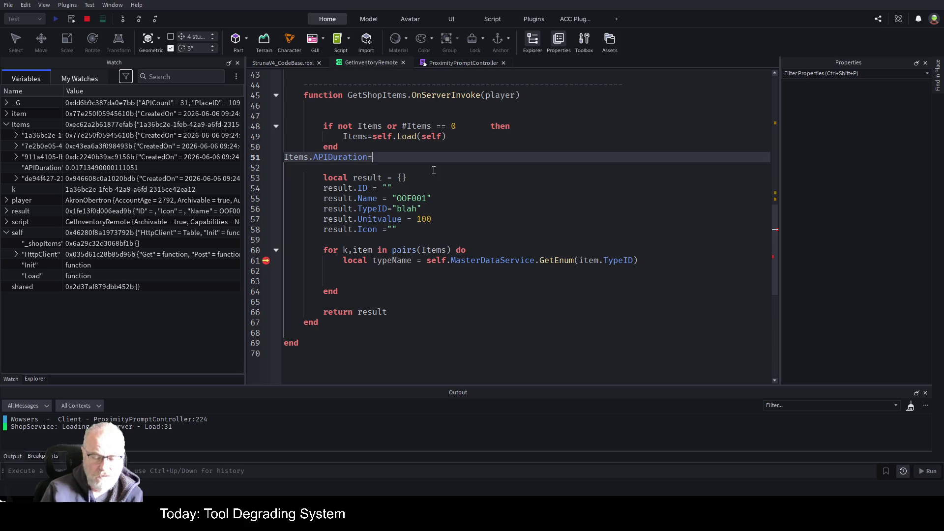
text(nil)
key(Home)
key(Return)
key(Tab)
key(Tab)
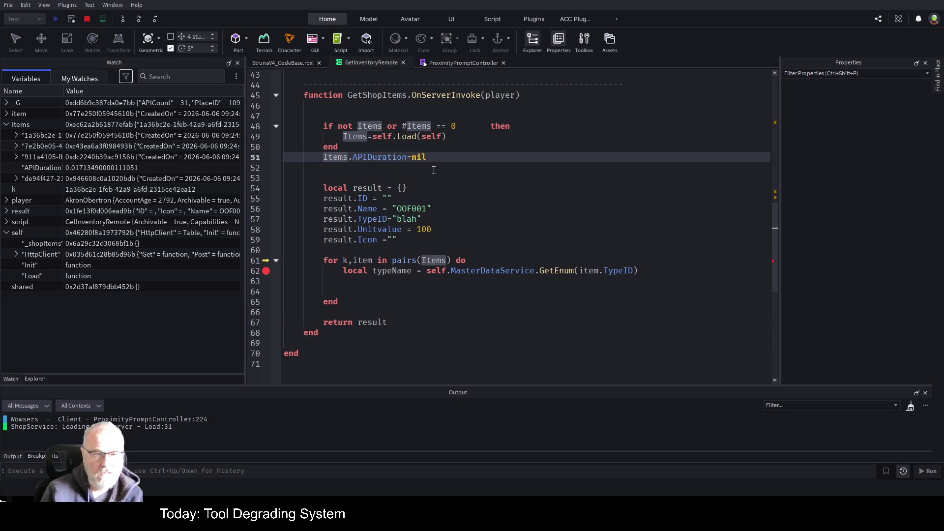
key(Up)
key(Return)
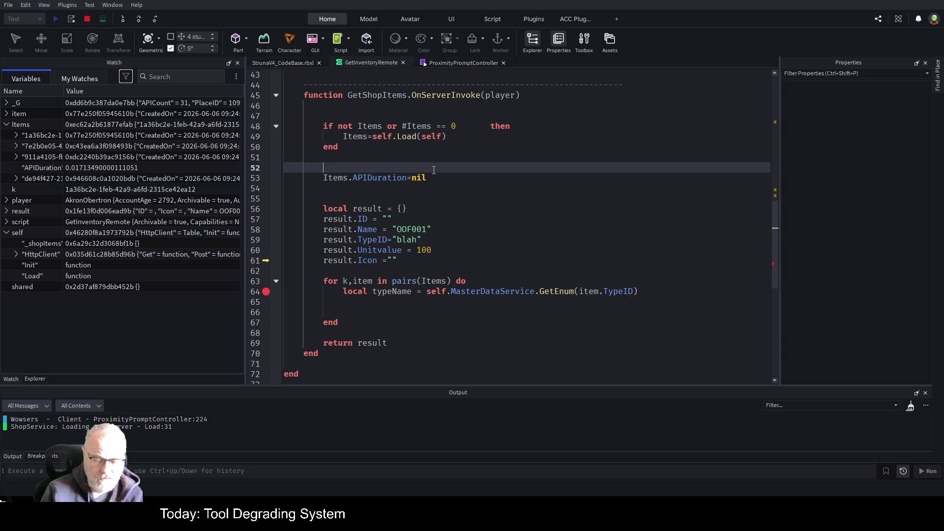
text(--fixi fix)
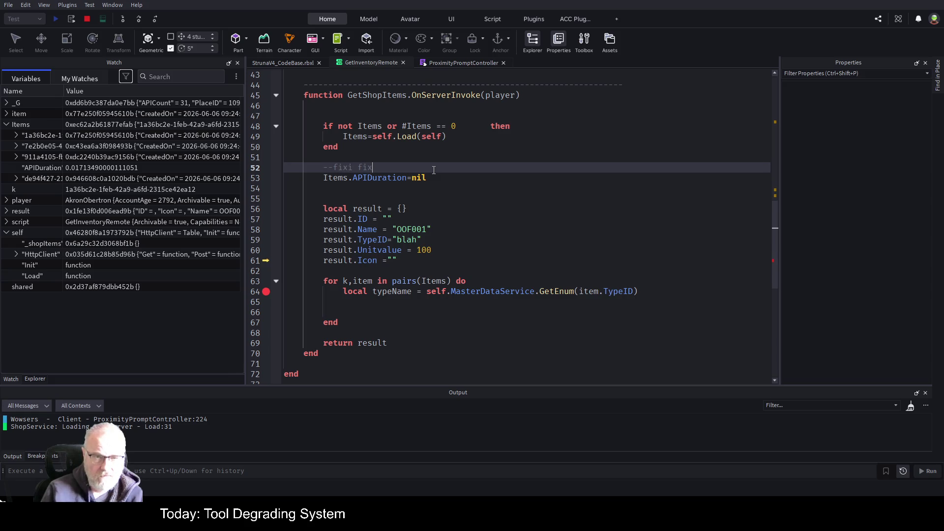
scroll(406, 249, down, 2)
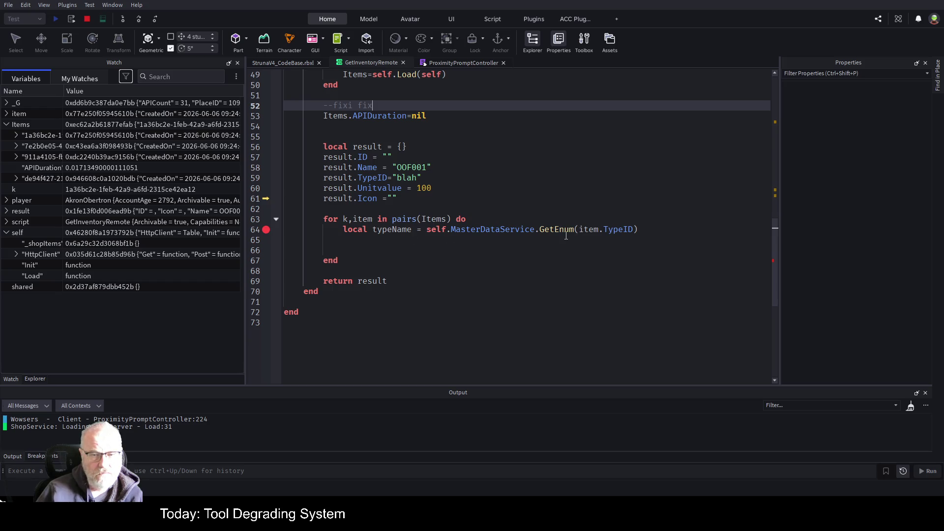
click(86, 20)
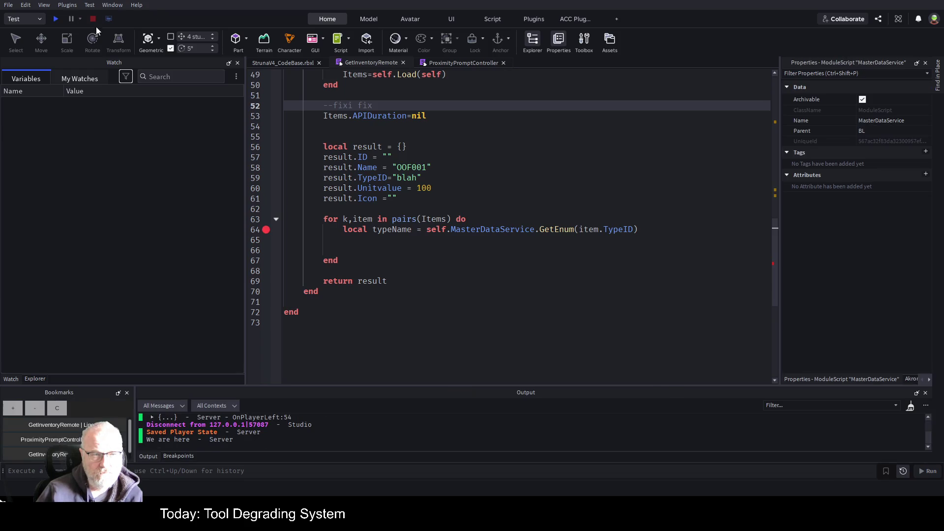
Break on line 56, start a playtest, clear Output and open the Struna Inc Shop
click(265, 147)
key(F5)
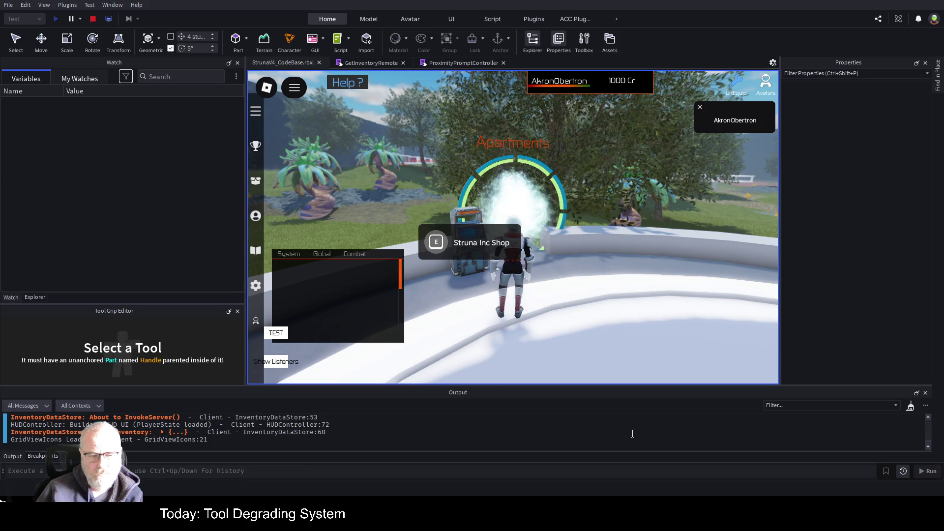
key(ctrl+k)
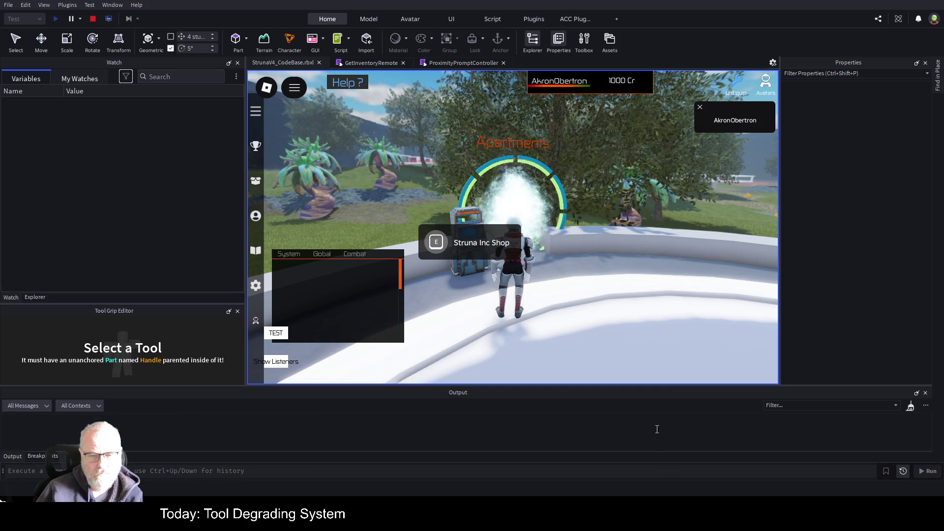
click(469, 246)
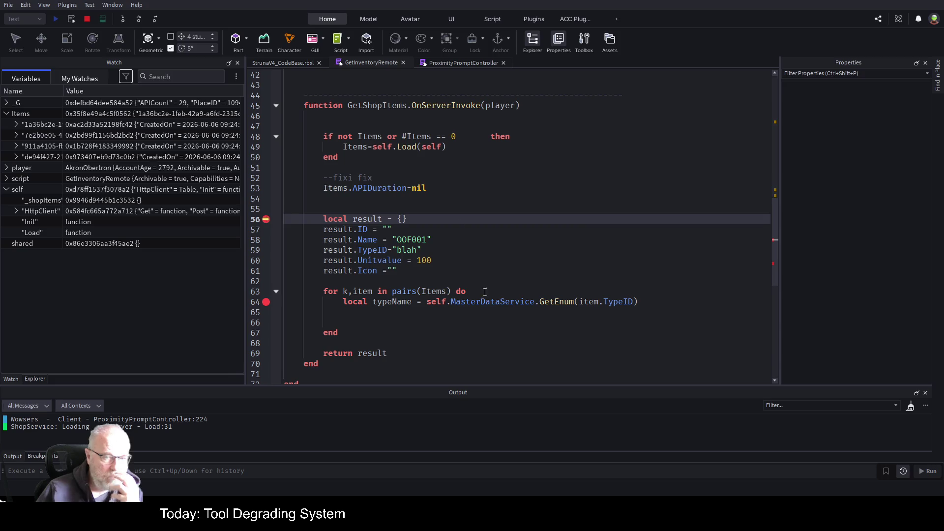
Stop the playtest and open the ShopService Init script from the Explorer tree
click(85, 19)
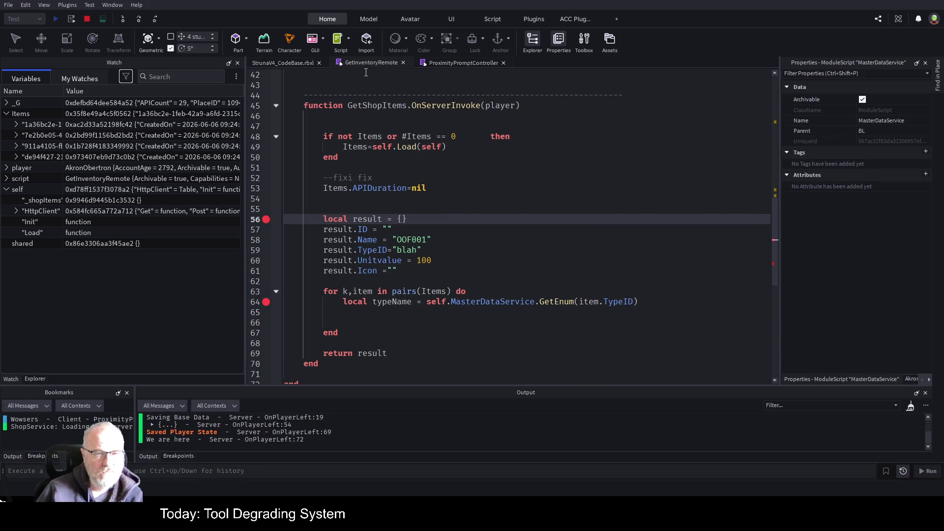
click(34, 379)
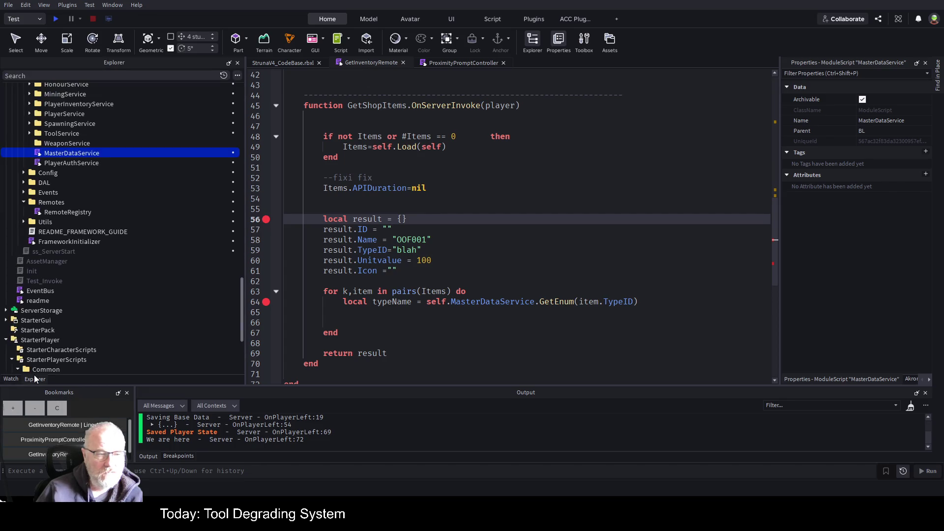
scroll(148, 167, up, 4)
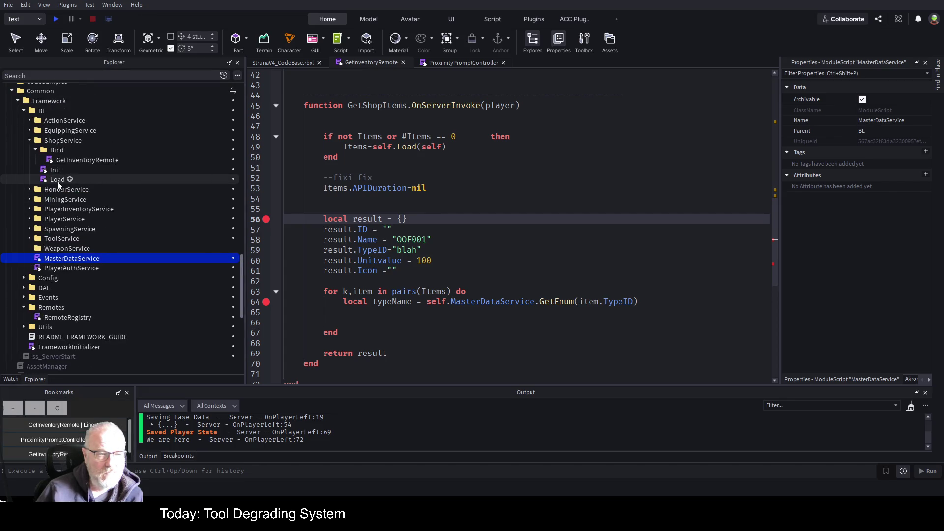
double_click(49, 170)
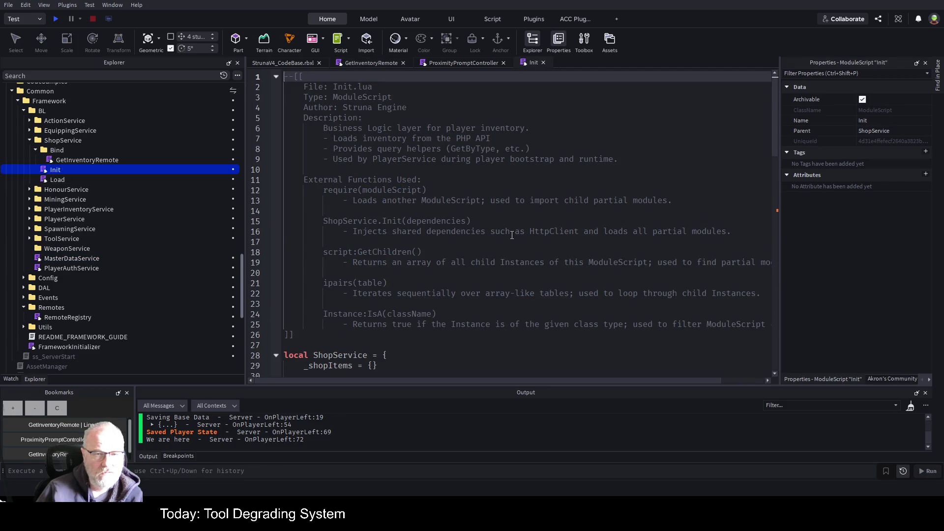
scroll(512, 235, down, 6)
Undo the _shopItems entry so the ShopService table is empty {}, then save
click(397, 180)
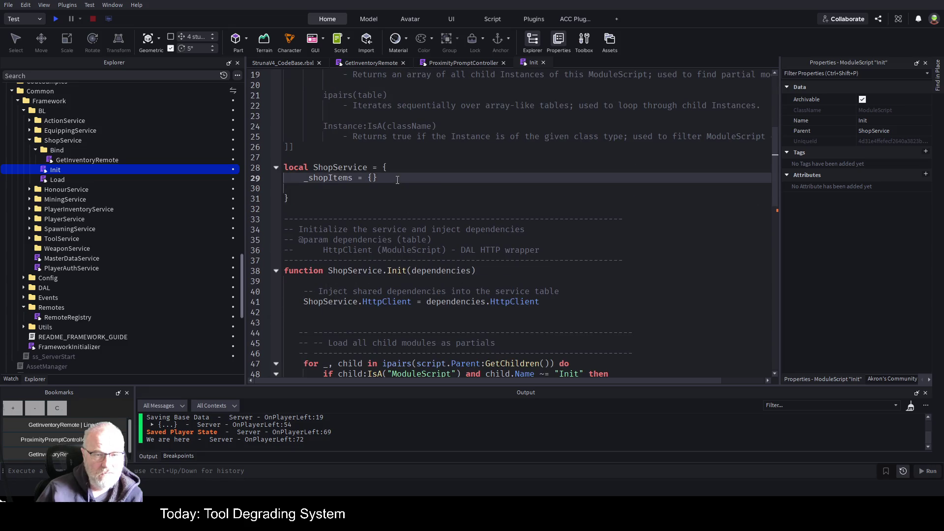
key(ctrl+z)
key(ctrl+z)
key(ctrl+z)
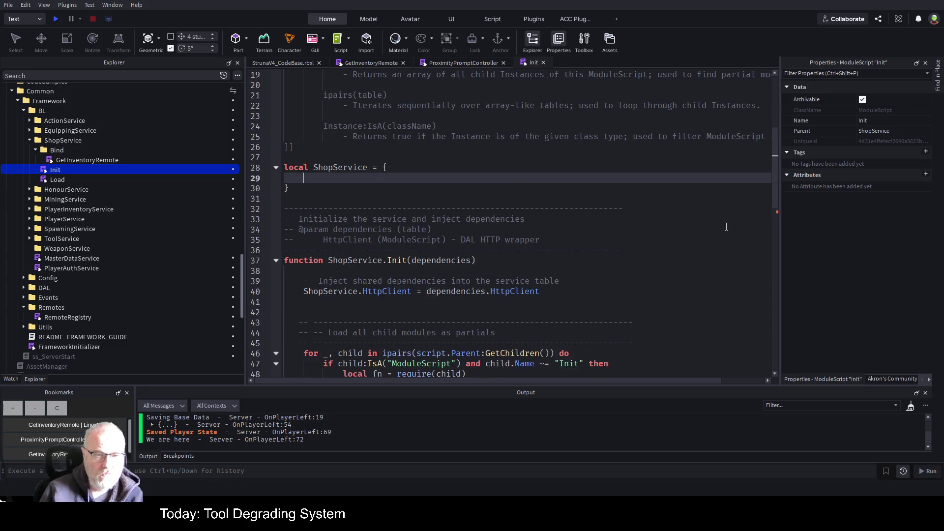
key(ctrl+z)
key(ctrl+z)
key(ctrl+z)
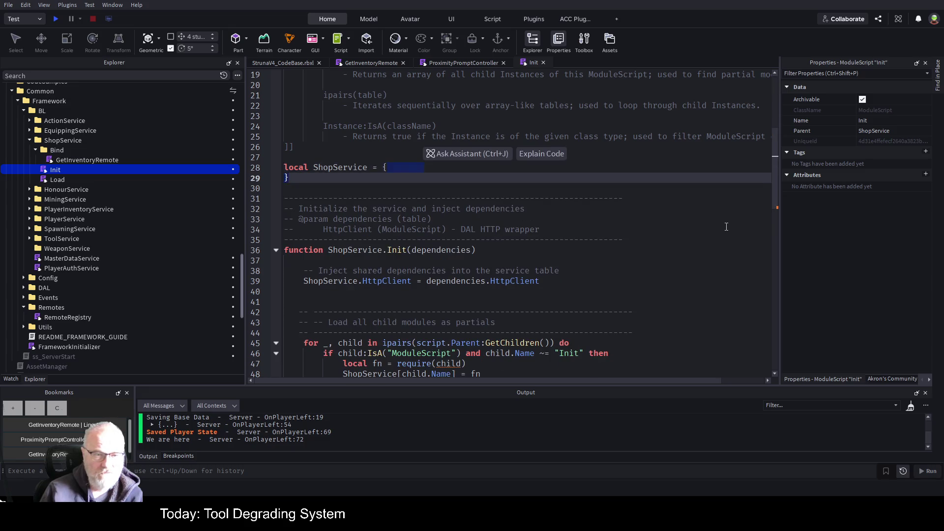
key(ctrl+z)
key(ctrl+s)
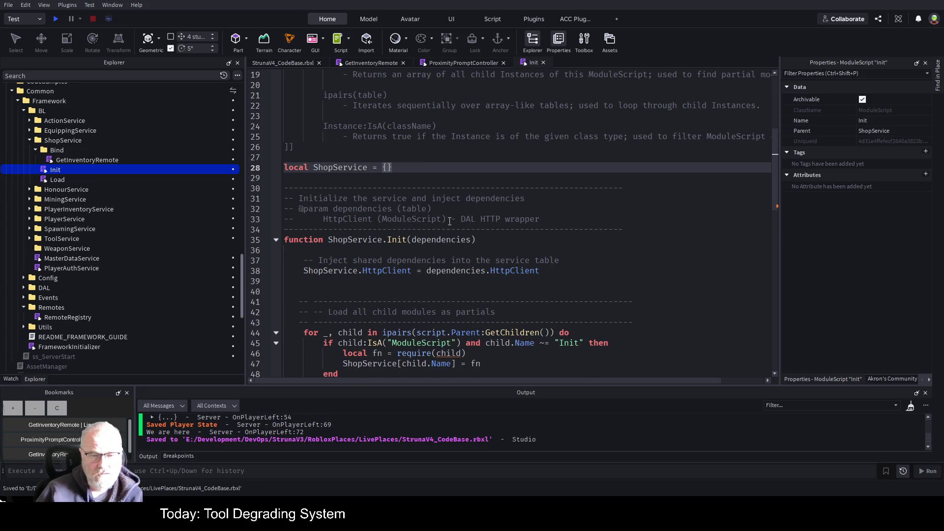
Add 'ShopService.MasterDataService = dependencies.MasterDataService' below the HttpClient assignment and save
scroll(450, 223, down, 2)
click(547, 206)
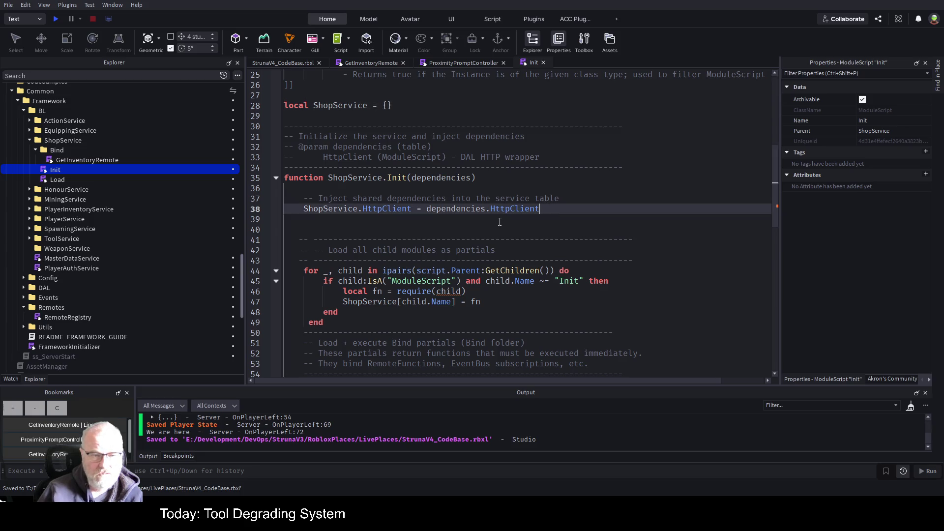
key(Return)
text(ShopSer)
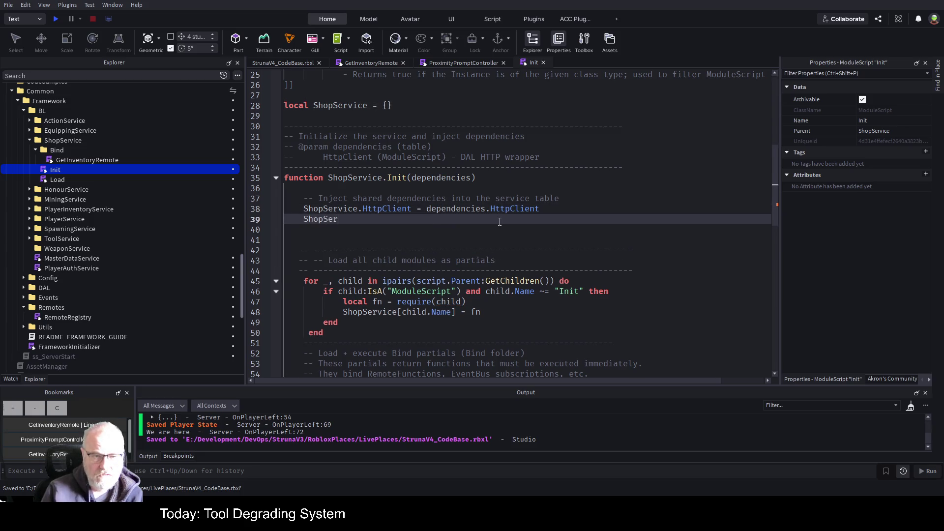
text(vice.)
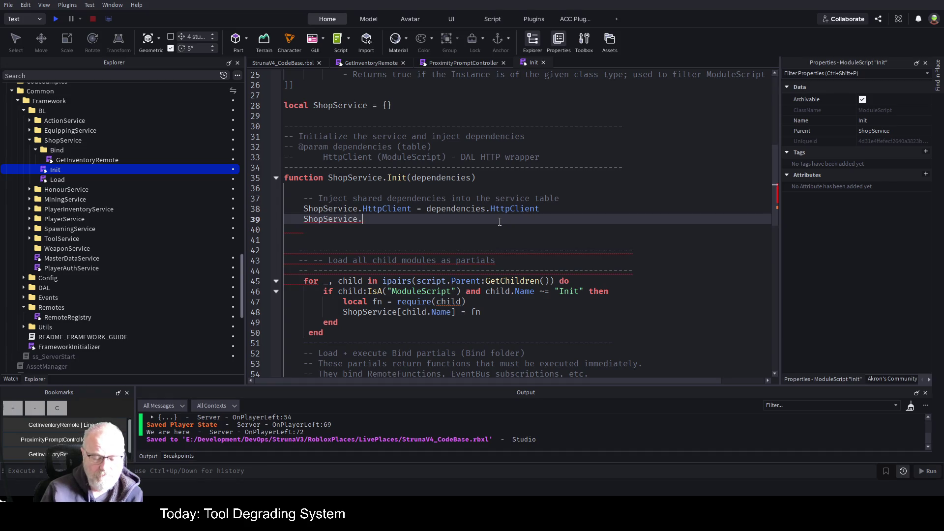
text(MasterDataService =)
key(Up)
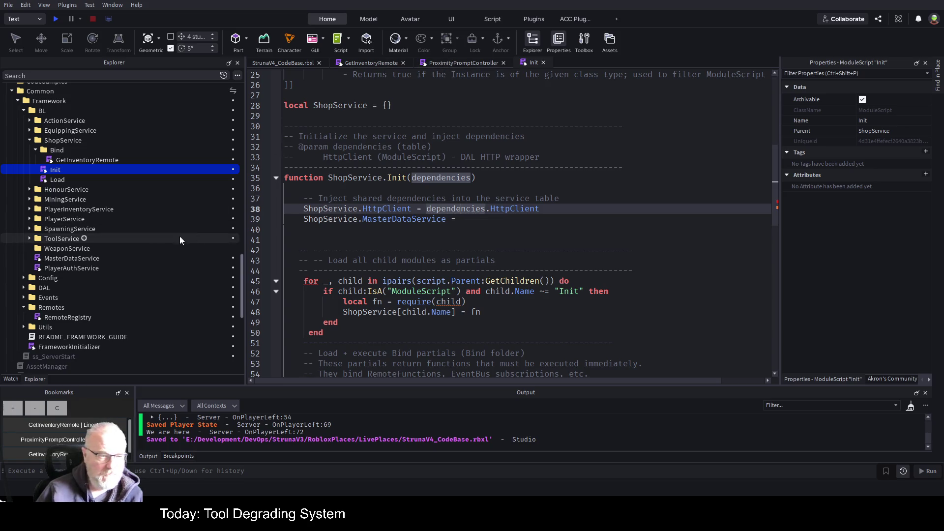
click(72, 262)
key(F2)
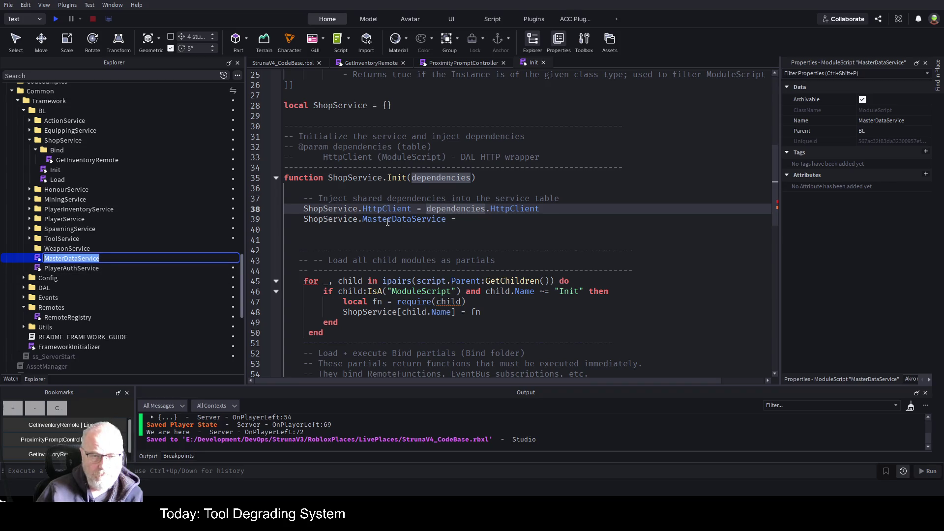
click(386, 219)
click(474, 220)
text(de)
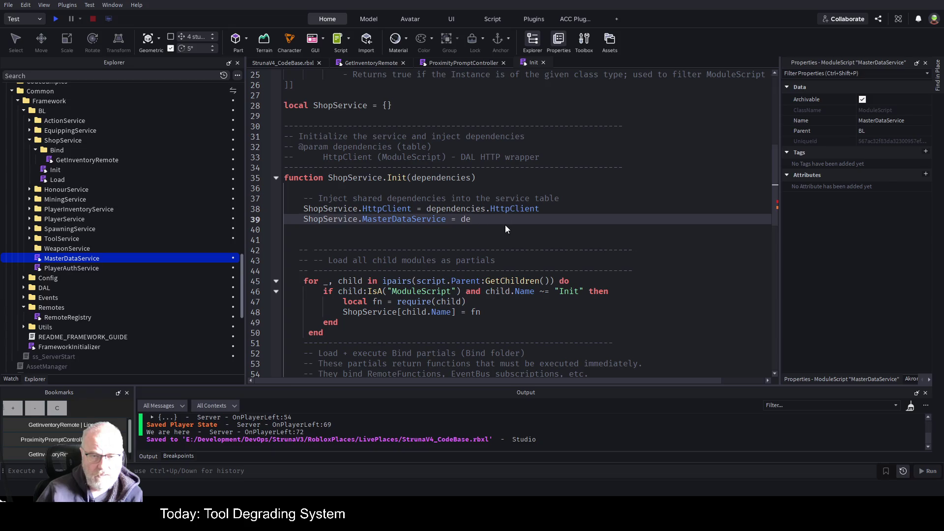
text(pendencies.MasterDataService)
key(Return)
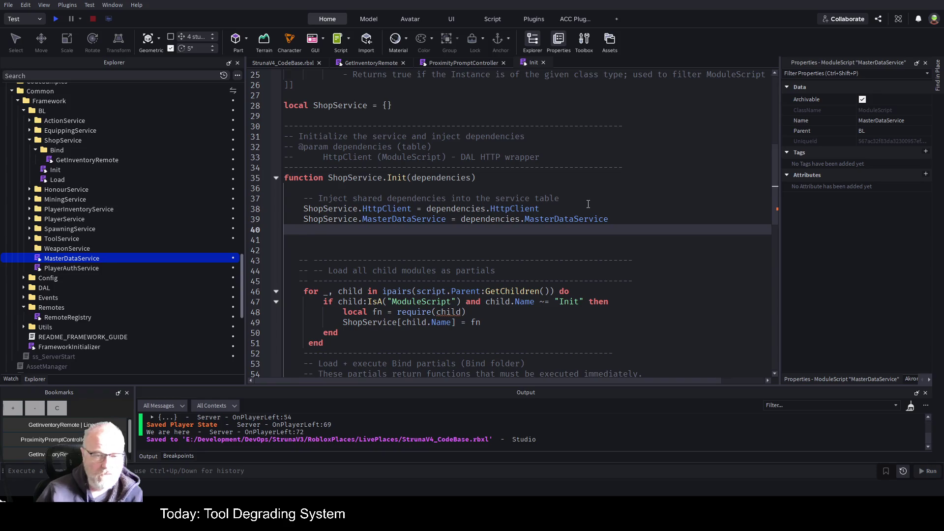
key(ctrl+s)
scroll(103, 267, down, 3)
Open FrameworkInitializer and copy the 'EventBus = EventBus,' entry near its end
double_click(66, 285)
scroll(568, 309, down, 10)
scroll(569, 308, down, 15)
key(ctrl+End)
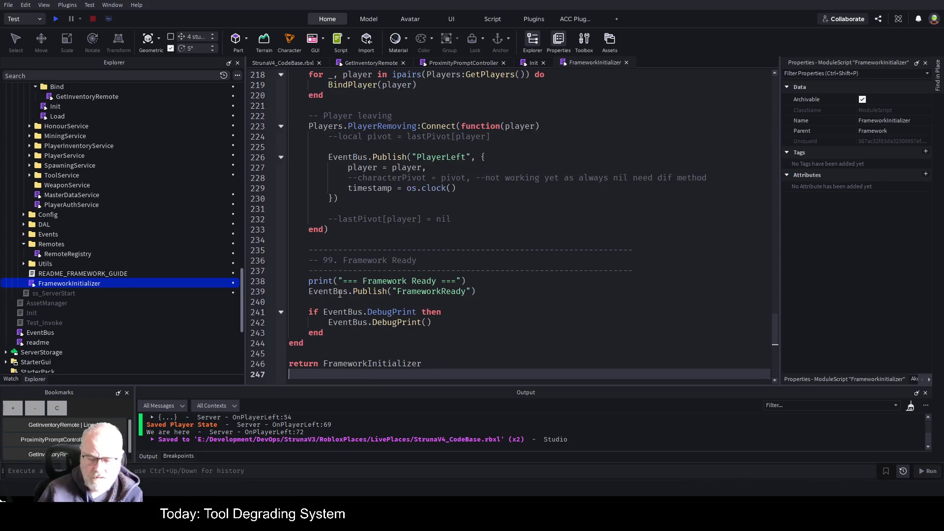
scroll(393, 280, up, 2)
scroll(438, 269, down, 4)
scroll(438, 269, up, 14)
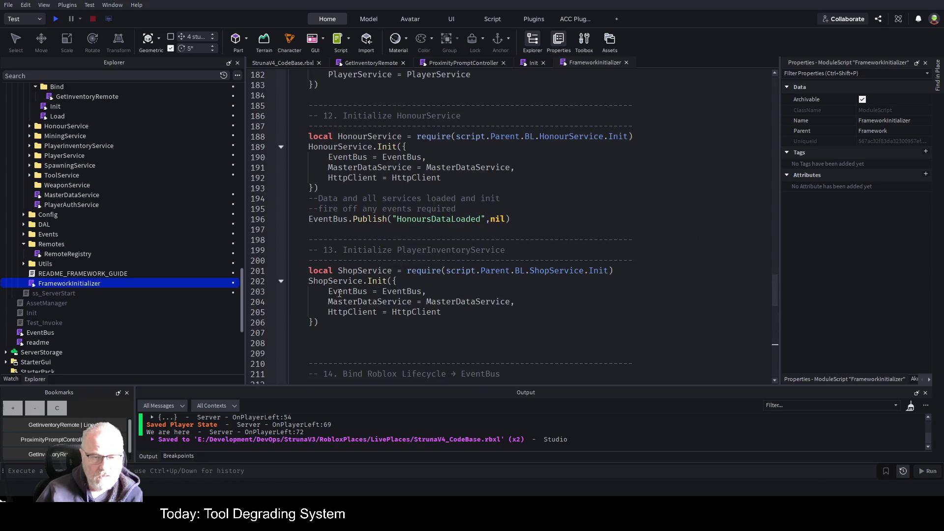
drag(327, 291, 426, 292)
key(ctrl+c)
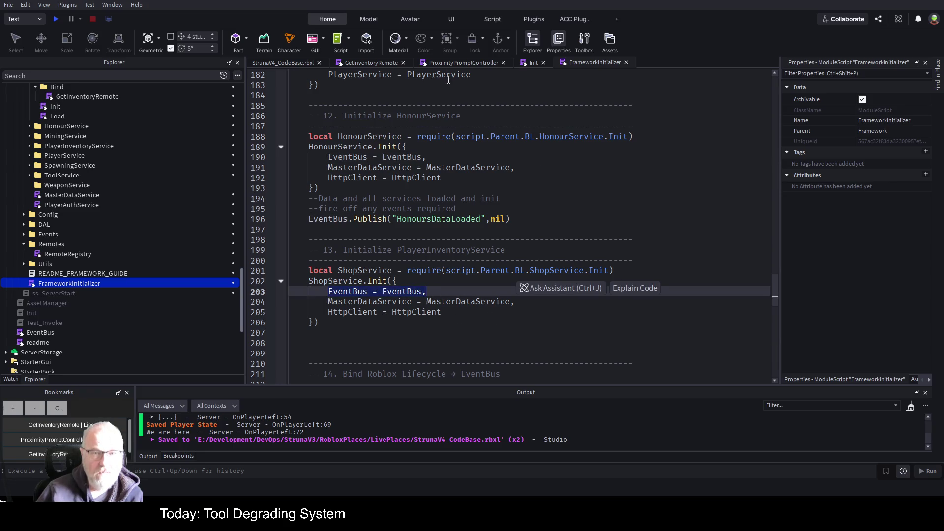
Look over the GetInventoryRemote script, then return to the ShopService Init script
click(368, 63)
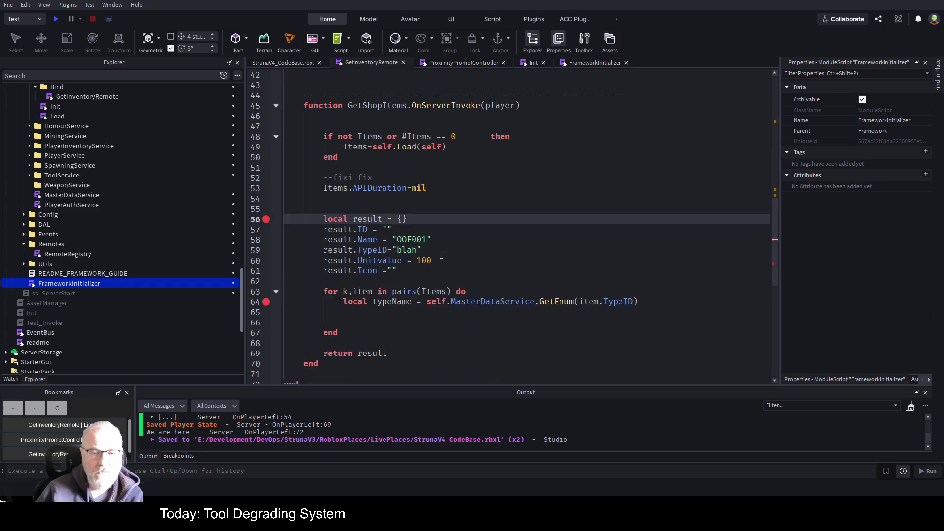
scroll(476, 190, up, 10)
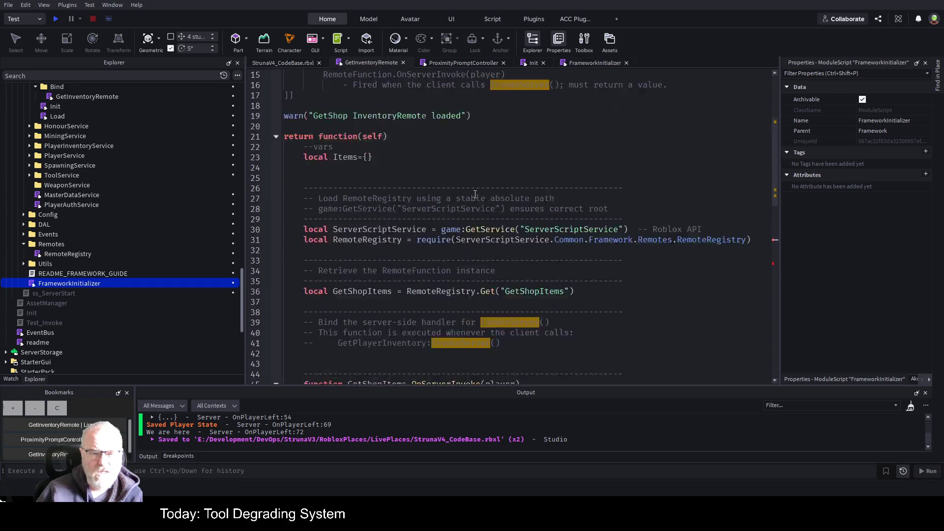
scroll(475, 194, down, 3)
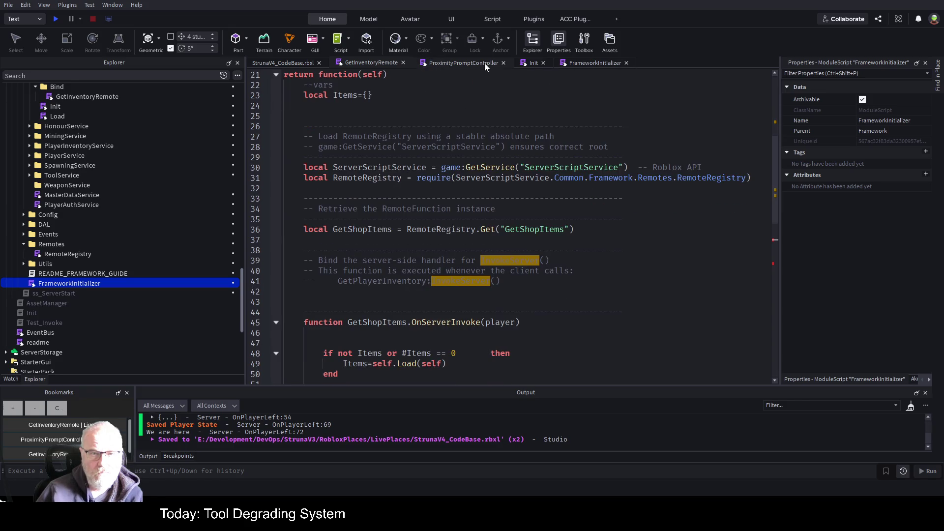
click(534, 63)
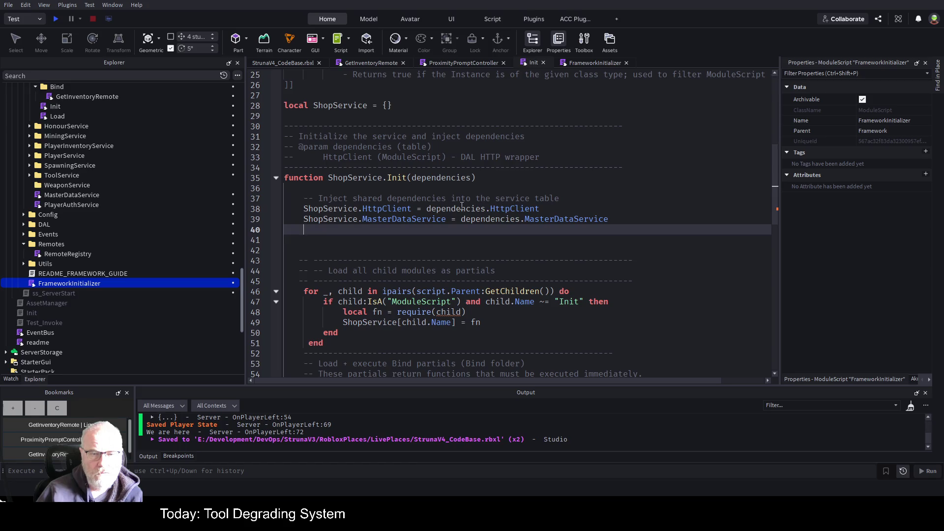
Paste the EventBus line under the inject comment, edit it to 'ShopService.EventBus = dependencies.EventBus', and save
click(579, 196)
key(Return)
key(ctrl+v)
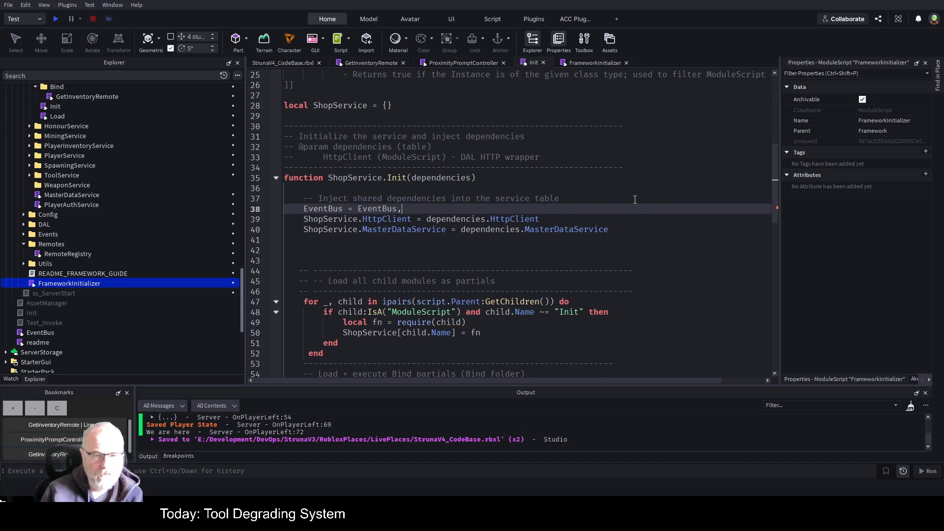
key(Home)
text(ShopServ)
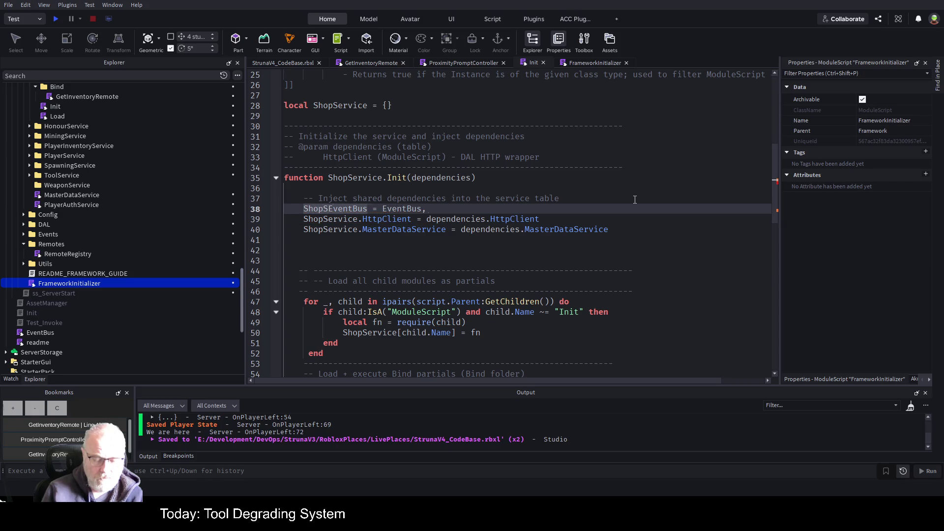
text(ice.)
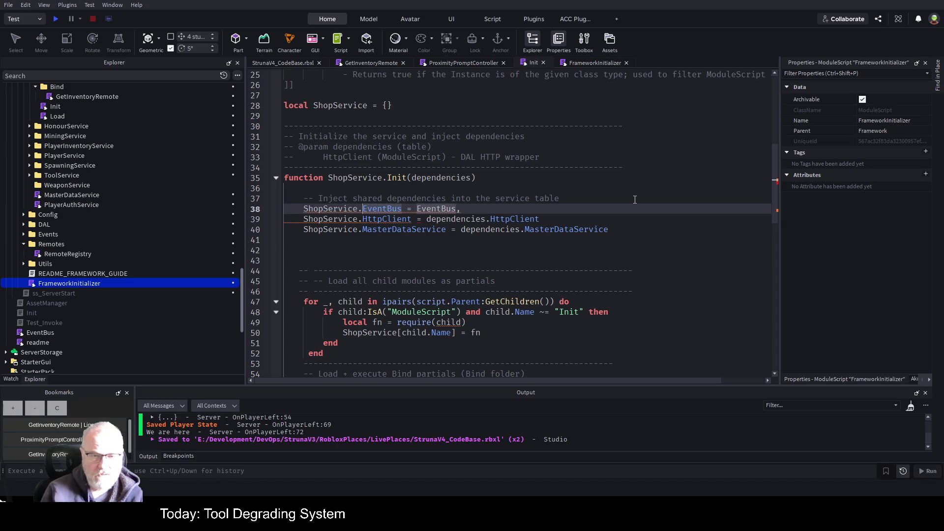
double_click(450, 178)
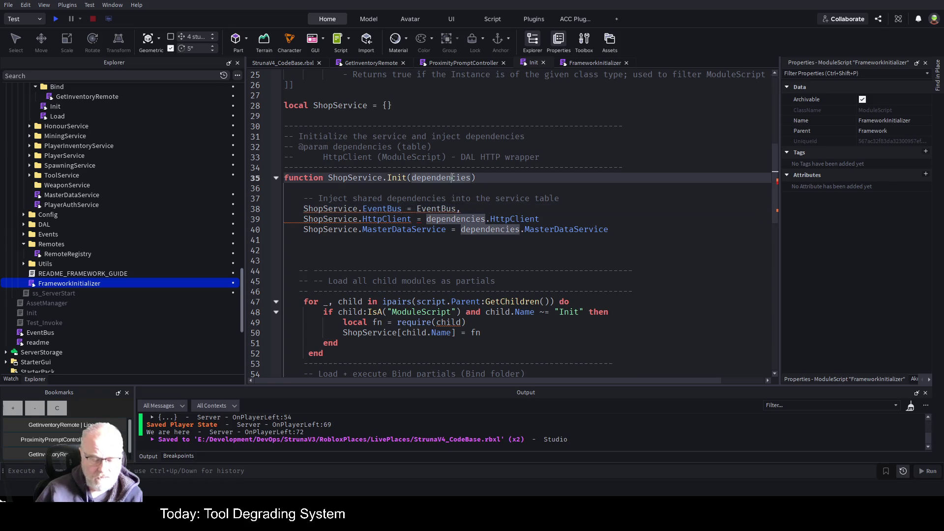
click(416, 213)
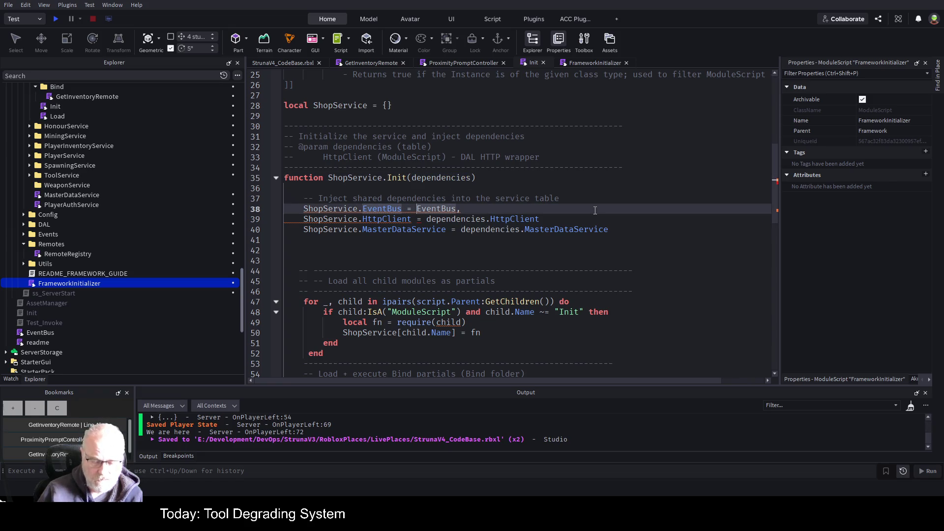
text(dependencies.)
key(ctrl+s)
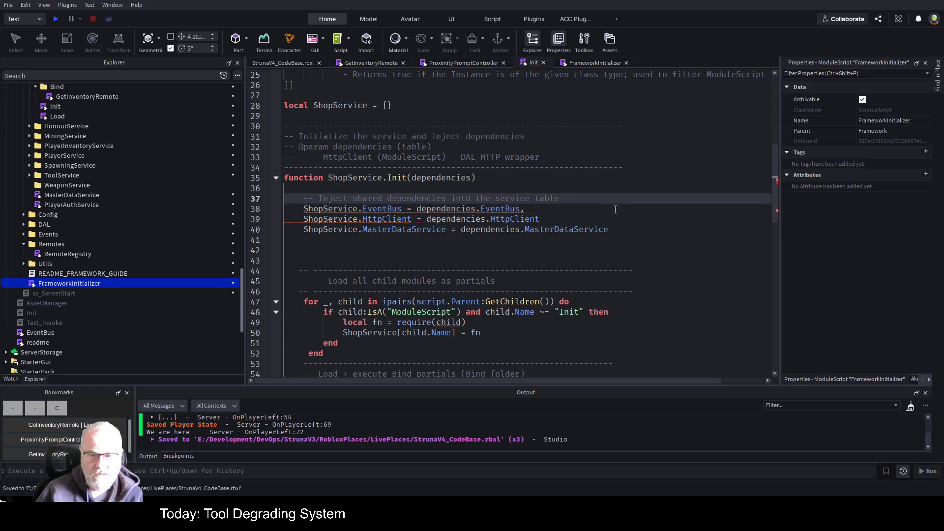
Delete the trailing comma after the EventBus assignment and highlight all ShopService uses
click(714, 224)
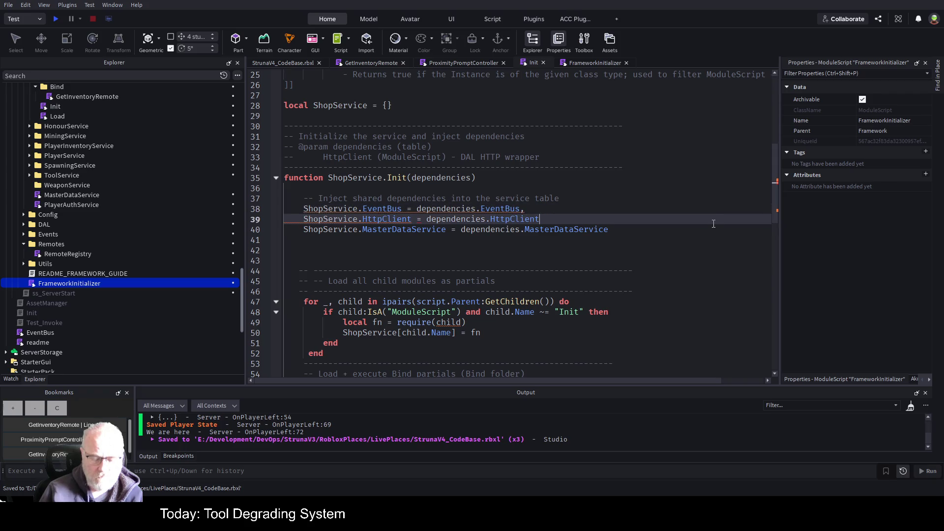
key(Up)
key(BackSpace)
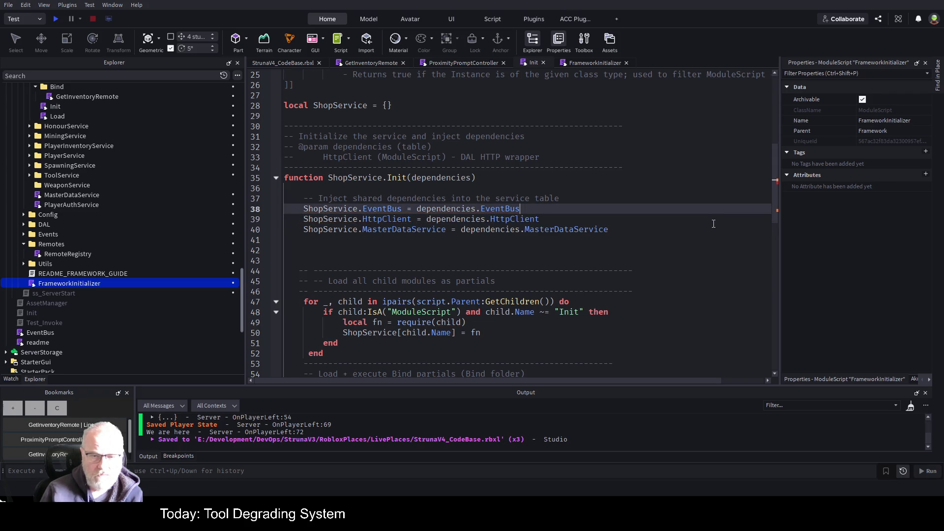
key(Down)
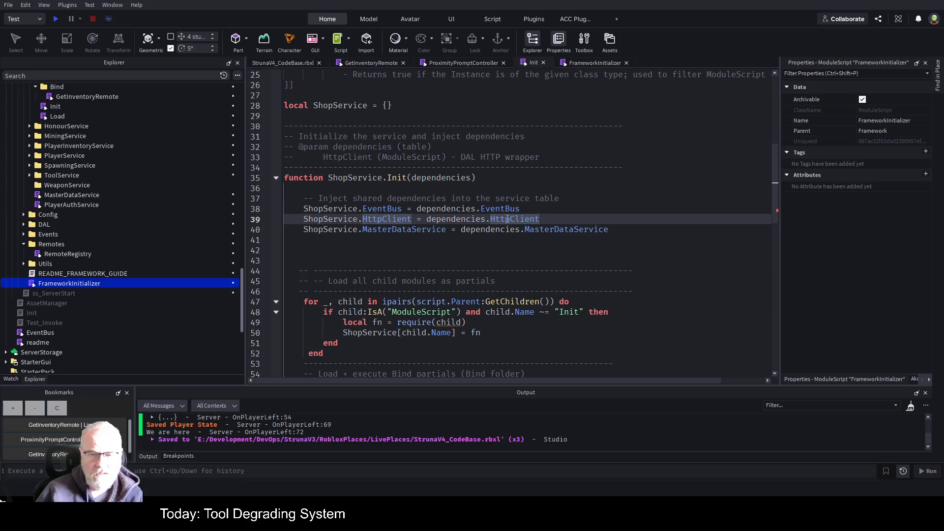
double_click(334, 229)
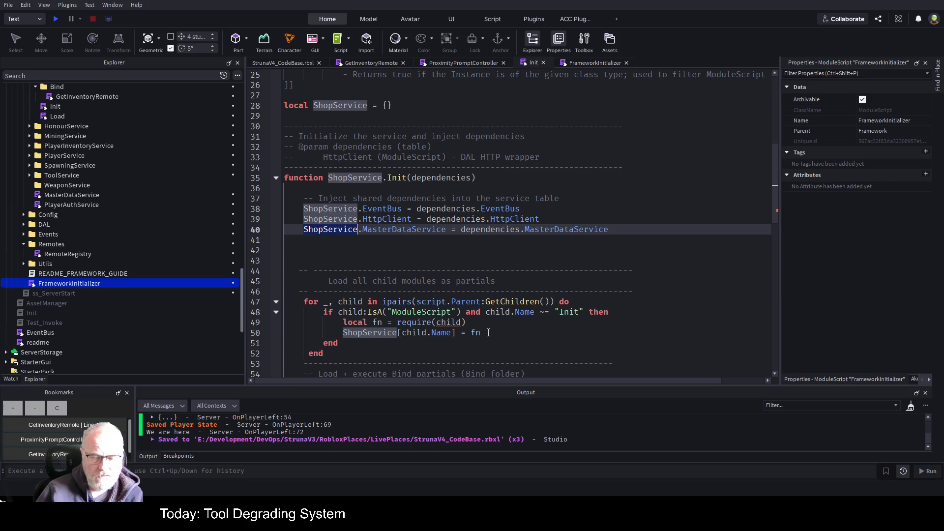
Review the Init script, clear the ShopService highlights, and save the place
scroll(502, 266, down, 4)
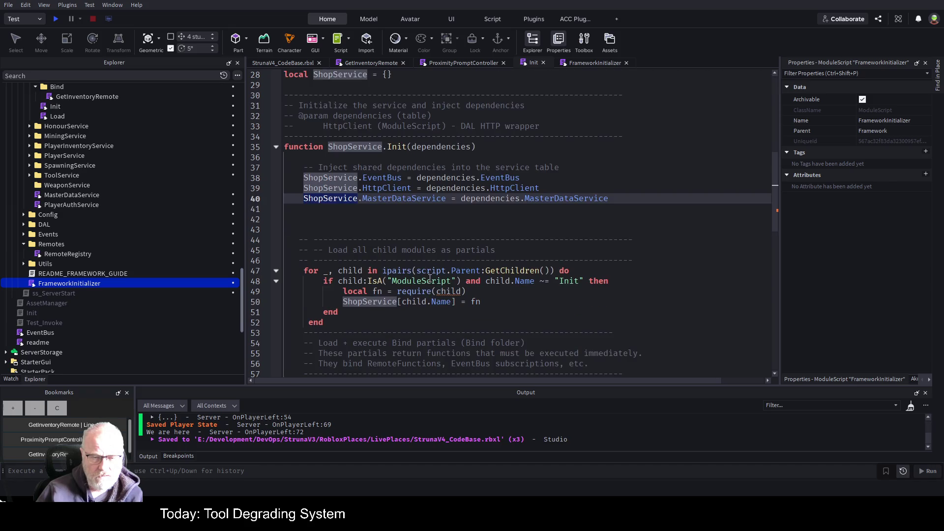
scroll(437, 272, down, 3)
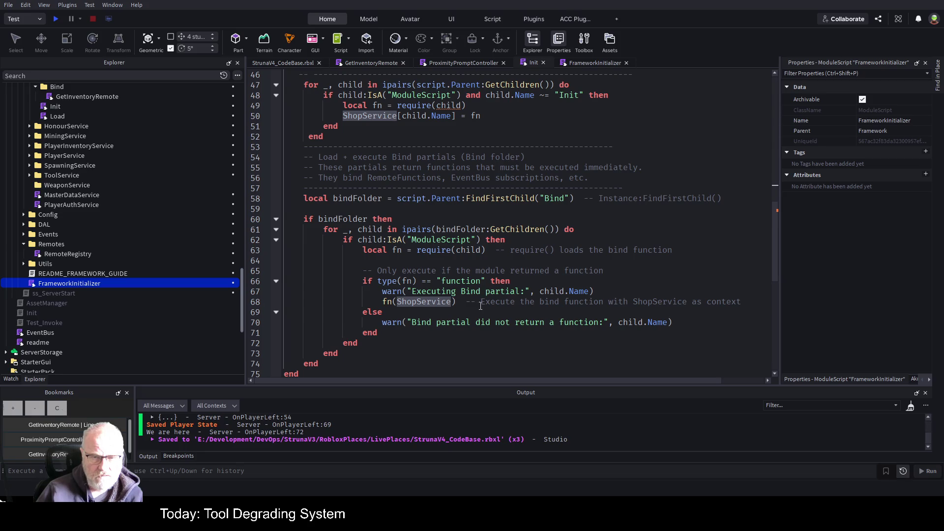
scroll(585, 203, down, 2)
scroll(485, 294, up, 3)
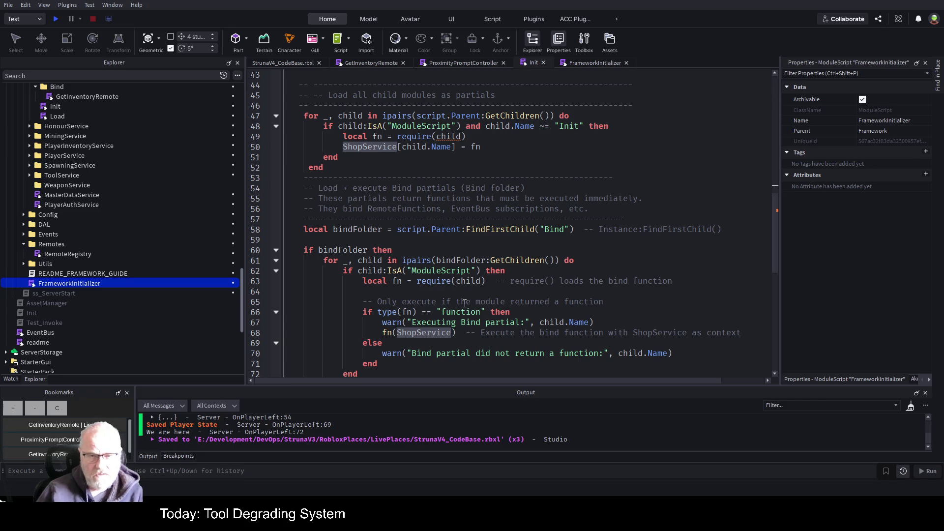
scroll(515, 272, up, 4)
scroll(514, 272, up, 4)
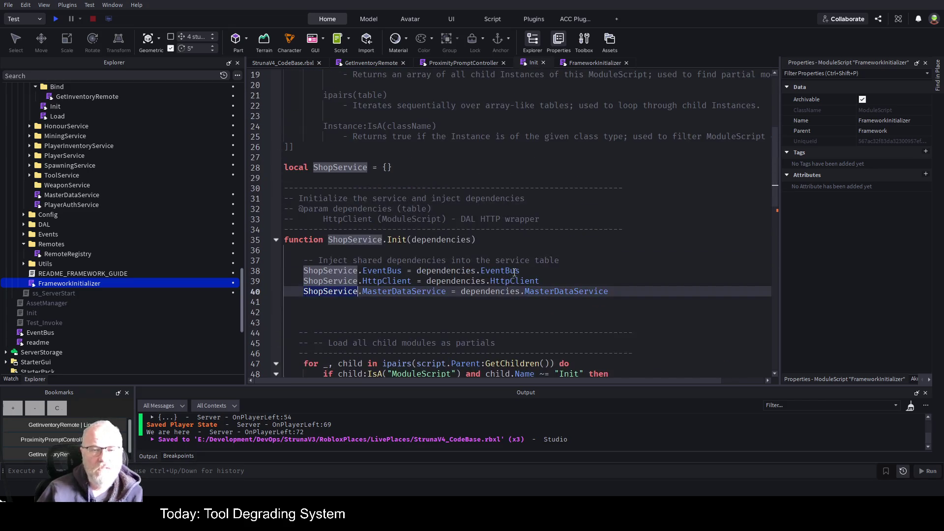
click(567, 190)
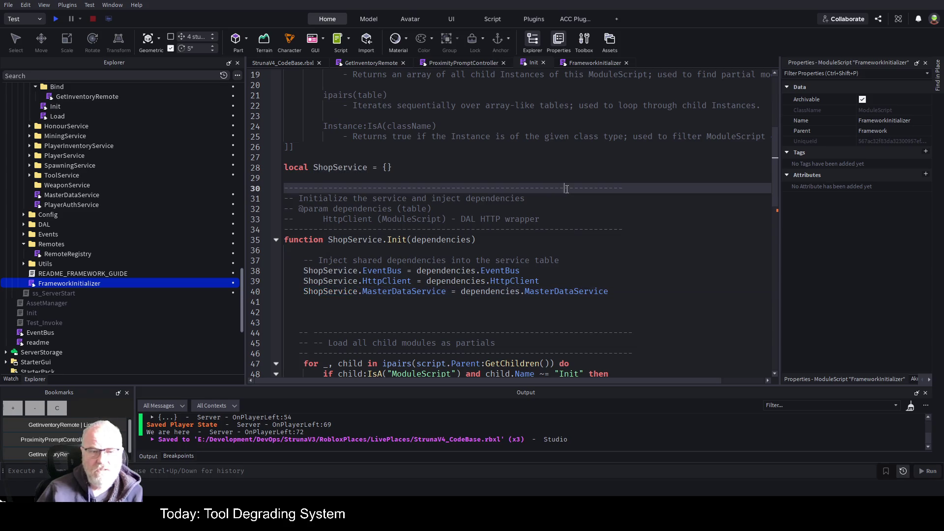
key(ctrl+s)
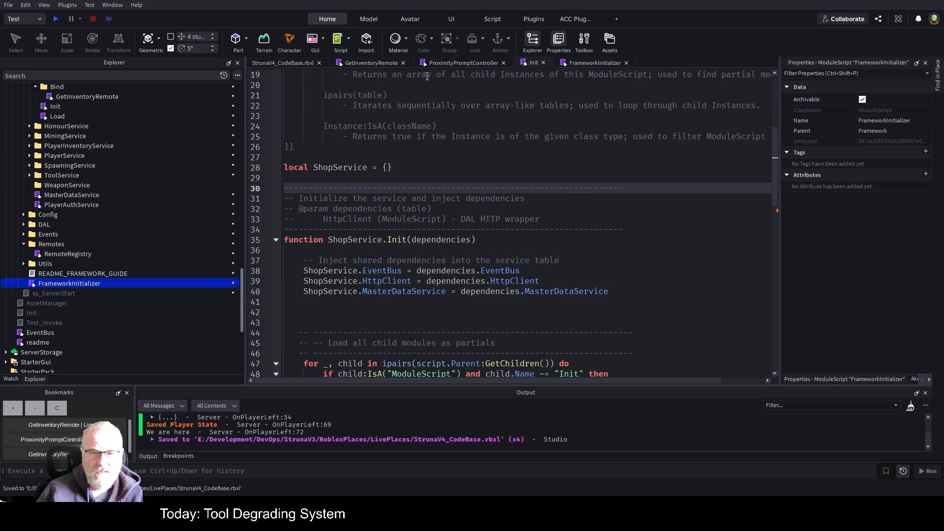
Scroll the GetInventoryRemote script to GetShopItems.OnServerInvoke and start a playtest
click(379, 63)
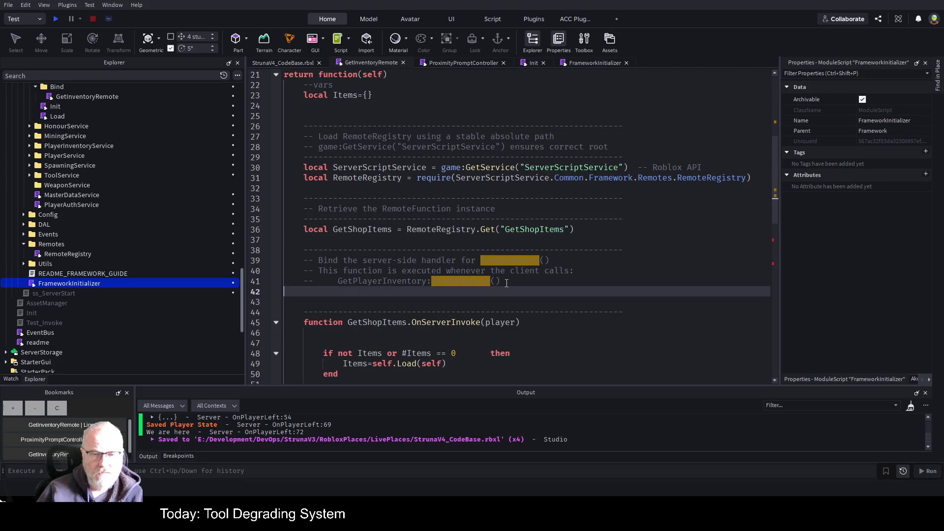
scroll(492, 295, down, 8)
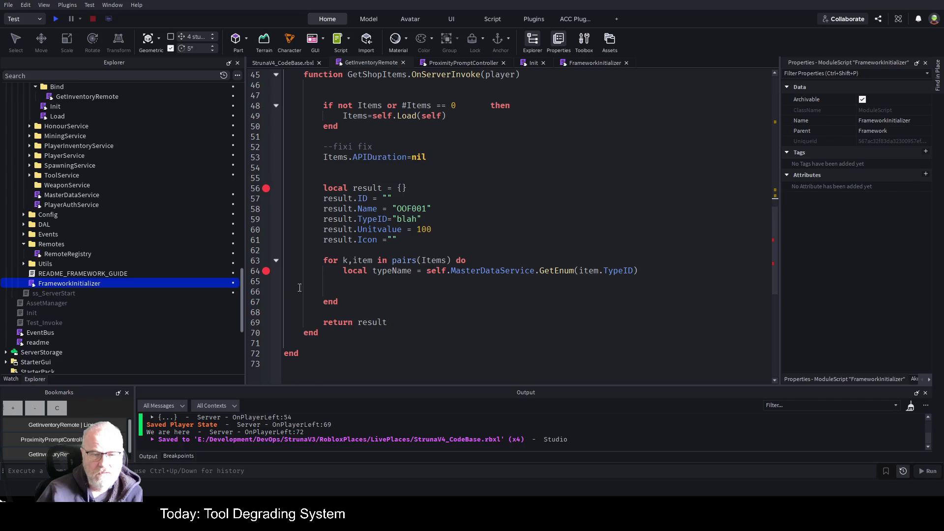
key(F5)
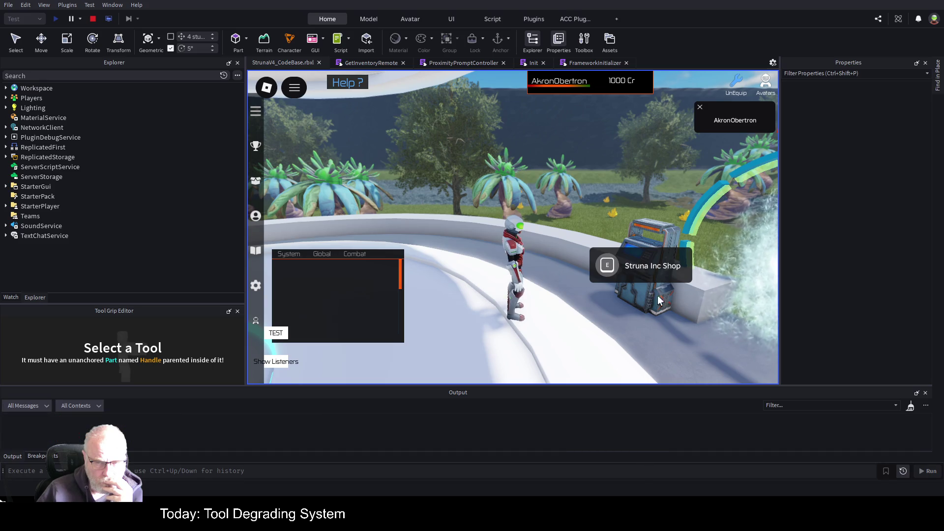
Use the Struna Inc Shop prompt with E and view the variables at the line 56 breakpoint
key(e)
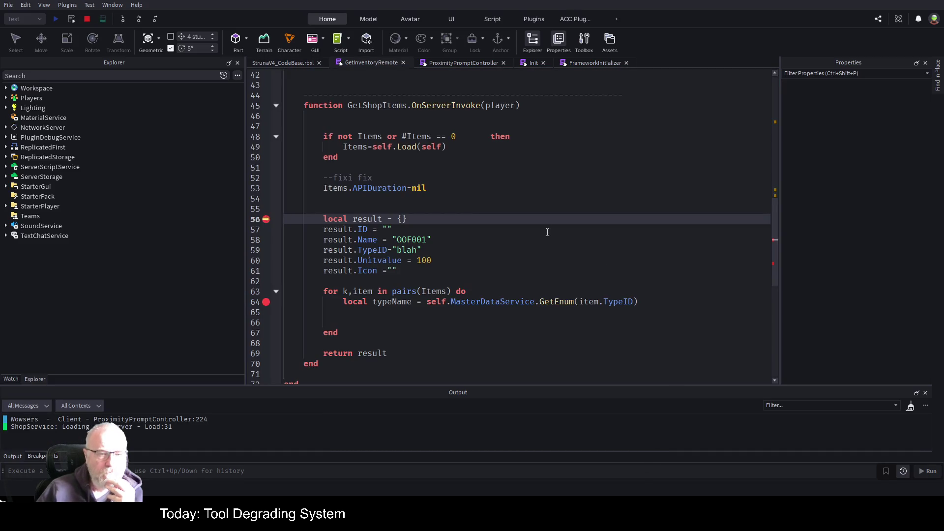
click(10, 379)
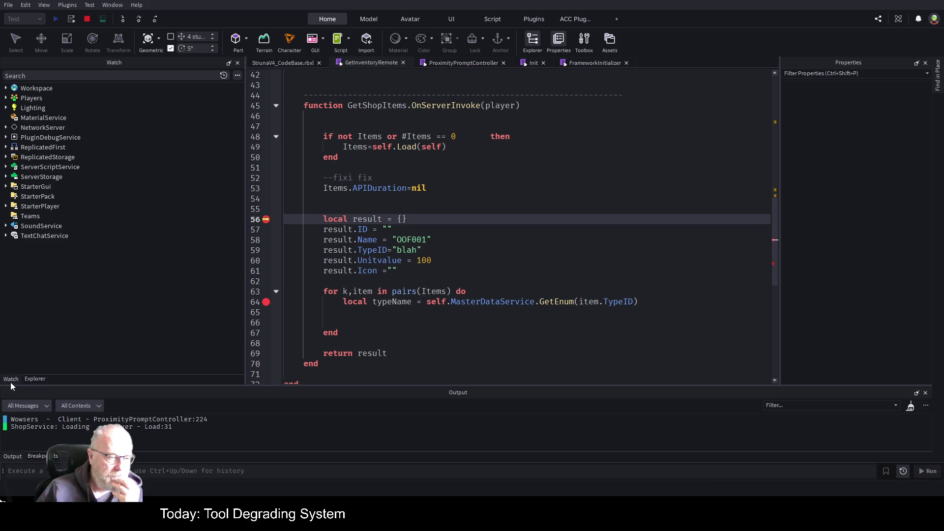